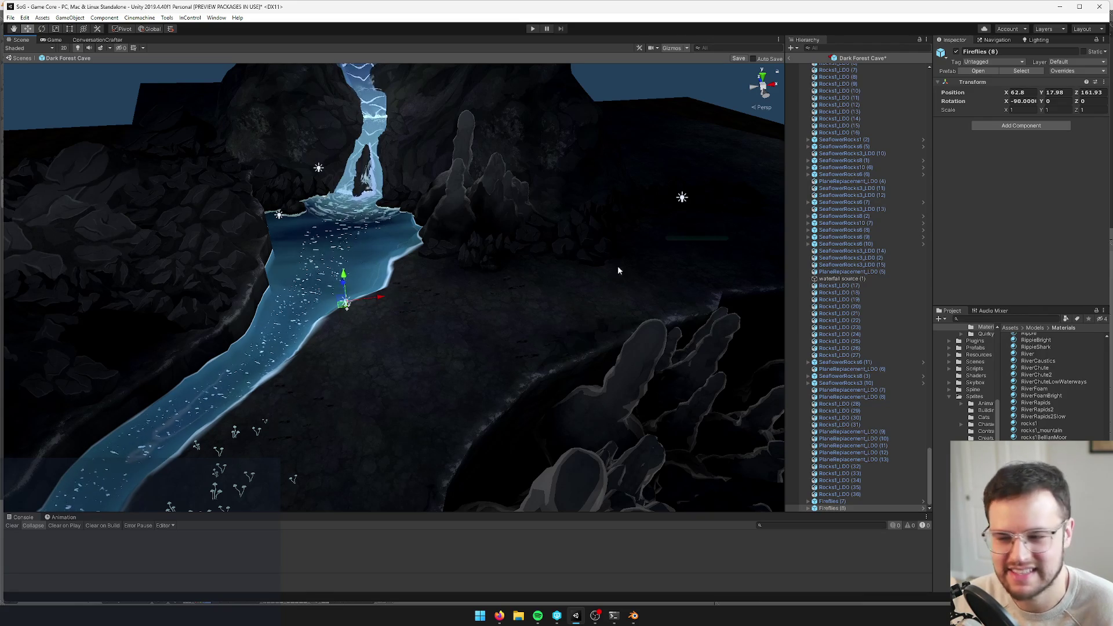
Duplicate Fireflies (8) and move the copy downstream along the river
{"action": "key", "text": "f"}
{"action": "left_click_drag", "start_coordinate": [509, 279], "coordinate": [441, 273]}
{"action": "mouse_move", "coordinate": [541, 263]}
{"action": "left_mouse_down"}
{"action": "mouse_move", "coordinate": [509, 247]}
{"action": "mouse_move", "coordinate": [543, 222]}
{"action": "left_mouse_up"}
{"action": "scroll", "coordinate": [539, 229], "scroll_direction": "down", "scroll_amount": 5}
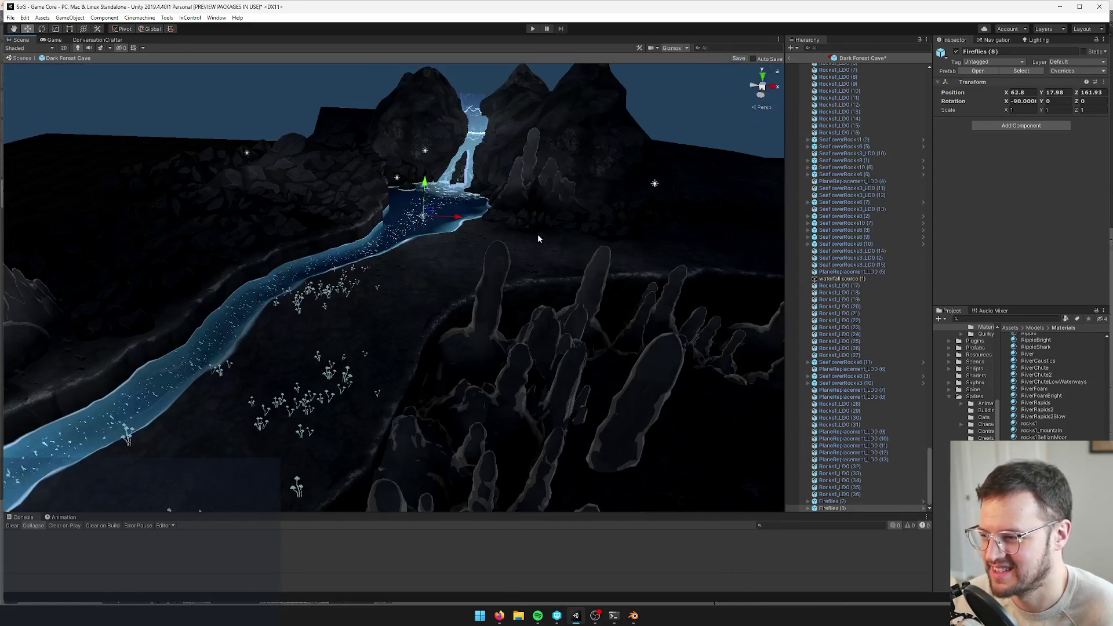
{"action": "mouse_move", "coordinate": [441, 184]}
{"action": "left_mouse_down"}
{"action": "mouse_move", "coordinate": [453, 263]}
{"action": "mouse_move", "coordinate": [432, 214]}
{"action": "mouse_move", "coordinate": [397, 262]}
{"action": "mouse_move", "coordinate": [529, 186]}
{"action": "mouse_move", "coordinate": [599, 197]}
{"action": "mouse_move", "coordinate": [465, 317]}
{"action": "left_mouse_up"}
{"action": "key", "text": "ctrl+d"}
{"action": "key", "text": "ctrl+d"}
{"action": "key", "text": "f"}
{"action": "mouse_move", "coordinate": [398, 290]}
{"action": "left_mouse_down"}
{"action": "mouse_move", "coordinate": [427, 352]}
{"action": "mouse_move", "coordinate": [428, 318]}
{"action": "mouse_move", "coordinate": [438, 315]}
{"action": "left_mouse_up"}
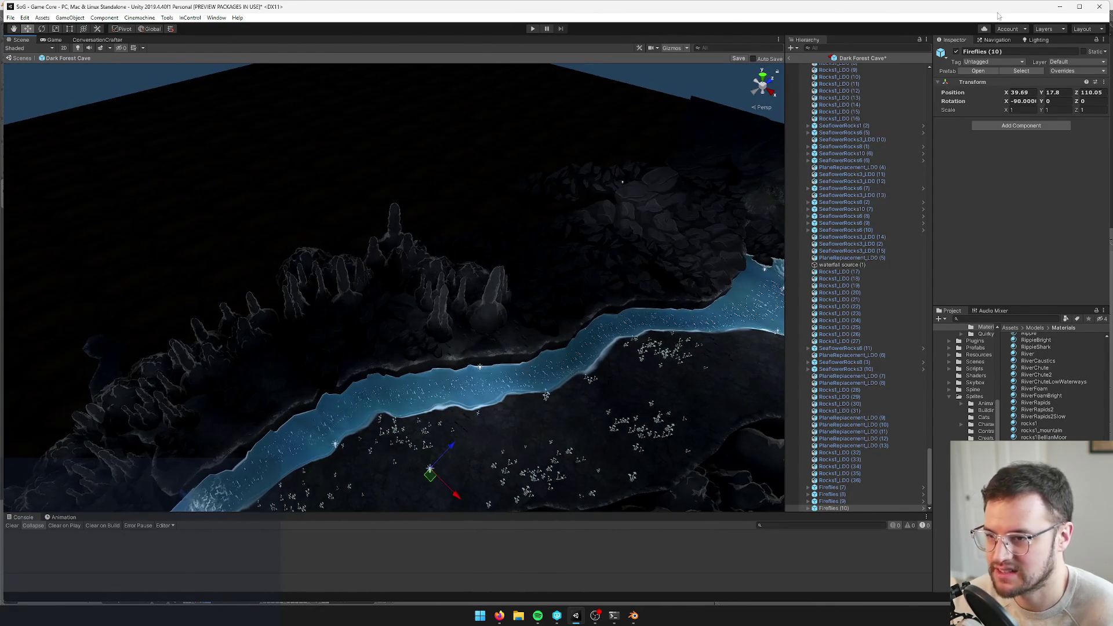
Check the Layout and Layers dropdowns, then select the dark (1) fake-light quad
{"action": "left_click", "coordinate": [1082, 29]}
{"action": "left_click", "coordinate": [1063, 29]}
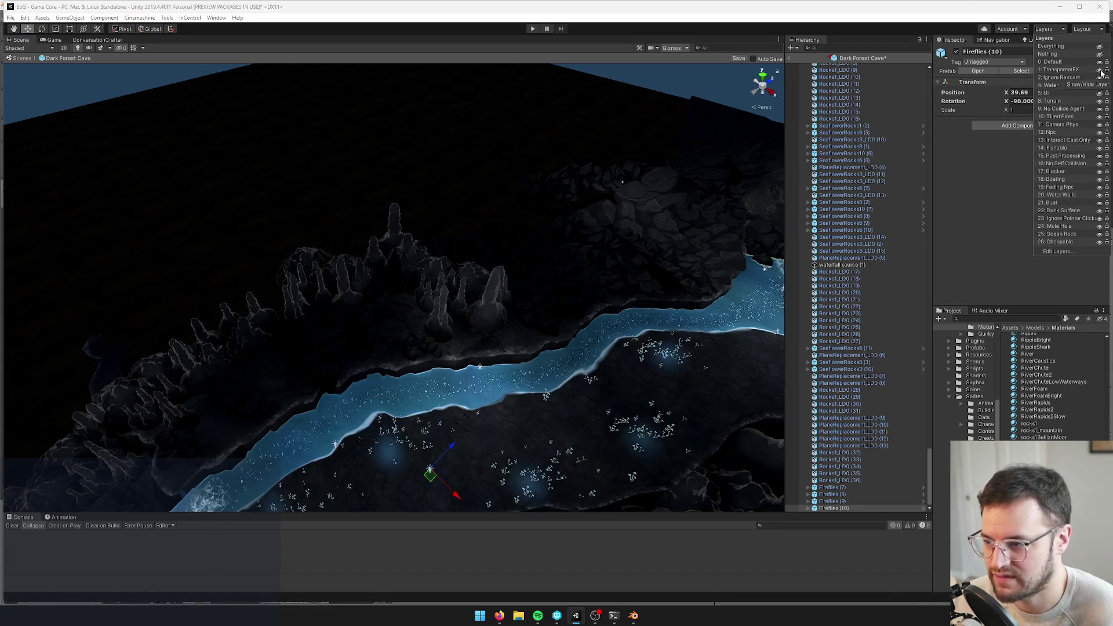
{"action": "left_click", "coordinate": [516, 298]}
{"action": "mouse_move", "coordinate": [534, 301]}
{"action": "left_mouse_down"}
{"action": "mouse_move", "coordinate": [641, 162]}
{"action": "mouse_move", "coordinate": [487, 177]}
{"action": "mouse_move", "coordinate": [611, 187]}
{"action": "mouse_move", "coordinate": [423, 286]}
{"action": "mouse_move", "coordinate": [518, 271]}
{"action": "mouse_move", "coordinate": [449, 347]}
{"action": "left_mouse_up"}
{"action": "left_click", "coordinate": [480, 178]}
{"action": "left_click", "coordinate": [422, 286]}
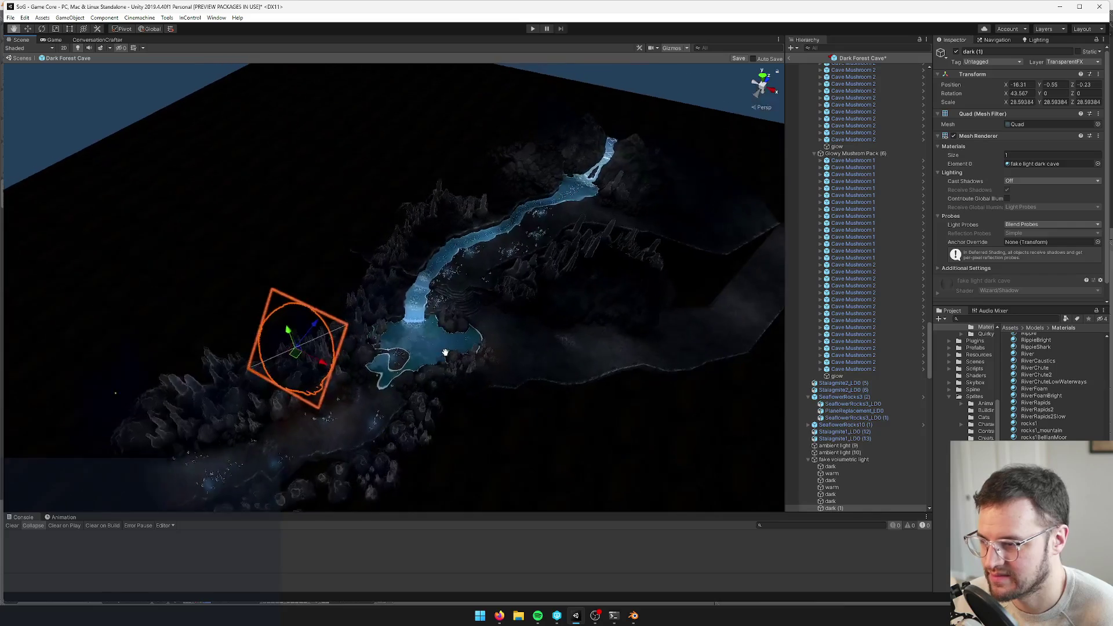
Duplicate the PlaneReplacement_LD0 (4) shadow ellipse, then raise, enlarge, rotate and stretch the copy
{"action": "scroll", "coordinate": [560, 196], "scroll_direction": "up", "scroll_amount": 2}
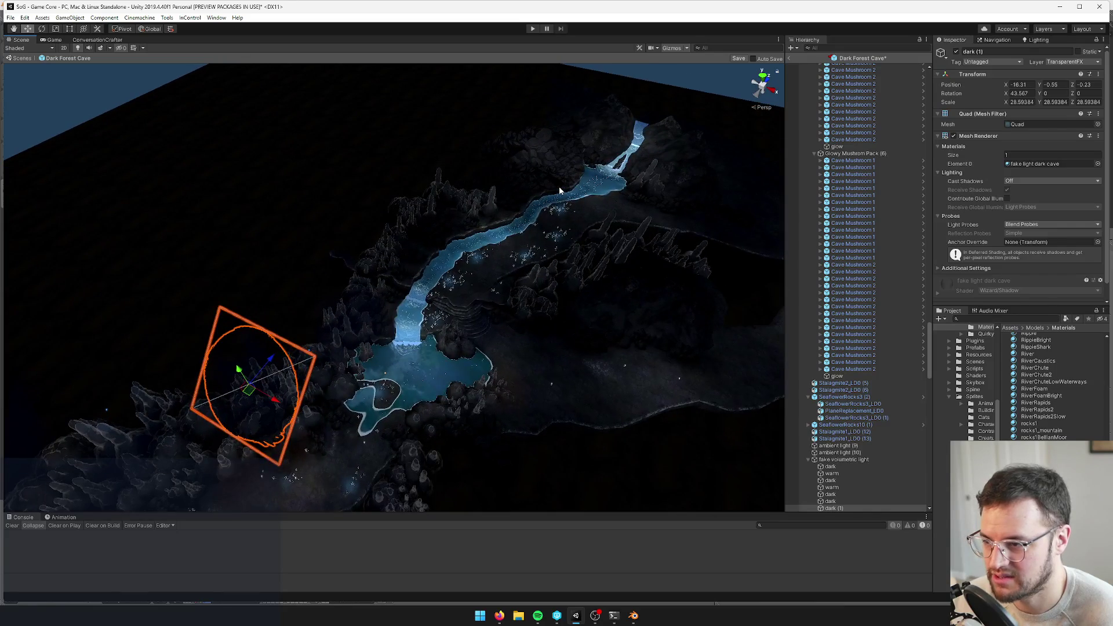
{"action": "left_click", "coordinate": [560, 190]}
{"action": "left_click", "coordinate": [560, 190]}
{"action": "scroll", "coordinate": [560, 190], "scroll_direction": "down", "scroll_amount": 2}
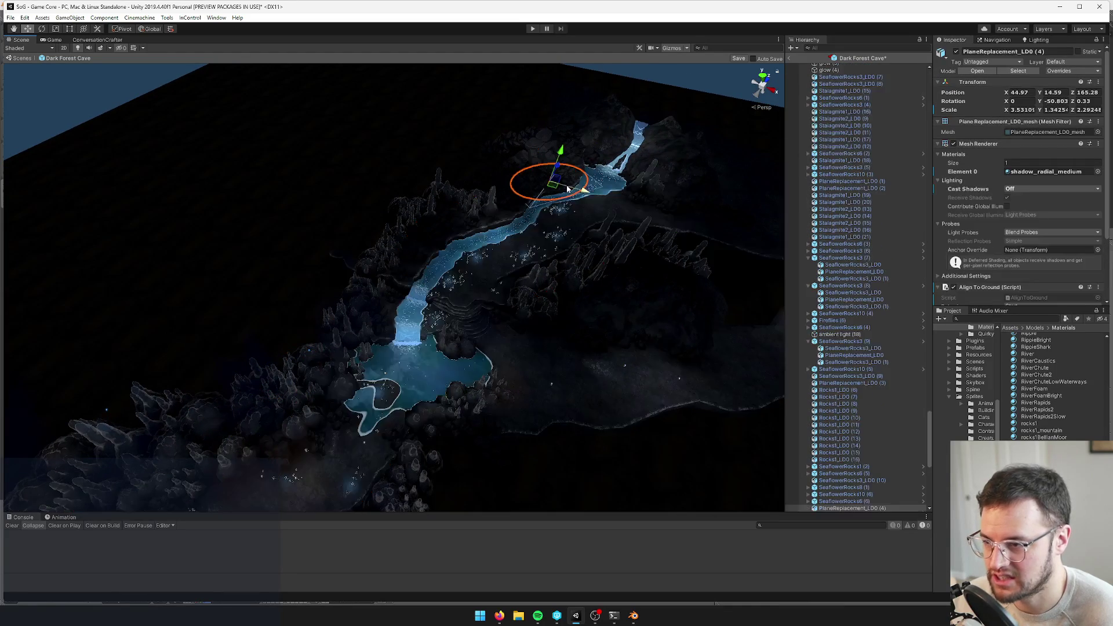
{"action": "key", "text": "f"}
{"action": "key", "text": "ctrl+d"}
{"action": "key", "text": "w"}
{"action": "mouse_move", "coordinate": [459, 253]}
{"action": "left_mouse_down"}
{"action": "mouse_move", "coordinate": [466, 152]}
{"action": "mouse_move", "coordinate": [482, 175]}
{"action": "mouse_move", "coordinate": [504, 168]}
{"action": "mouse_move", "coordinate": [475, 209]}
{"action": "mouse_move", "coordinate": [469, 190]}
{"action": "mouse_move", "coordinate": [433, 170]}
{"action": "mouse_move", "coordinate": [460, 179]}
{"action": "mouse_move", "coordinate": [395, 174]}
{"action": "left_mouse_up"}
{"action": "key", "text": "r"}
{"action": "key", "text": "e"}
{"action": "key", "text": "r"}
{"action": "key", "text": "w"}
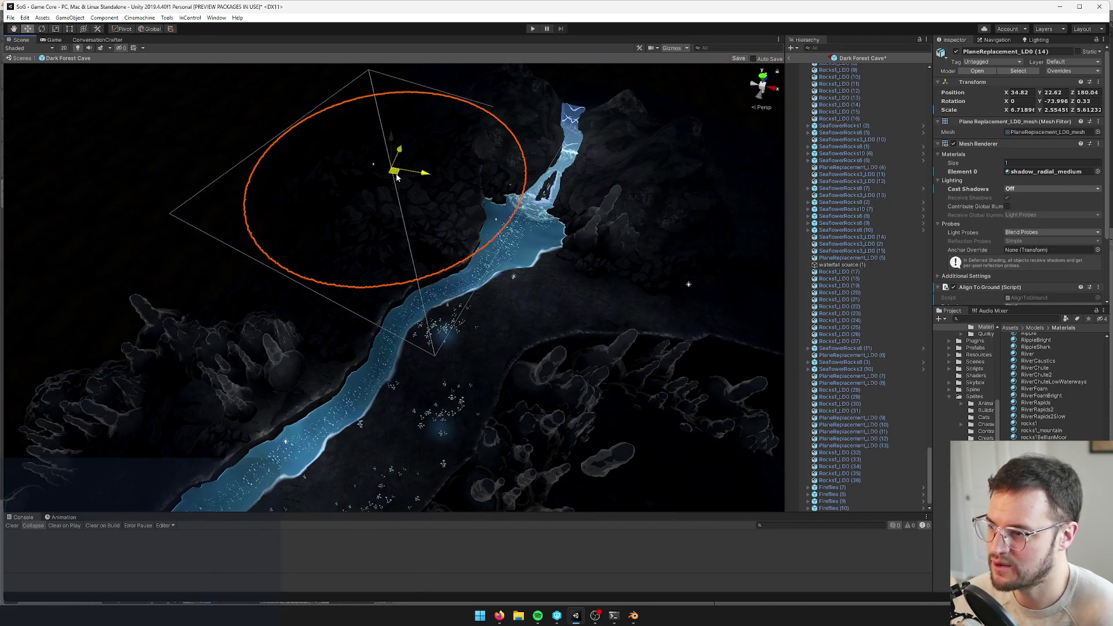
Select the dark (1) fake-light quad by the waterfall pool and duplicate it
{"action": "double_click", "coordinate": [847, 355]}
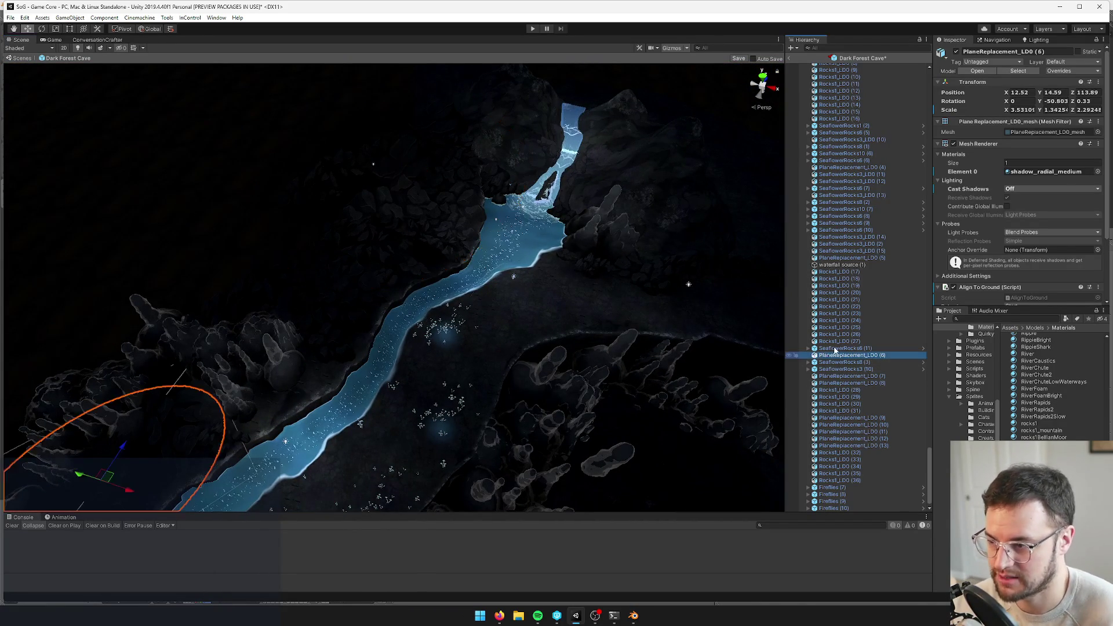
{"action": "mouse_move", "coordinate": [453, 348]}
{"action": "left_mouse_down", "text": "alt"}
{"action": "mouse_move", "coordinate": [440, 245]}
{"action": "mouse_move", "coordinate": [358, 222]}
{"action": "mouse_move", "coordinate": [404, 187]}
{"action": "left_mouse_up", "text": "alt"}
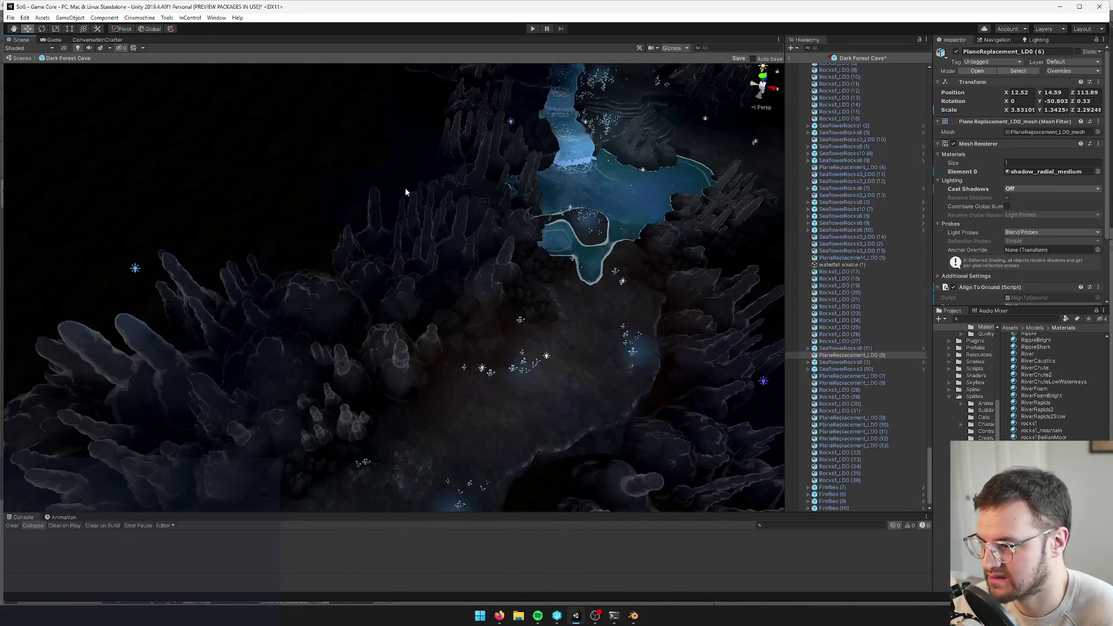
{"action": "left_click", "coordinate": [405, 187]}
{"action": "scroll", "coordinate": [491, 158], "scroll_direction": "down", "scroll_amount": 3}
{"action": "scroll", "coordinate": [492, 158], "scroll_direction": "down", "scroll_amount": 2}
{"action": "key", "text": "ctrl+d"}
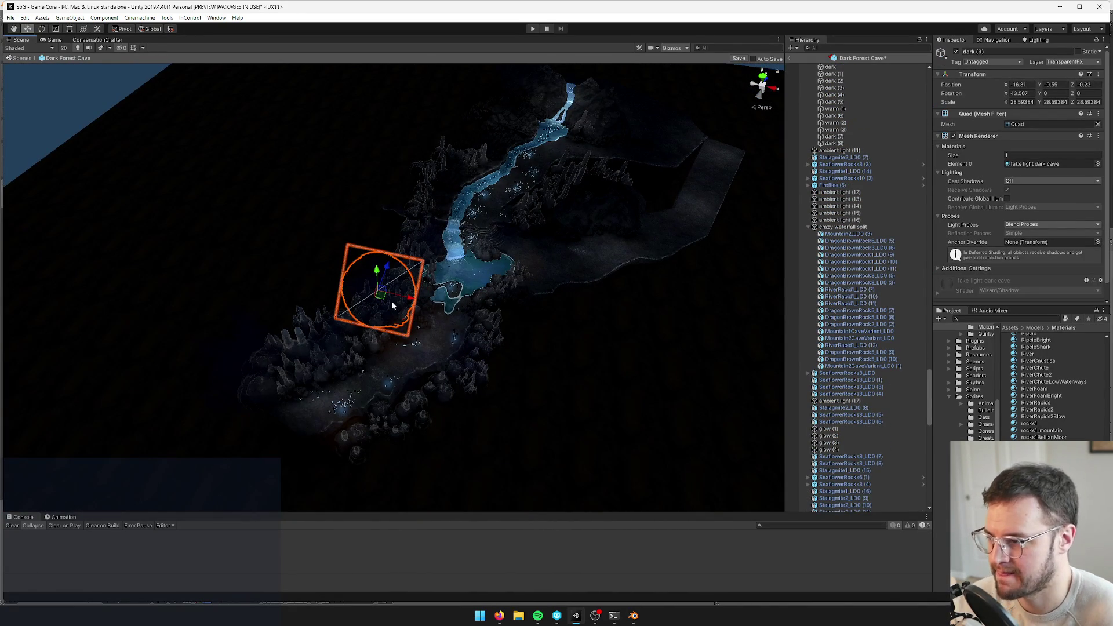
Move the dark (9) quad copy toward the waterfall and inspect it from several angles
{"action": "mouse_move", "coordinate": [385, 284]}
{"action": "left_mouse_down"}
{"action": "mouse_move", "coordinate": [510, 115]}
{"action": "mouse_move", "coordinate": [508, 219]}
{"action": "mouse_move", "coordinate": [459, 293]}
{"action": "mouse_move", "coordinate": [474, 197]}
{"action": "mouse_move", "coordinate": [454, 189]}
{"action": "mouse_move", "coordinate": [415, 404]}
{"action": "mouse_move", "coordinate": [476, 246]}
{"action": "mouse_move", "coordinate": [492, 131]}
{"action": "left_mouse_up"}
{"action": "scroll", "coordinate": [510, 115], "scroll_direction": "up", "scroll_amount": 5}
{"action": "mouse_move", "coordinate": [526, 172]}
{"action": "left_mouse_down"}
{"action": "mouse_move", "coordinate": [505, 179]}
{"action": "mouse_move", "coordinate": [539, 164]}
{"action": "left_mouse_up"}
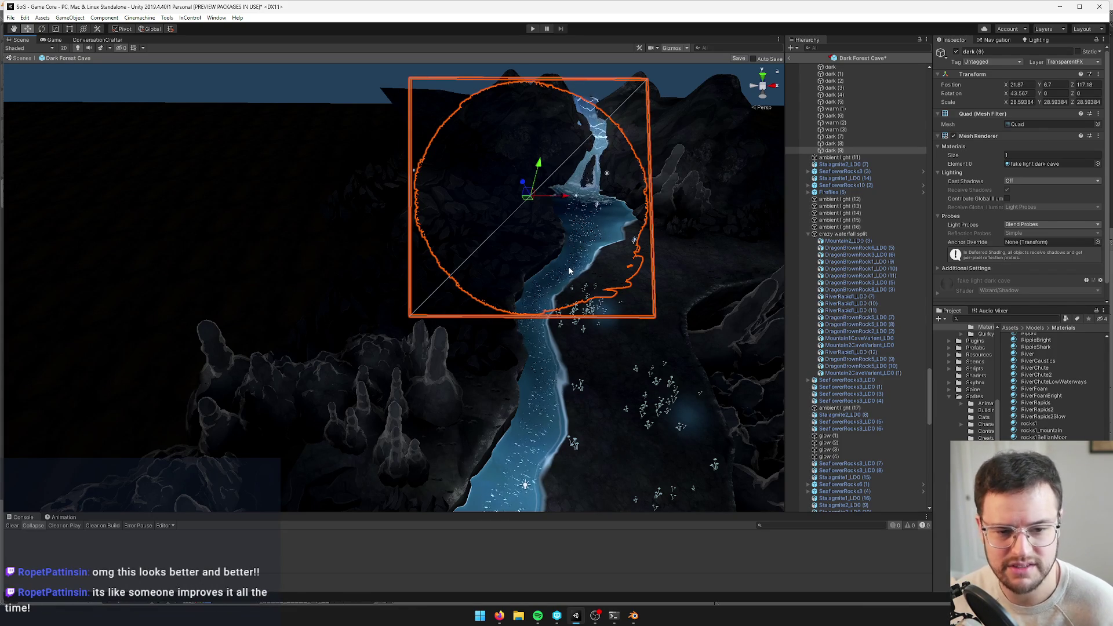
{"action": "scroll", "coordinate": [568, 271], "scroll_direction": "down", "scroll_amount": 5}
{"action": "scroll", "coordinate": [561, 256], "scroll_direction": "up", "scroll_amount": 2}
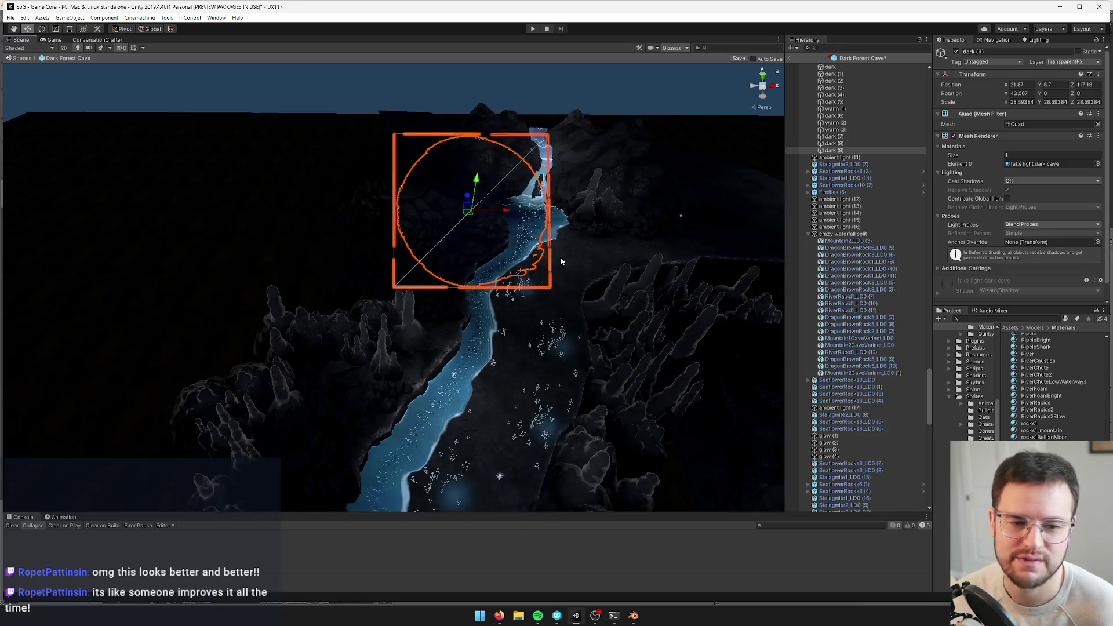
{"action": "mouse_move", "coordinate": [560, 257]}
{"action": "left_mouse_down"}
{"action": "mouse_move", "coordinate": [472, 266]}
{"action": "mouse_move", "coordinate": [492, 220]}
{"action": "left_mouse_up"}
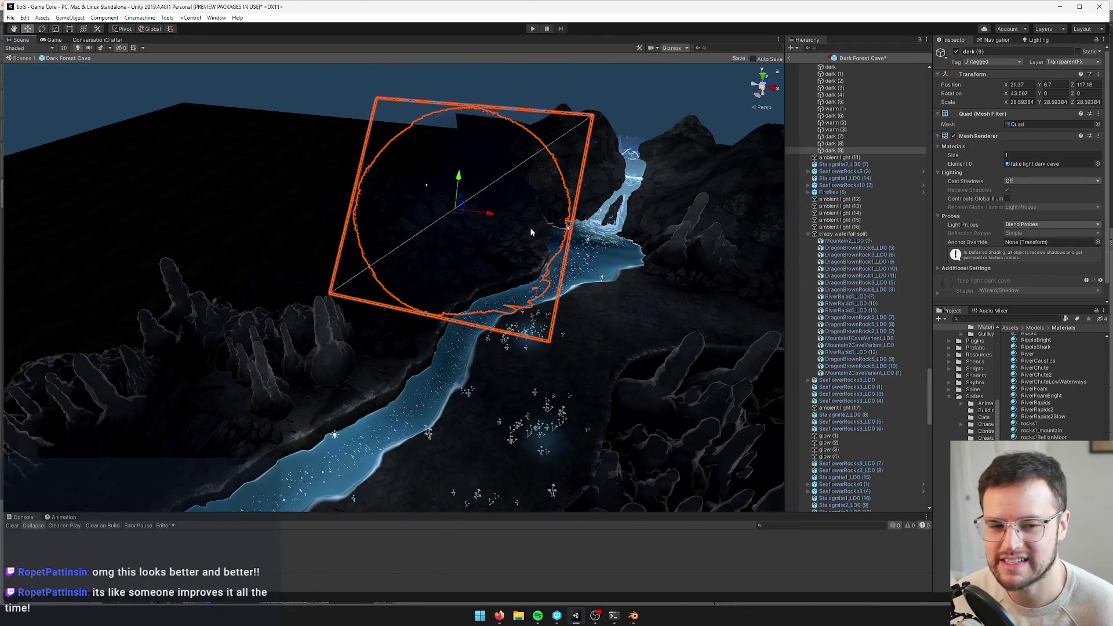
{"action": "scroll", "coordinate": [529, 227], "scroll_direction": "down", "scroll_amount": 1}
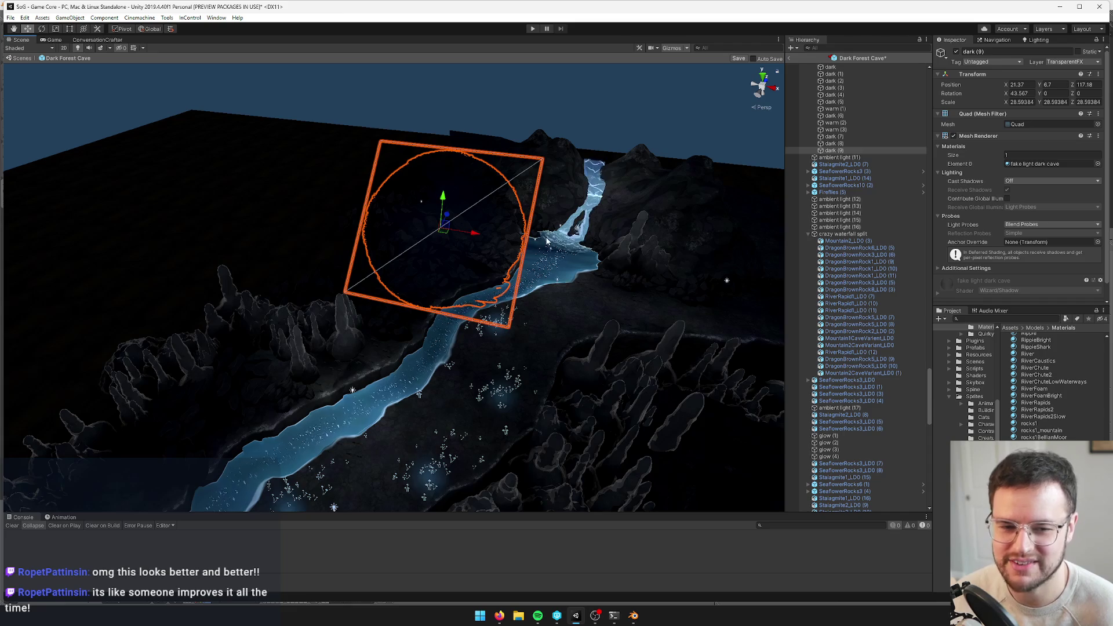
{"action": "scroll", "coordinate": [453, 272], "scroll_direction": "down", "scroll_amount": 2}
{"action": "mouse_move", "coordinate": [453, 272]}
{"action": "left_mouse_down"}
{"action": "mouse_move", "coordinate": [537, 232]}
{"action": "mouse_move", "coordinate": [556, 168]}
{"action": "mouse_move", "coordinate": [565, 179]}
{"action": "mouse_move", "coordinate": [479, 194]}
{"action": "mouse_move", "coordinate": [432, 241]}
{"action": "mouse_move", "coordinate": [388, 263]}
{"action": "mouse_move", "coordinate": [407, 211]}
{"action": "left_mouse_up"}
Duplicate the quad as dark (10) and place it lower left on the cave floor
{"action": "key", "text": "ctrl+d"}
{"action": "key", "text": "w"}
{"action": "left_click_drag", "start_coordinate": [440, 141], "coordinate": [378, 221]}
{"action": "scroll", "coordinate": [360, 244], "scroll_direction": "down", "scroll_amount": 3}
Duplicate it as dark (11), move it to the upper right, and lower it to the floor
{"action": "key", "text": "ctrl+d"}
{"action": "mouse_move", "coordinate": [336, 273]}
{"action": "left_mouse_down"}
{"action": "mouse_move", "coordinate": [348, 258]}
{"action": "mouse_move", "coordinate": [554, 261]}
{"action": "mouse_move", "coordinate": [558, 219]}
{"action": "mouse_move", "coordinate": [543, 246]}
{"action": "mouse_move", "coordinate": [526, 243]}
{"action": "mouse_move", "coordinate": [576, 236]}
{"action": "left_mouse_up"}
{"action": "scroll", "coordinate": [592, 166], "scroll_direction": "up", "scroll_amount": 3}
{"action": "mouse_move", "coordinate": [592, 165]}
{"action": "left_mouse_down"}
{"action": "mouse_move", "coordinate": [602, 242]}
{"action": "mouse_move", "coordinate": [551, 273]}
{"action": "mouse_move", "coordinate": [492, 275]}
{"action": "mouse_move", "coordinate": [513, 284]}
{"action": "mouse_move", "coordinate": [577, 257]}
{"action": "mouse_move", "coordinate": [508, 269]}
{"action": "mouse_move", "coordinate": [363, 221]}
{"action": "mouse_move", "coordinate": [383, 204]}
{"action": "mouse_move", "coordinate": [450, 204]}
{"action": "mouse_move", "coordinate": [496, 155]}
{"action": "left_mouse_up"}
{"action": "key", "text": "r"}
{"action": "key", "text": "w"}
{"action": "scroll", "coordinate": [568, 267], "scroll_direction": "down", "scroll_amount": 5}
{"action": "scroll", "coordinate": [557, 266], "scroll_direction": "up", "scroll_amount": 3}
Duplicate dark (11) as dark (12), lower it, and stretch it to 34.14 wide
{"action": "key", "text": "ctrl+d"}
{"action": "mouse_move", "coordinate": [495, 156]}
{"action": "left_mouse_down"}
{"action": "mouse_move", "coordinate": [497, 182]}
{"action": "mouse_move", "coordinate": [472, 183]}
{"action": "mouse_move", "coordinate": [545, 238]}
{"action": "mouse_move", "coordinate": [543, 255]}
{"action": "mouse_move", "coordinate": [579, 263]}
{"action": "mouse_move", "coordinate": [567, 249]}
{"action": "mouse_move", "coordinate": [472, 266]}
{"action": "mouse_move", "coordinate": [553, 233]}
{"action": "mouse_move", "coordinate": [524, 242]}
{"action": "left_mouse_up"}
{"action": "key", "text": "r"}
{"action": "scroll", "coordinate": [510, 253], "scroll_direction": "down", "scroll_amount": 5}
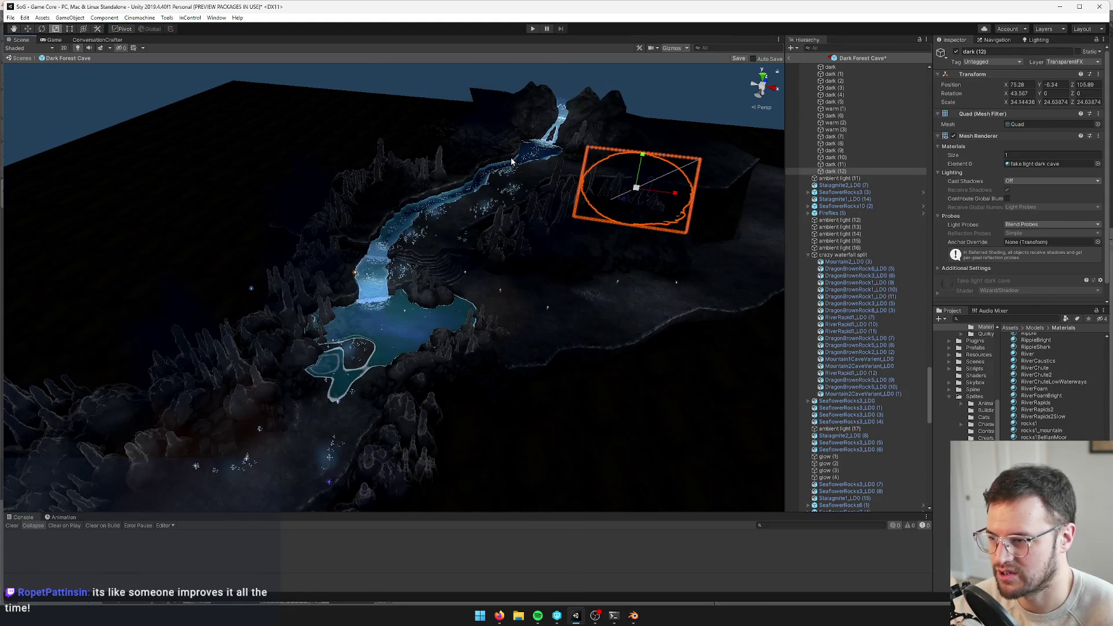
Duplicate dark (9) as dark (13) and move it to X 23.32, Y -12.86, Z -27.55
{"action": "left_click", "coordinate": [511, 161]}
{"action": "left_click", "coordinate": [504, 145]}
{"action": "scroll", "coordinate": [510, 202], "scroll_direction": "down", "scroll_amount": 3}
{"action": "scroll", "coordinate": [526, 212], "scroll_direction": "up", "scroll_amount": 3}
{"action": "key", "text": "w"}
{"action": "key", "text": "ctrl+d"}
{"action": "key", "text": "ctrl+d"}
{"action": "key", "text": "ctrl+d"}
{"action": "mouse_move", "coordinate": [377, 133]}
{"action": "left_mouse_down"}
{"action": "mouse_move", "coordinate": [408, 146]}
{"action": "mouse_move", "coordinate": [405, 162]}
{"action": "mouse_move", "coordinate": [510, 159]}
{"action": "left_mouse_up"}
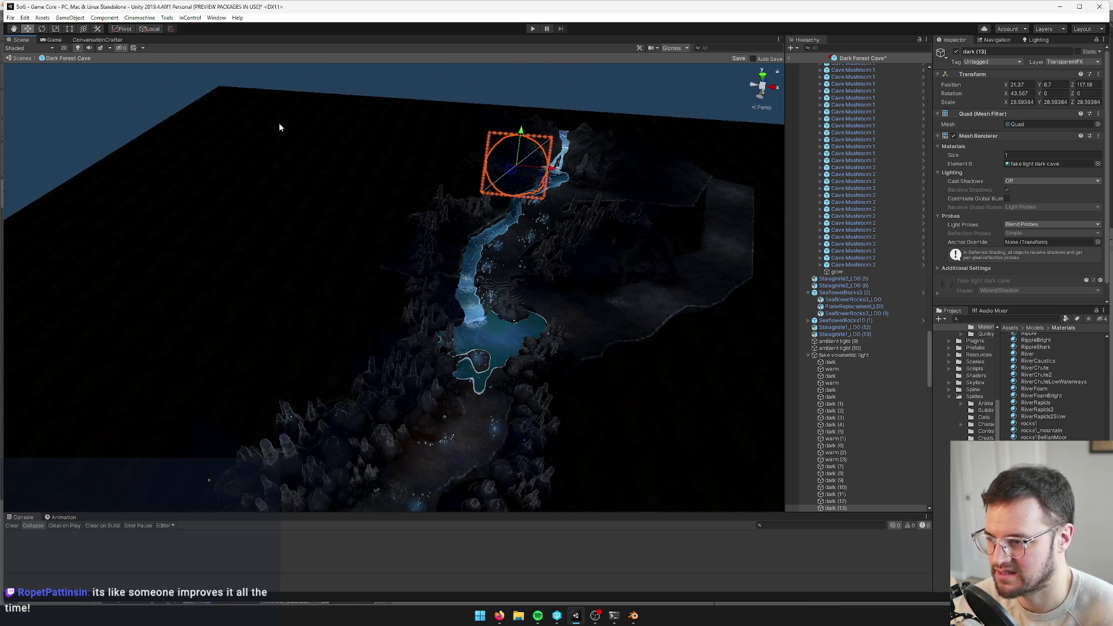
{"action": "mouse_move", "coordinate": [511, 174]}
{"action": "left_mouse_down"}
{"action": "mouse_move", "coordinate": [547, 294]}
{"action": "mouse_move", "coordinate": [542, 326]}
{"action": "mouse_move", "coordinate": [542, 120]}
{"action": "mouse_move", "coordinate": [548, 230]}
{"action": "mouse_move", "coordinate": [537, 241]}
{"action": "mouse_move", "coordinate": [557, 248]}
{"action": "mouse_move", "coordinate": [510, 222]}
{"action": "mouse_move", "coordinate": [493, 231]}
{"action": "mouse_move", "coordinate": [521, 236]}
{"action": "mouse_move", "coordinate": [545, 218]}
{"action": "mouse_move", "coordinate": [527, 246]}
{"action": "mouse_move", "coordinate": [542, 244]}
{"action": "mouse_move", "coordinate": [557, 192]}
{"action": "mouse_move", "coordinate": [534, 200]}
{"action": "mouse_move", "coordinate": [512, 242]}
{"action": "mouse_move", "coordinate": [502, 239]}
{"action": "left_mouse_up"}
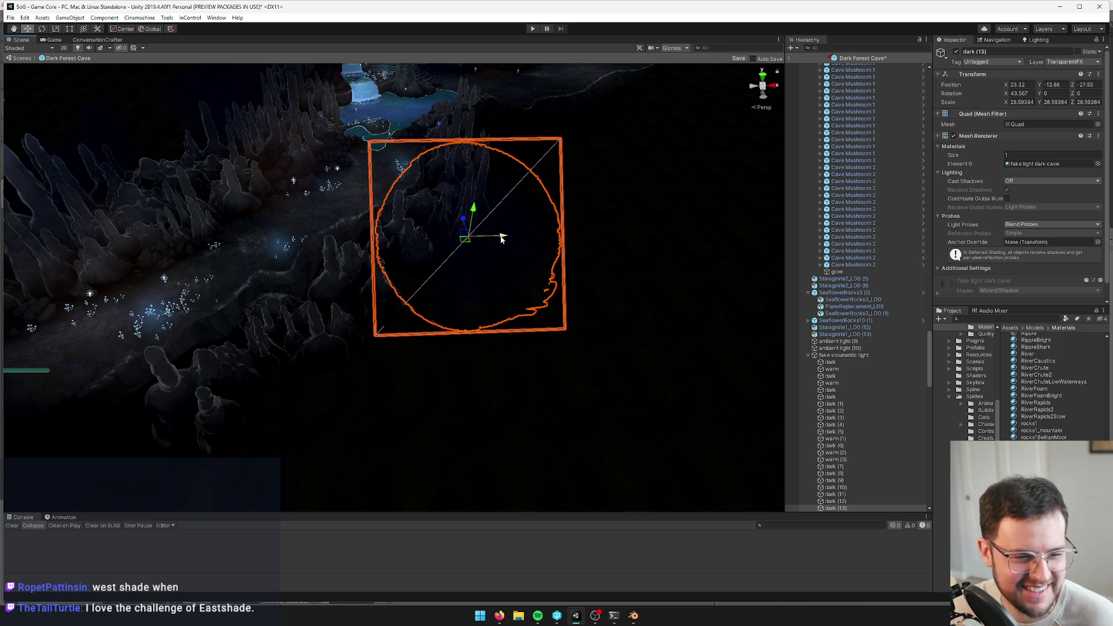
Pan and orbit the view to check the waterfall and pool around the new quad
{"action": "scroll", "coordinate": [400, 227], "scroll_direction": "down", "scroll_amount": 5}
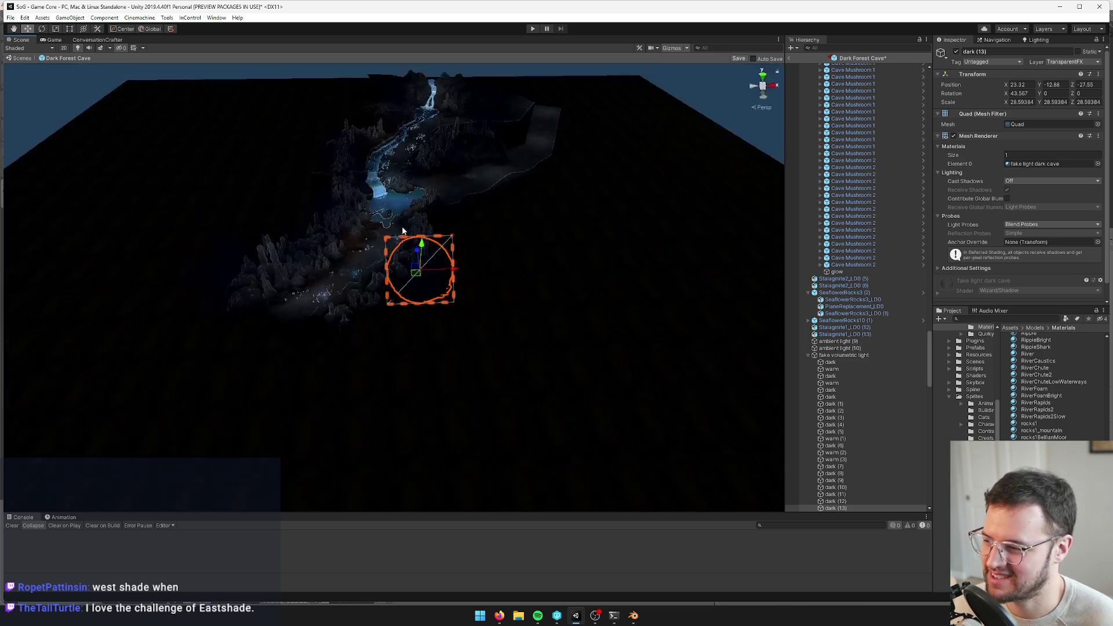
{"action": "scroll", "coordinate": [421, 217], "scroll_direction": "up", "scroll_amount": 3}
{"action": "left_click_drag", "start_coordinate": [421, 217], "coordinate": [404, 265]}
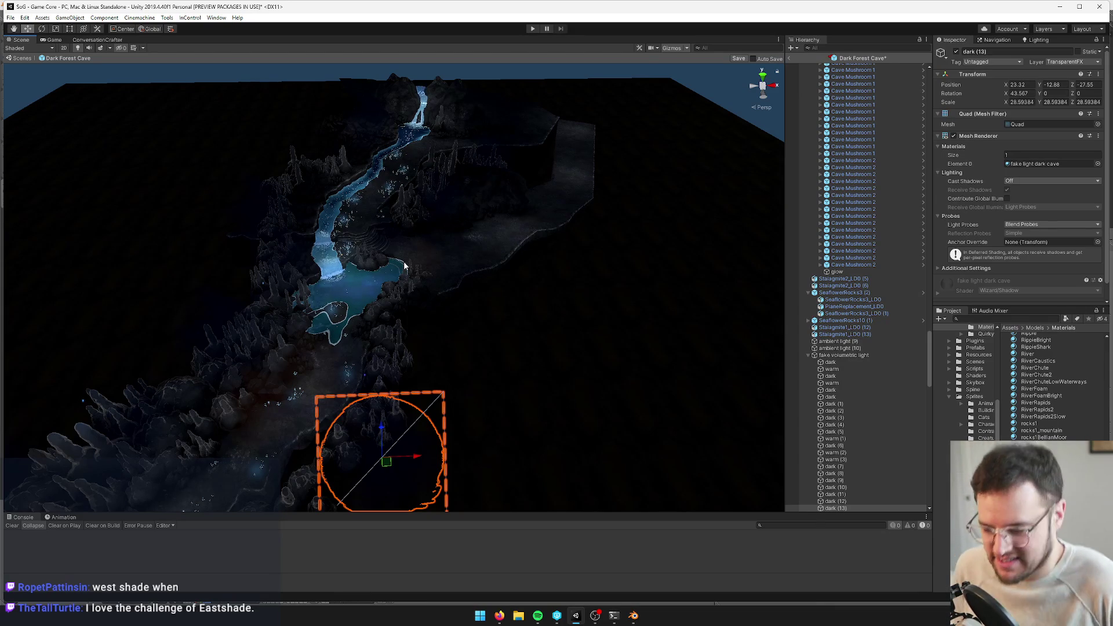
{"action": "mouse_move", "coordinate": [397, 261]}
{"action": "left_mouse_down"}
{"action": "mouse_move", "coordinate": [454, 285]}
{"action": "mouse_move", "coordinate": [448, 256]}
{"action": "mouse_move", "coordinate": [358, 240]}
{"action": "mouse_move", "coordinate": [330, 303]}
{"action": "left_mouse_up"}
{"action": "scroll", "coordinate": [403, 306], "scroll_direction": "down", "scroll_amount": 5}
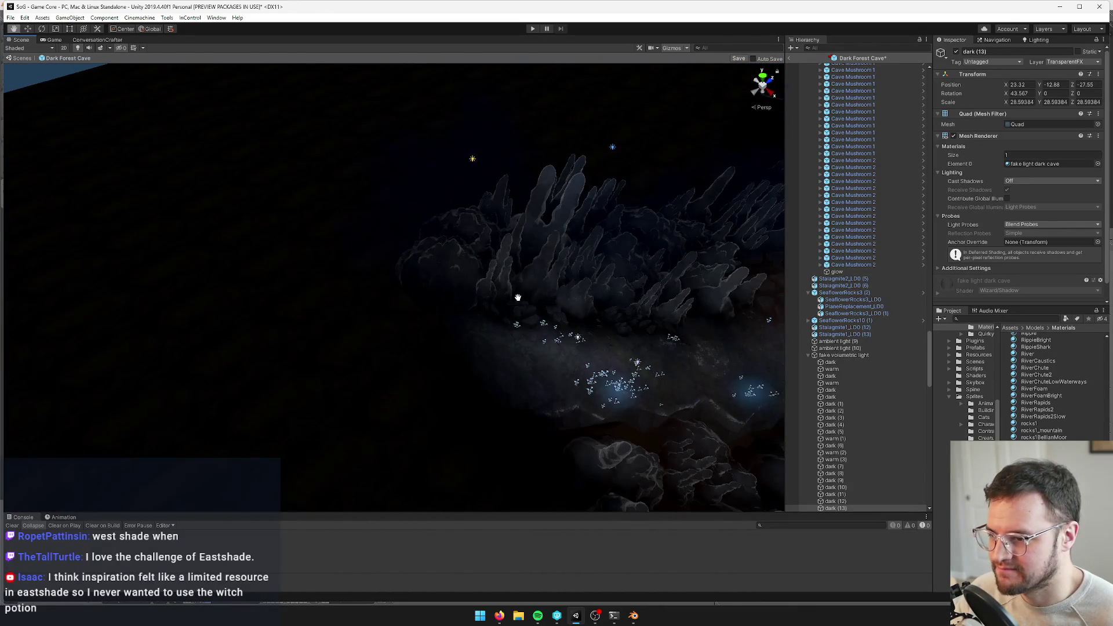
{"action": "scroll", "coordinate": [525, 301], "scroll_direction": "up", "scroll_amount": 5}
Duplicate the warm quad as warm (4) and set it slightly lower in the pool
{"action": "mouse_move", "coordinate": [780, 288]}
{"action": "left_mouse_down"}
{"action": "mouse_move", "coordinate": [606, 177]}
{"action": "mouse_move", "coordinate": [526, 195]}
{"action": "mouse_move", "coordinate": [475, 226]}
{"action": "left_mouse_up"}
{"action": "key", "text": "w"}
{"action": "key", "text": "ctrl+d"}
{"action": "mouse_move", "coordinate": [299, 301]}
{"action": "left_mouse_down"}
{"action": "mouse_move", "coordinate": [440, 246]}
{"action": "mouse_move", "coordinate": [539, 190]}
{"action": "mouse_move", "coordinate": [676, 181]}
{"action": "left_mouse_up"}
{"action": "key", "text": "f"}
{"action": "mouse_move", "coordinate": [473, 264]}
{"action": "left_mouse_down"}
{"action": "mouse_move", "coordinate": [555, 248]}
{"action": "mouse_move", "coordinate": [673, 135]}
{"action": "mouse_move", "coordinate": [638, 145]}
{"action": "left_mouse_up"}
{"action": "left_click_drag", "start_coordinate": [464, 175], "coordinate": [470, 212]}
{"action": "mouse_move", "coordinate": [485, 325]}
{"action": "left_mouse_down"}
{"action": "mouse_move", "coordinate": [486, 166]}
{"action": "mouse_move", "coordinate": [421, 76]}
{"action": "left_mouse_up"}
{"action": "scroll", "coordinate": [440, 334], "scroll_direction": "down", "scroll_amount": 10}
{"action": "mouse_move", "coordinate": [474, 360]}
{"action": "left_mouse_down"}
{"action": "mouse_move", "coordinate": [467, 381]}
{"action": "mouse_move", "coordinate": [400, 318]}
{"action": "mouse_move", "coordinate": [272, 235]}
{"action": "left_mouse_up"}
Duplicate warm (4) as warm (5), place it over the mushroom patch, and tilt it
{"action": "key", "text": "ctrl+d"}
{"action": "scroll", "coordinate": [326, 266], "scroll_direction": "up", "scroll_amount": 8}
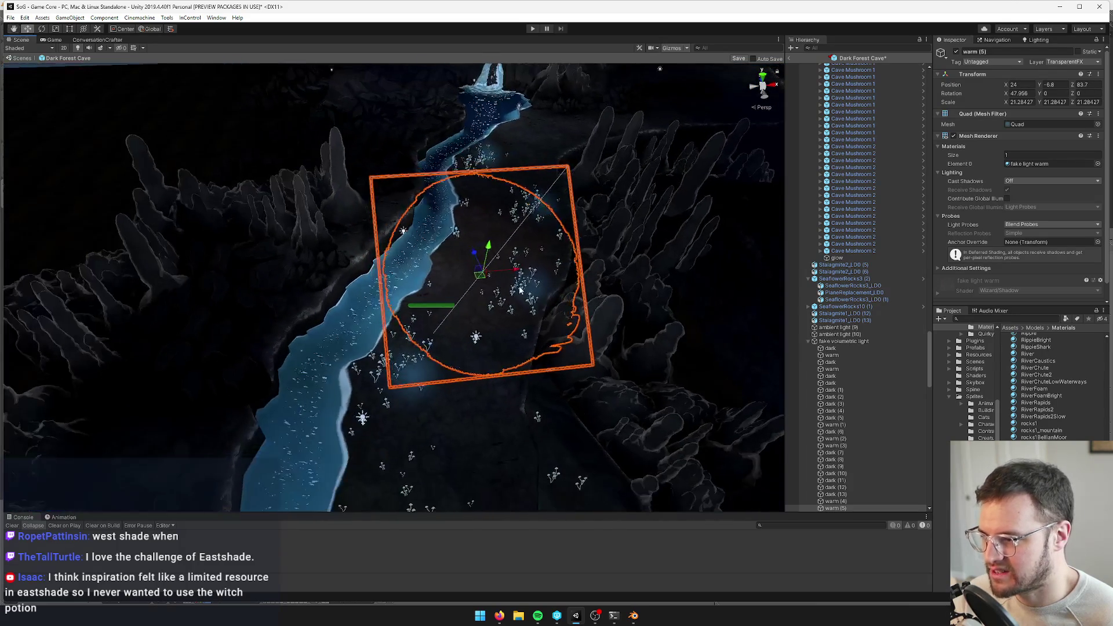
{"action": "mouse_move", "coordinate": [519, 290]}
{"action": "left_mouse_down"}
{"action": "mouse_move", "coordinate": [538, 258]}
{"action": "mouse_move", "coordinate": [555, 254]}
{"action": "left_mouse_up"}
{"action": "scroll", "coordinate": [495, 260], "scroll_direction": "up", "scroll_amount": 3}
{"action": "scroll", "coordinate": [496, 261], "scroll_direction": "up", "scroll_amount": 2}
{"action": "scroll", "coordinate": [468, 143], "scroll_direction": "up", "scroll_amount": 5}
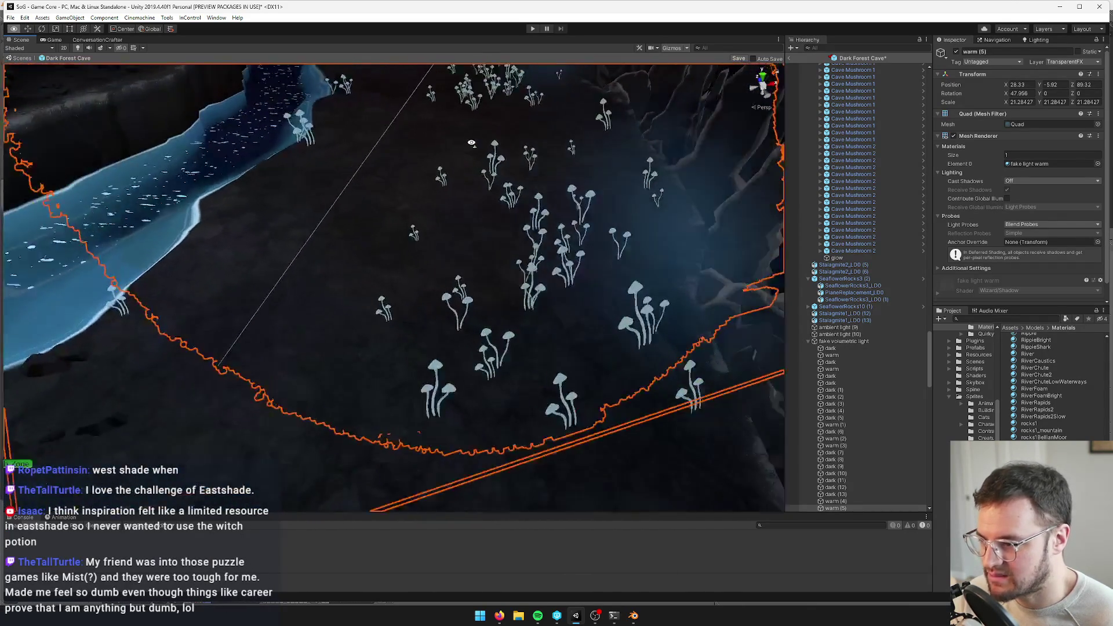
{"action": "scroll", "coordinate": [469, 144], "scroll_direction": "down", "scroll_amount": 8}
{"action": "key", "text": "e"}
{"action": "mouse_move", "coordinate": [471, 173]}
{"action": "left_mouse_down"}
{"action": "mouse_move", "coordinate": [477, 167]}
{"action": "mouse_move", "coordinate": [408, 175]}
{"action": "mouse_move", "coordinate": [427, 171]}
{"action": "mouse_move", "coordinate": [436, 246]}
{"action": "left_mouse_up"}
{"action": "key", "text": "w"}
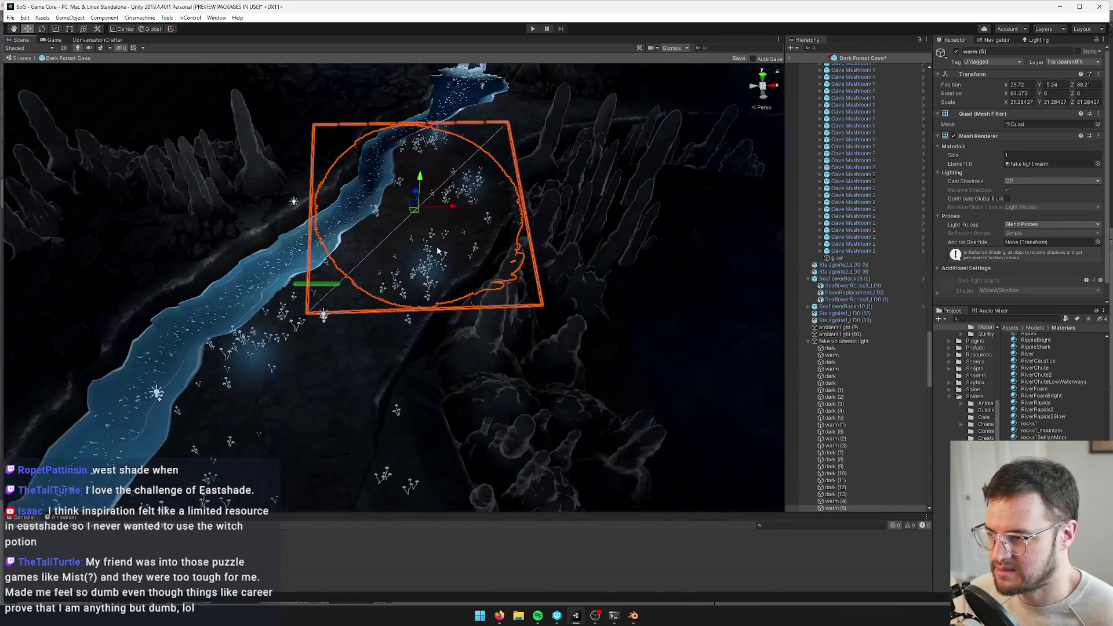
Duplicate warm (5) as warm (6) and move it along the river to X 47.6, Z 122.5
{"action": "scroll", "coordinate": [437, 246], "scroll_direction": "down", "scroll_amount": 6}
{"action": "mouse_move", "coordinate": [418, 313]}
{"action": "left_mouse_down"}
{"action": "mouse_move", "coordinate": [405, 359]}
{"action": "mouse_move", "coordinate": [410, 347]}
{"action": "mouse_move", "coordinate": [371, 337]}
{"action": "mouse_move", "coordinate": [418, 318]}
{"action": "left_mouse_up"}
{"action": "scroll", "coordinate": [479, 275], "scroll_direction": "down", "scroll_amount": 2}
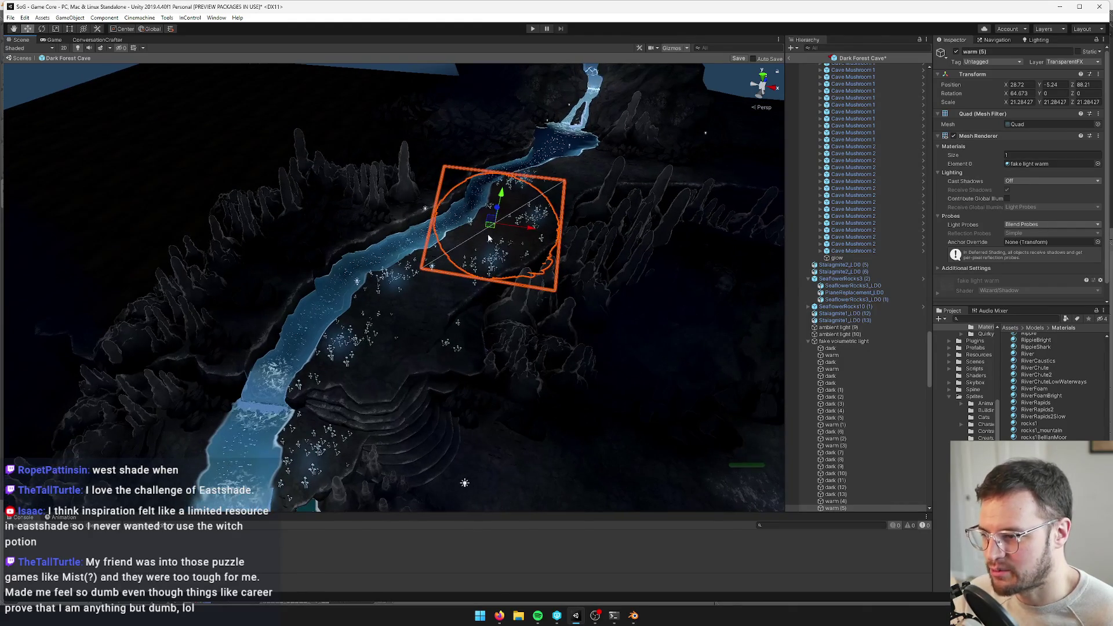
{"action": "key", "text": "ctrl+d"}
{"action": "mouse_move", "coordinate": [470, 236]}
{"action": "left_mouse_down"}
{"action": "mouse_move", "coordinate": [429, 298]}
{"action": "mouse_move", "coordinate": [388, 321]}
{"action": "mouse_move", "coordinate": [357, 408]}
{"action": "mouse_move", "coordinate": [510, 223]}
{"action": "mouse_move", "coordinate": [551, 218]}
{"action": "left_mouse_up"}
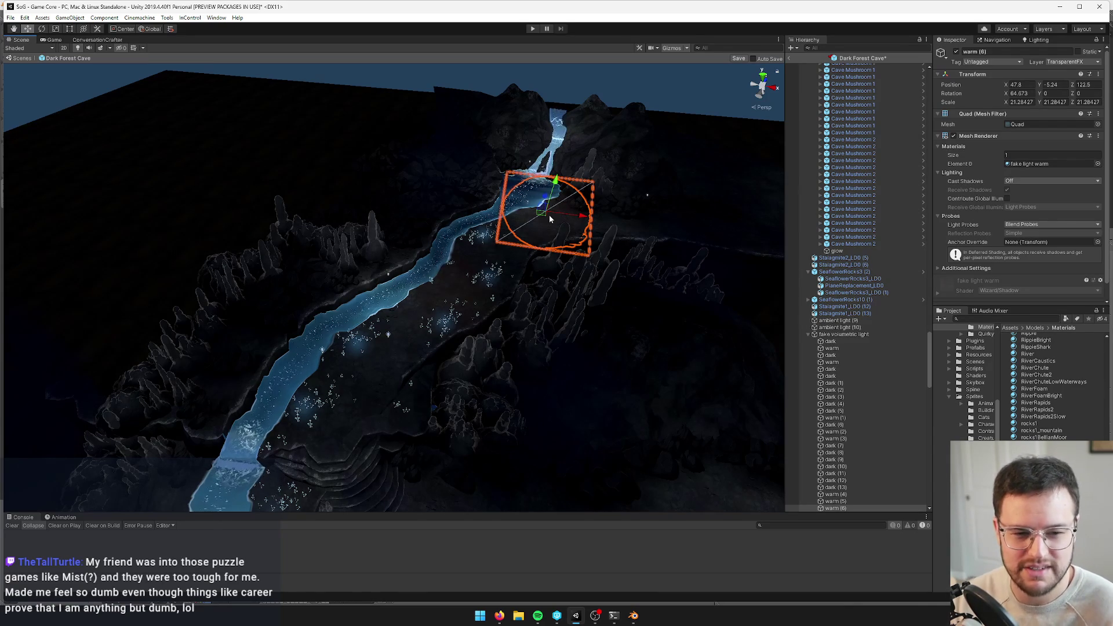
Nudge warm (6) slightly up-right and toggle its visibility to compare the lighting
{"action": "key", "text": "f"}
{"action": "left_click_drag", "start_coordinate": [428, 276], "coordinate": [449, 259]}
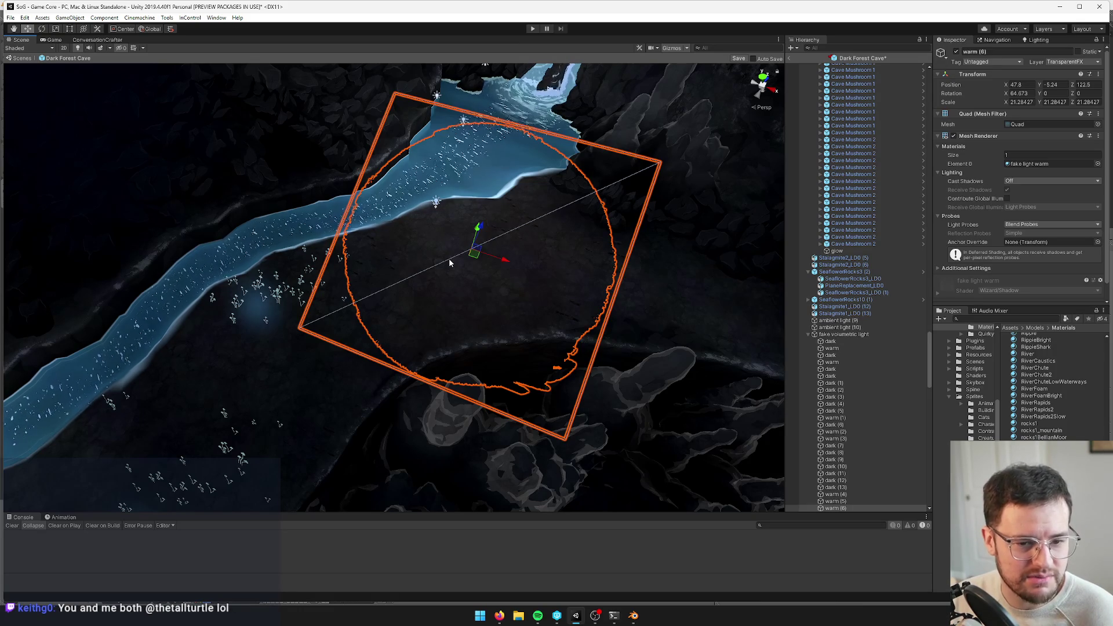
{"action": "scroll", "coordinate": [443, 260], "scroll_direction": "down", "scroll_amount": 5}
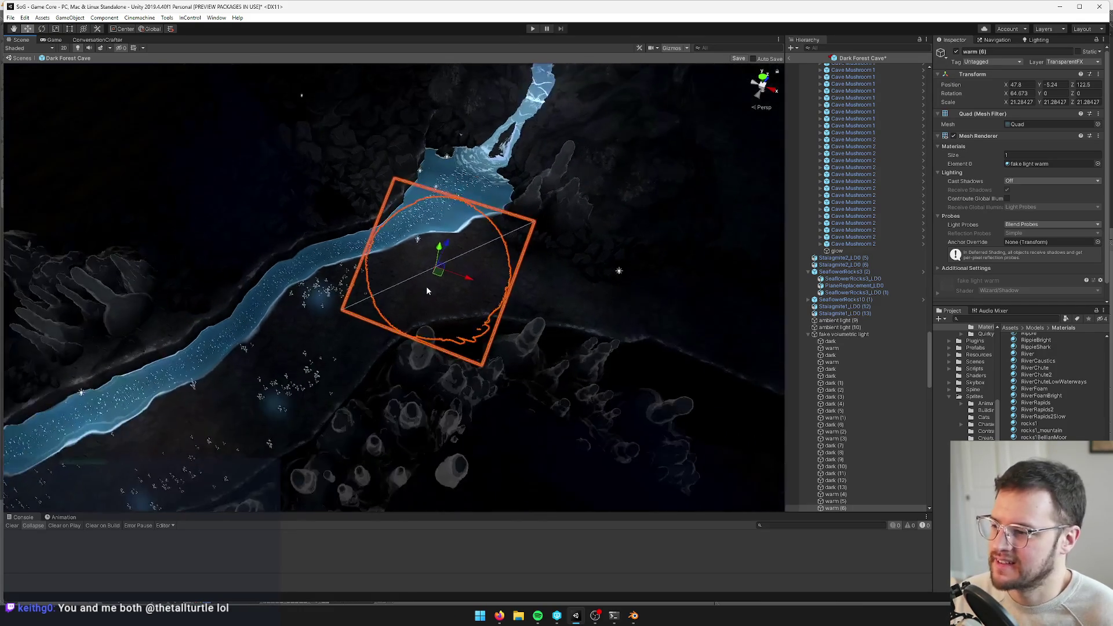
{"action": "scroll", "coordinate": [434, 253], "scroll_direction": "up", "scroll_amount": 3}
{"action": "left_click_drag", "start_coordinate": [461, 241], "coordinate": [491, 227]}
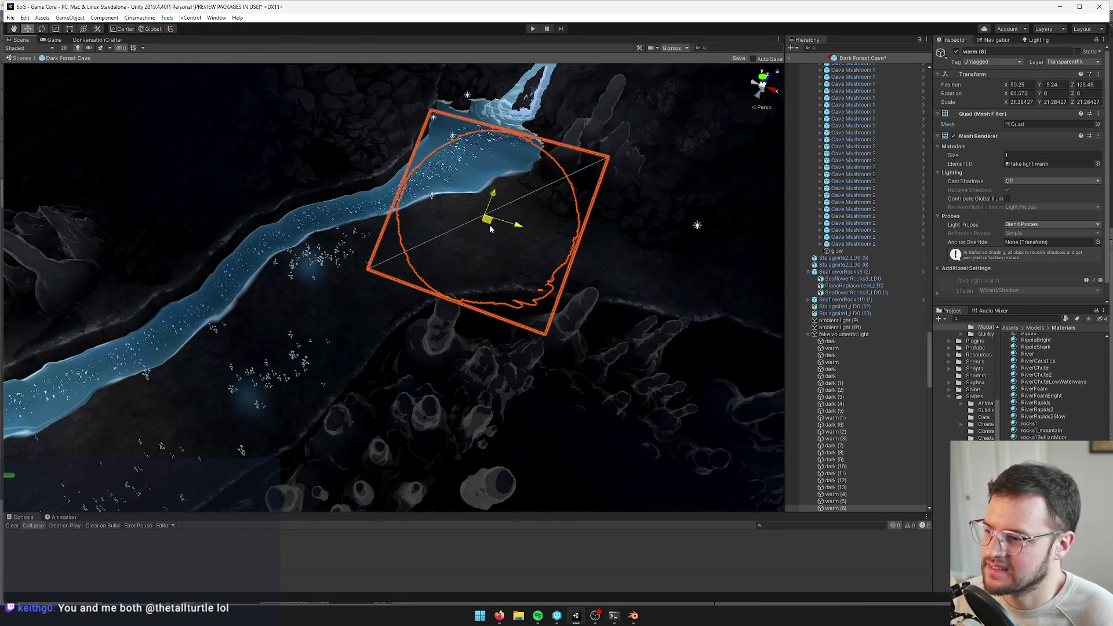
{"action": "scroll", "coordinate": [491, 227], "scroll_direction": "down", "scroll_amount": 3}
{"action": "scroll", "coordinate": [556, 188], "scroll_direction": "up", "scroll_amount": 3}
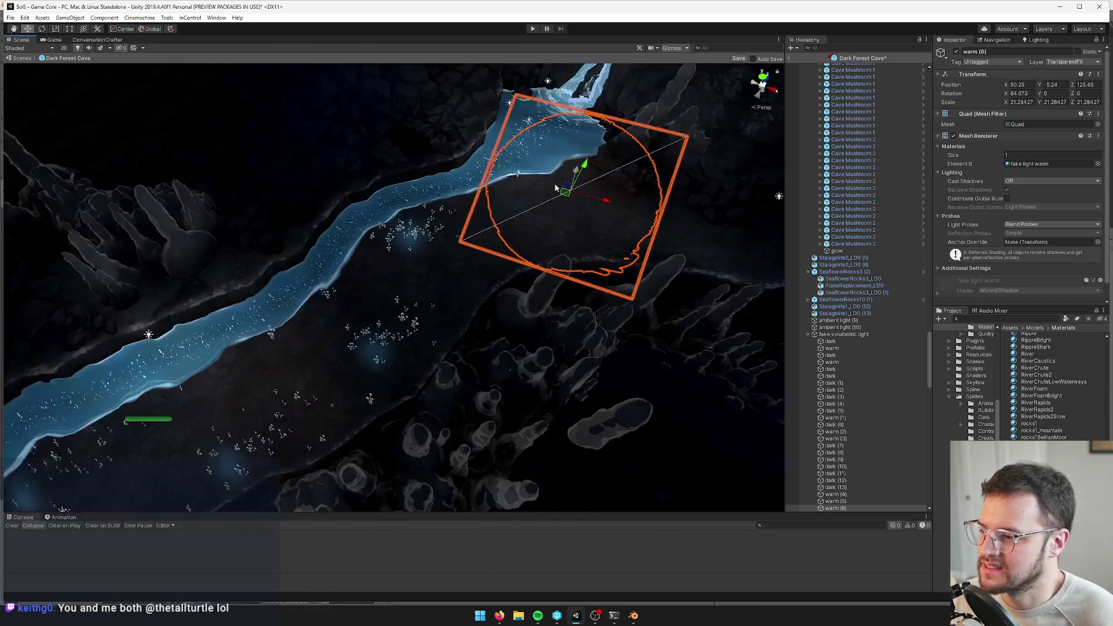
{"action": "mouse_move", "coordinate": [555, 187]}
{"action": "left_mouse_down"}
{"action": "mouse_move", "coordinate": [405, 217]}
{"action": "mouse_move", "coordinate": [435, 255]}
{"action": "mouse_move", "coordinate": [499, 213]}
{"action": "mouse_move", "coordinate": [288, 326]}
{"action": "mouse_move", "coordinate": [276, 313]}
{"action": "left_mouse_up"}
{"action": "left_click", "coordinate": [956, 51]}
{"action": "left_click", "coordinate": [955, 51]}
Duplicate warm (6) as warm (7) and position it over the river
{"action": "scroll", "coordinate": [446, 238], "scroll_direction": "down", "scroll_amount": 3}
{"action": "key", "text": "ctrl+d"}
{"action": "scroll", "coordinate": [525, 171], "scroll_direction": "up", "scroll_amount": 5}
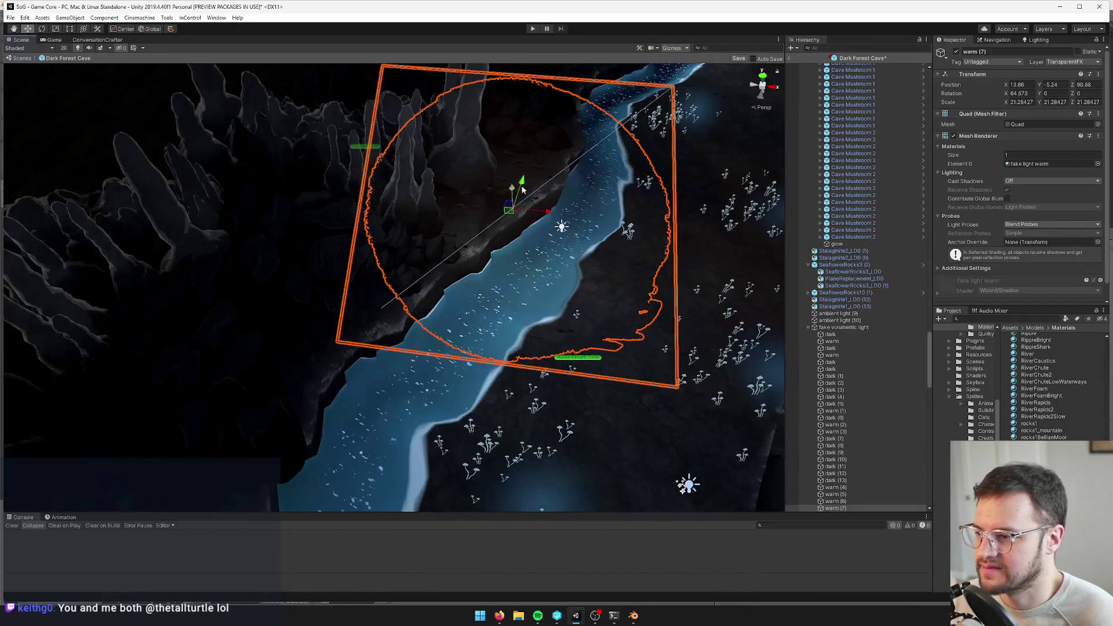
{"action": "mouse_move", "coordinate": [524, 171]}
{"action": "left_mouse_down"}
{"action": "mouse_move", "coordinate": [517, 199]}
{"action": "mouse_move", "coordinate": [542, 236]}
{"action": "left_mouse_up"}
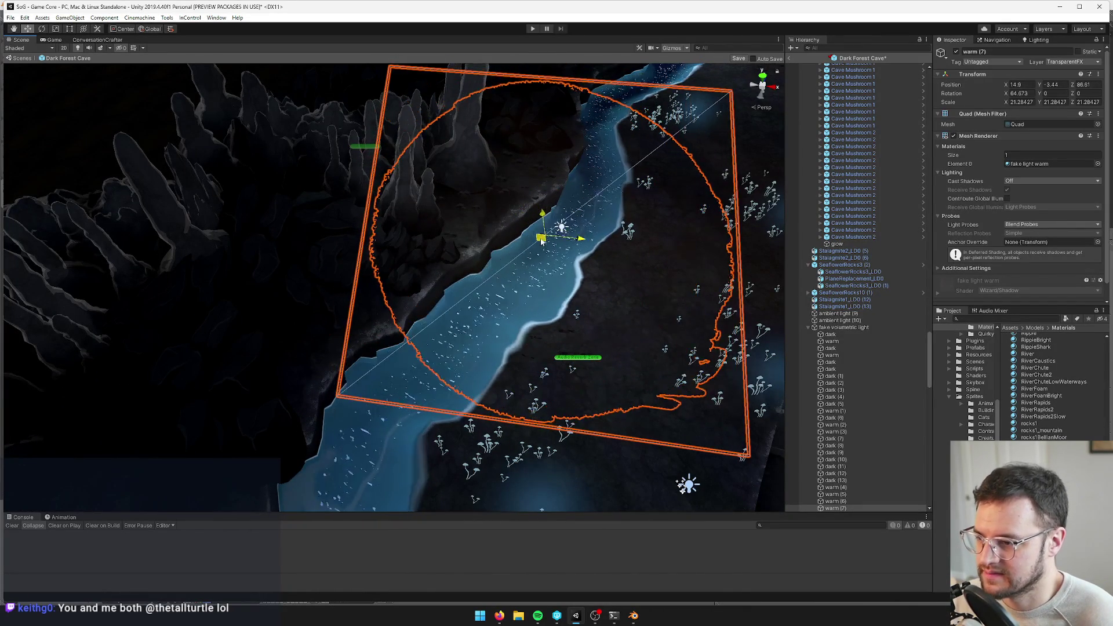
{"action": "scroll", "coordinate": [542, 278], "scroll_direction": "down", "scroll_amount": 2}
{"action": "scroll", "coordinate": [540, 279], "scroll_direction": "down", "scroll_amount": 4}
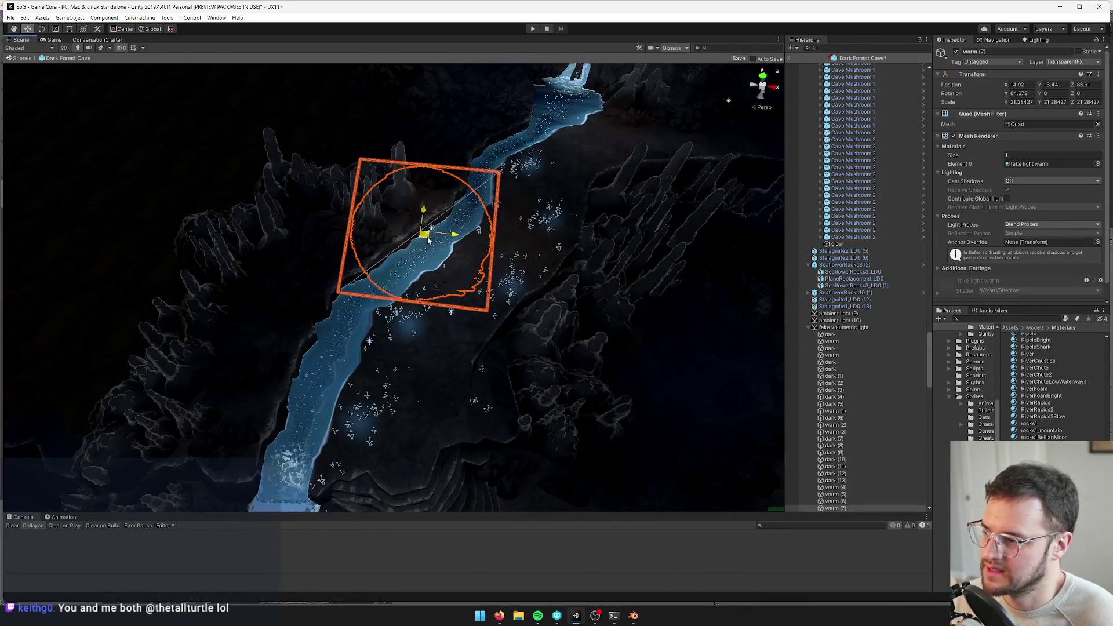
{"action": "left_click_drag", "start_coordinate": [422, 231], "coordinate": [417, 251]}
{"action": "mouse_move", "coordinate": [448, 312]}
{"action": "left_mouse_down"}
{"action": "mouse_move", "coordinate": [332, 223]}
{"action": "mouse_move", "coordinate": [422, 228]}
{"action": "mouse_move", "coordinate": [384, 241]}
{"action": "mouse_move", "coordinate": [400, 239]}
{"action": "left_mouse_up"}
Duplicate warm (7) as warm (8), place it on the cave floor, and fly around to check
{"action": "key", "text": "ctrl+d"}
{"action": "mouse_move", "coordinate": [297, 152]}
{"action": "left_mouse_down"}
{"action": "mouse_move", "coordinate": [509, 360]}
{"action": "mouse_move", "coordinate": [522, 306]}
{"action": "mouse_move", "coordinate": [513, 289]}
{"action": "mouse_move", "coordinate": [460, 296]}
{"action": "left_mouse_up"}
{"action": "scroll", "coordinate": [460, 297], "scroll_direction": "up", "scroll_amount": 10}
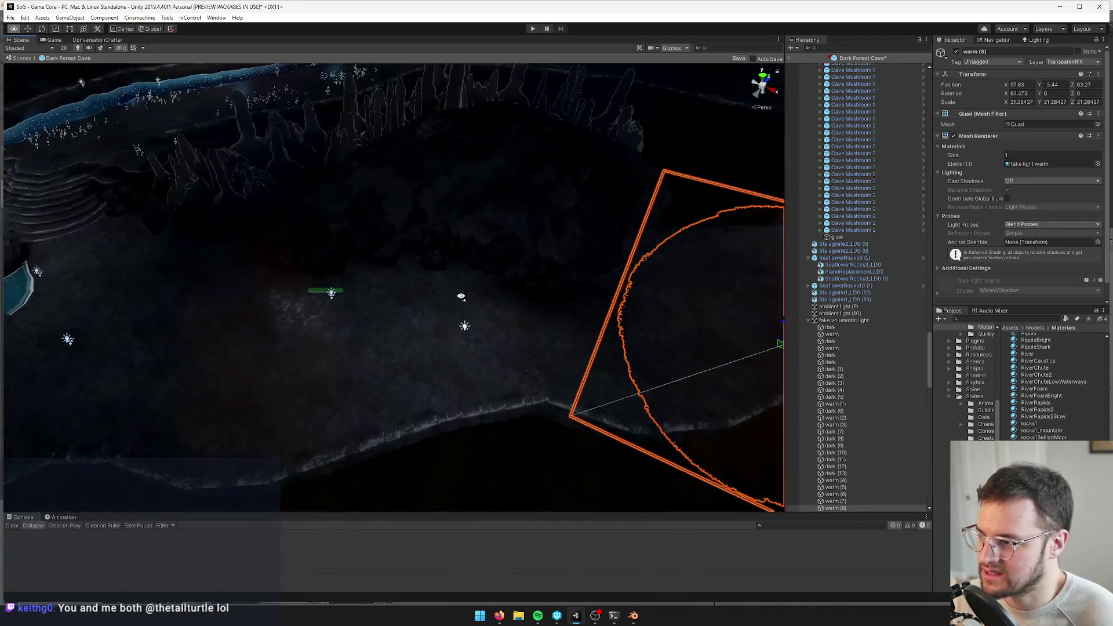
{"action": "scroll", "coordinate": [456, 272], "scroll_direction": "down", "scroll_amount": 15}
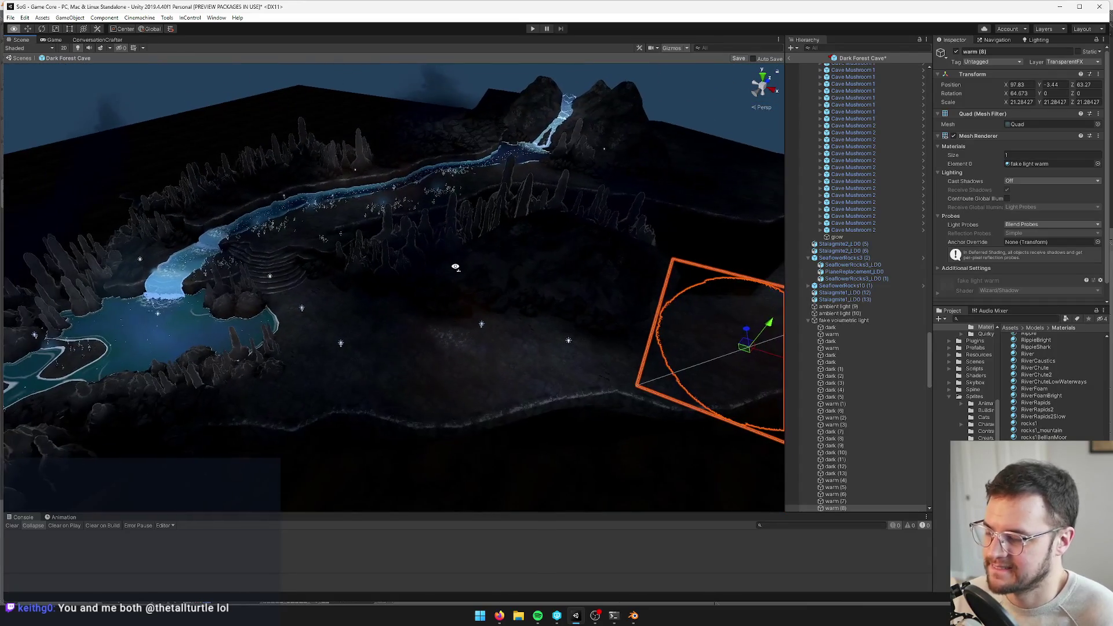
{"action": "key", "text": "w"}
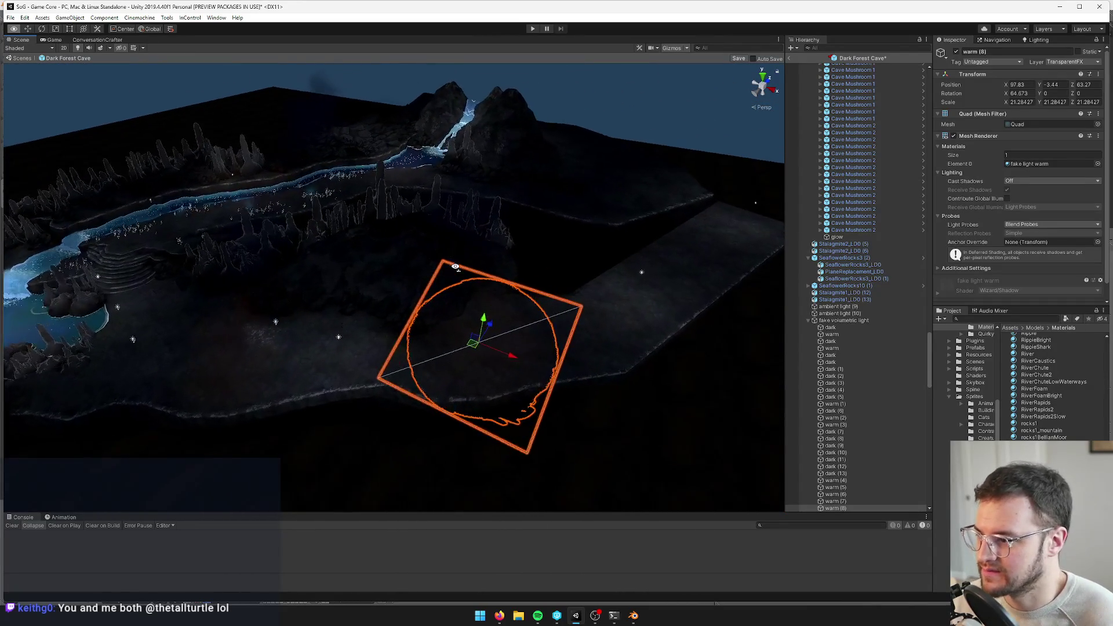
{"action": "key", "text": "w"}
{"action": "key", "text": "s"}
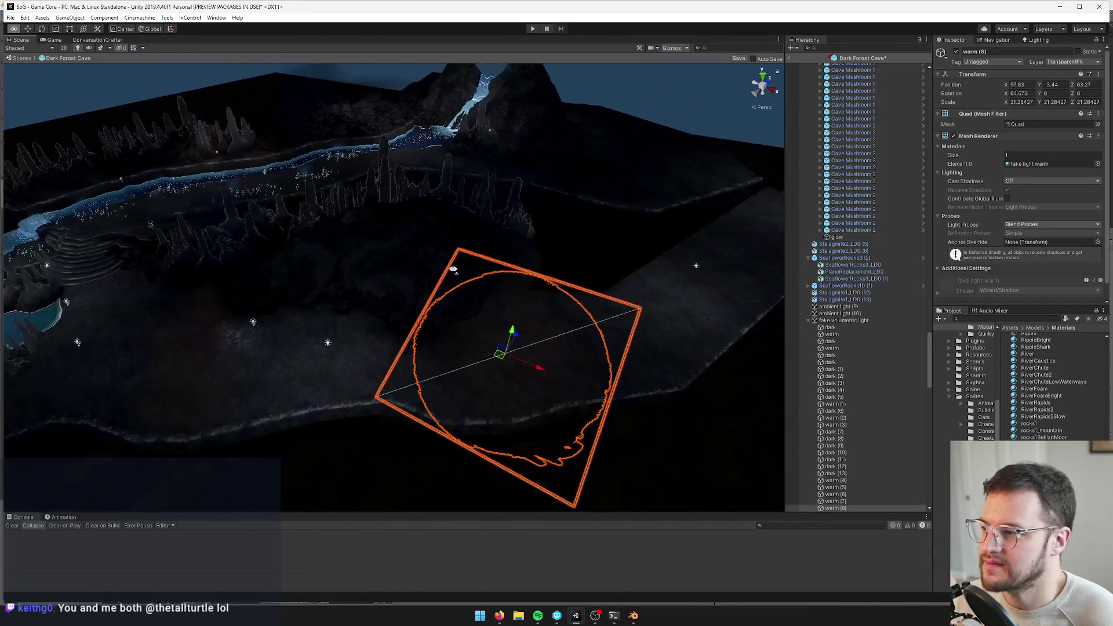
{"action": "left_click_drag", "start_coordinate": [453, 269], "coordinate": [624, 261]}
Select the Plane.001 path mesh in Blender, enter Edit Mode and frame it
{"action": "left_click", "coordinate": [633, 615]}
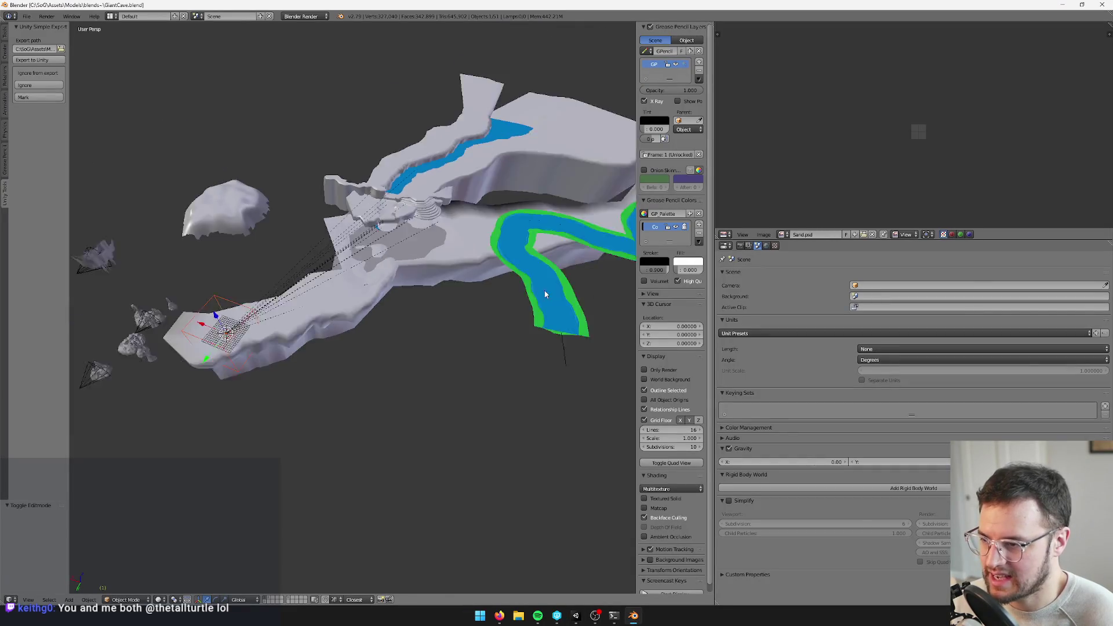
{"action": "right_click", "coordinate": [433, 339]}
{"action": "key", "text": "Tab"}
{"action": "key", "text": "KP_Decimal"}
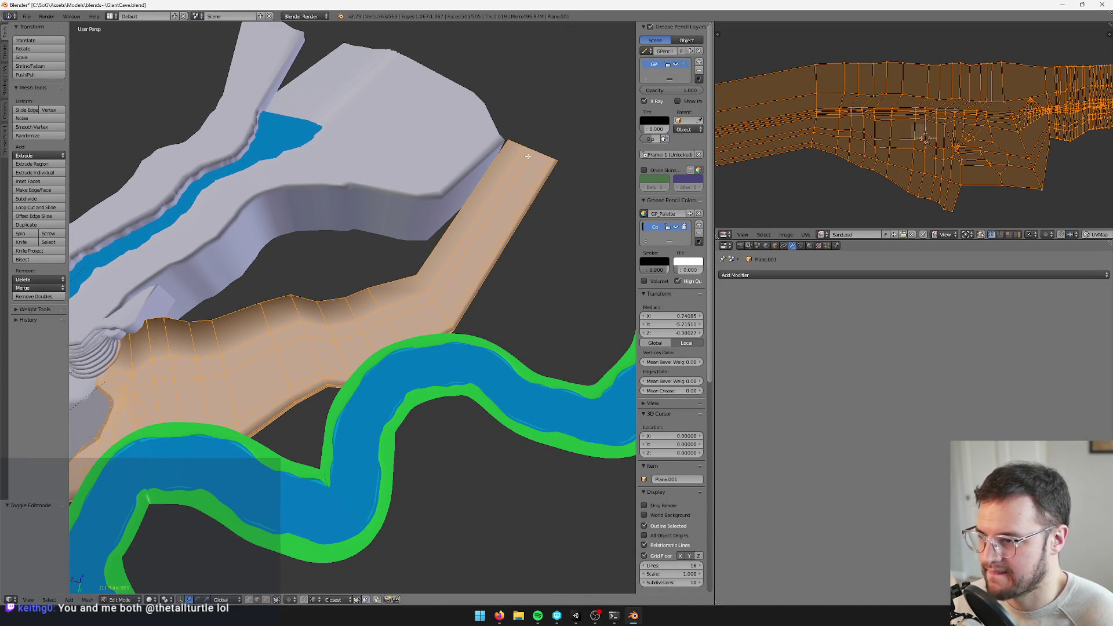
Extend the path strip's end edge outward, keeping it flat on the ground plane
{"action": "right_click", "coordinate": [541, 152]}
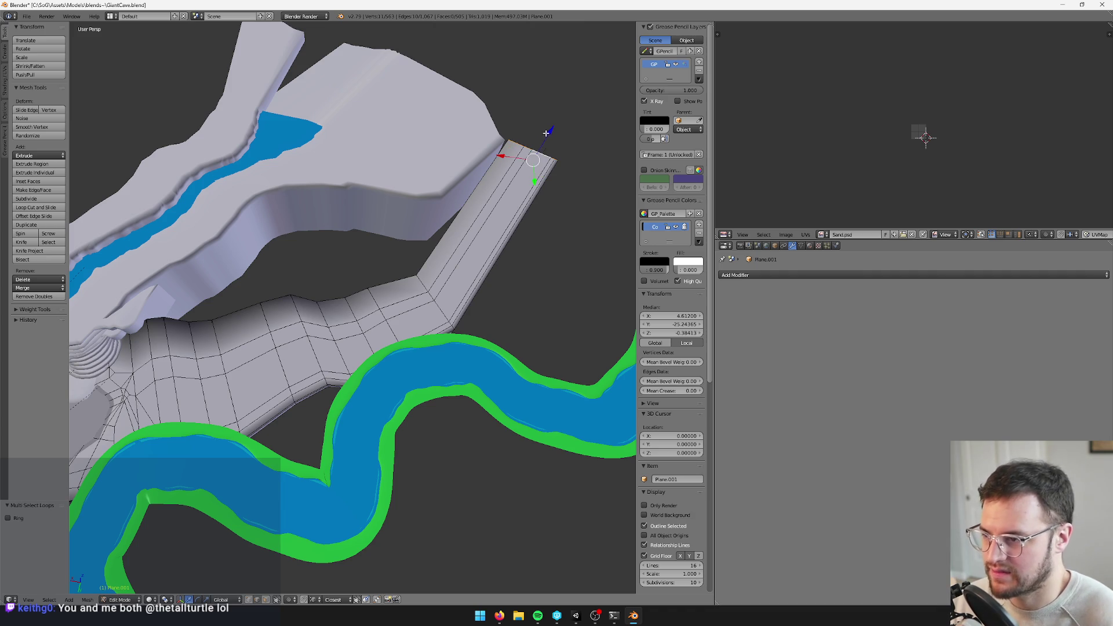
{"action": "key", "text": "g"}
{"action": "key", "text": "shift+z"}
{"action": "left_click", "coordinate": [593, 213]}
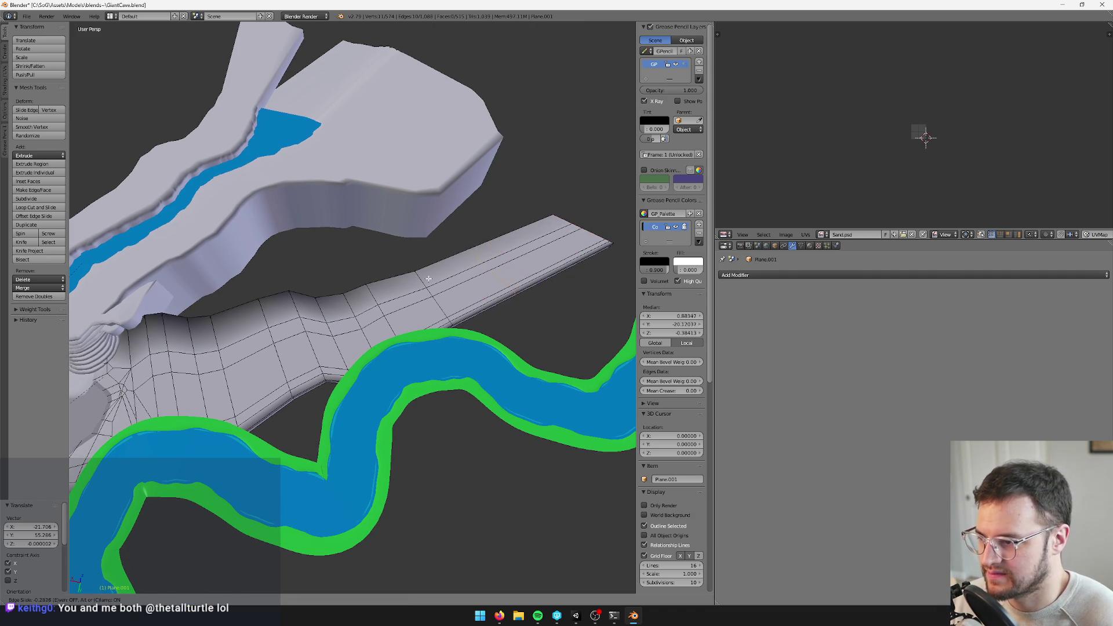
{"action": "left_click", "coordinate": [429, 278]}
{"action": "key", "text": "g"}
{"action": "left_click", "coordinate": [455, 266]}
Add the first several loop cuts across the path strip
{"action": "scroll", "coordinate": [455, 266], "scroll_direction": "up", "scroll_amount": 2}
{"action": "left_click_drag", "start_coordinate": [455, 266], "coordinate": [398, 249]}
{"action": "key", "text": "ctrl+r"}
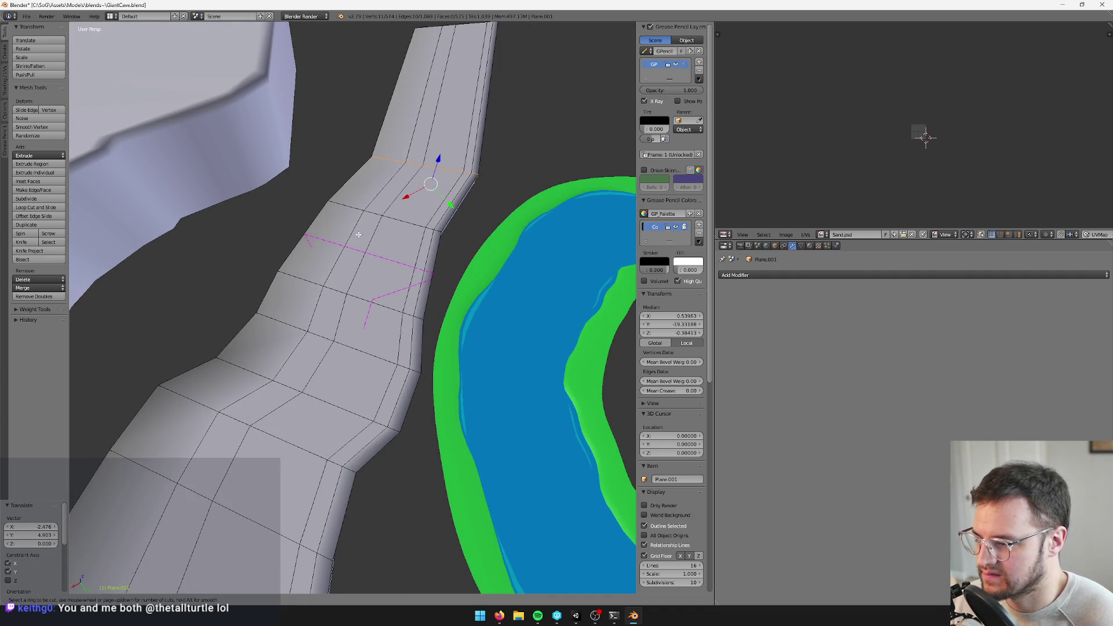
{"action": "left_click", "coordinate": [377, 213]}
{"action": "key", "text": "ctrl+r"}
{"action": "left_click", "coordinate": [400, 322]}
{"action": "left_click", "coordinate": [403, 323]}
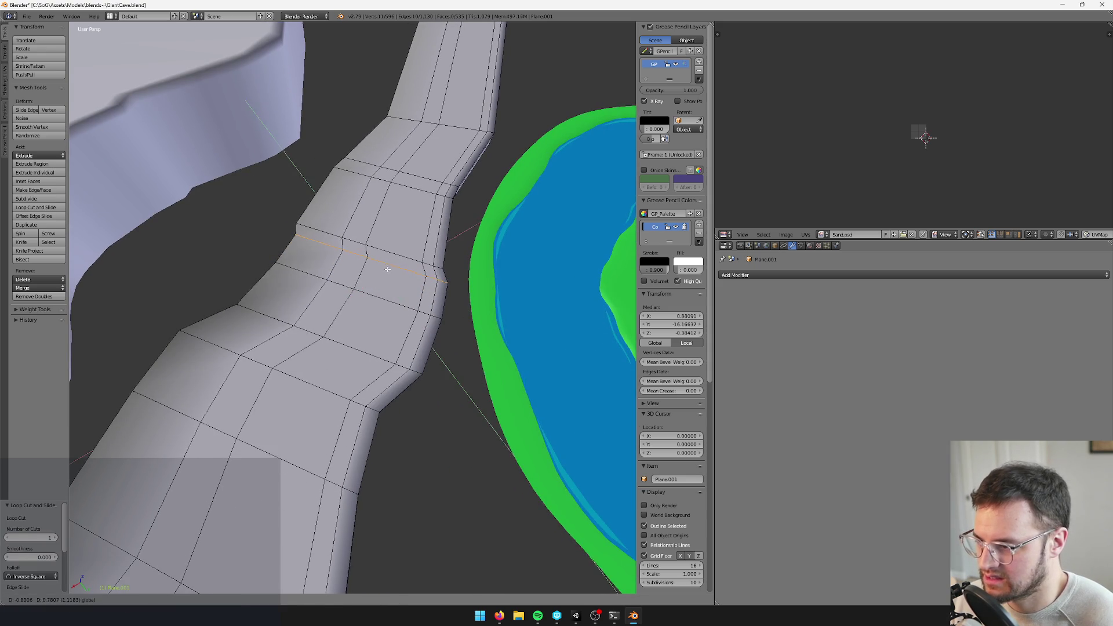
{"action": "left_click_drag", "start_coordinate": [385, 263], "coordinate": [415, 185]}
{"action": "key", "text": "ctrl+r"}
{"action": "left_click", "coordinate": [425, 254]}
{"action": "key", "text": "g"}
{"action": "left_click", "coordinate": [423, 255]}
Add more loop cuts near the bend, slide one into place, and start a bevel
{"action": "key", "text": "ctrl+r"}
{"action": "left_click", "coordinate": [415, 175]}
{"action": "left_click", "coordinate": [360, 232]}
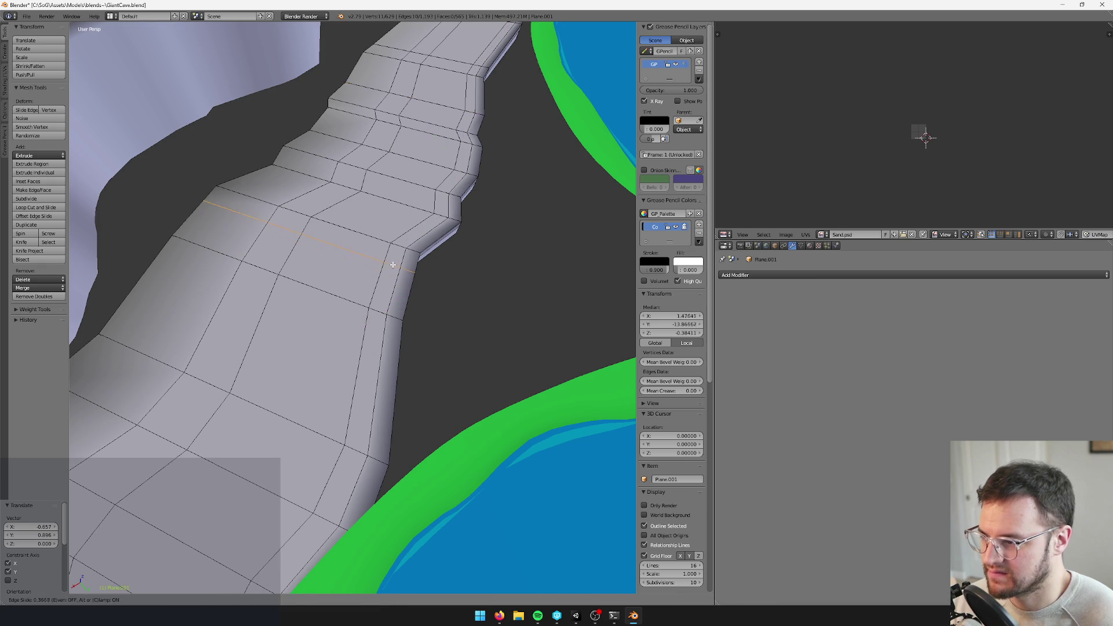
{"action": "left_click", "coordinate": [393, 265]}
{"action": "key", "text": "ctrl+r"}
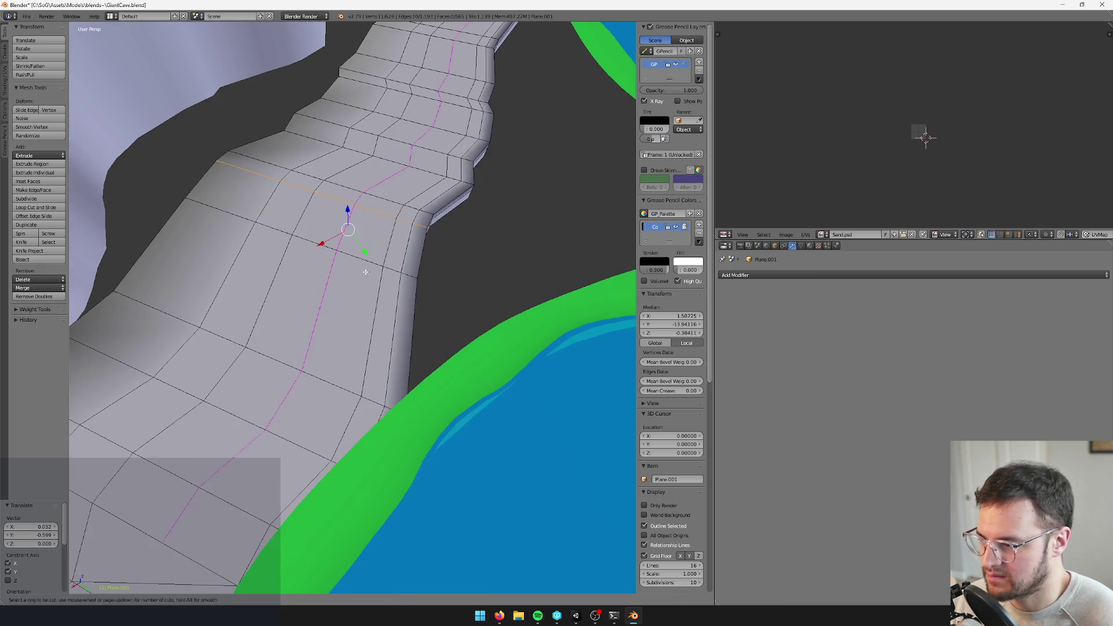
{"action": "left_click", "coordinate": [412, 263]}
{"action": "key", "text": "ctrl+r"}
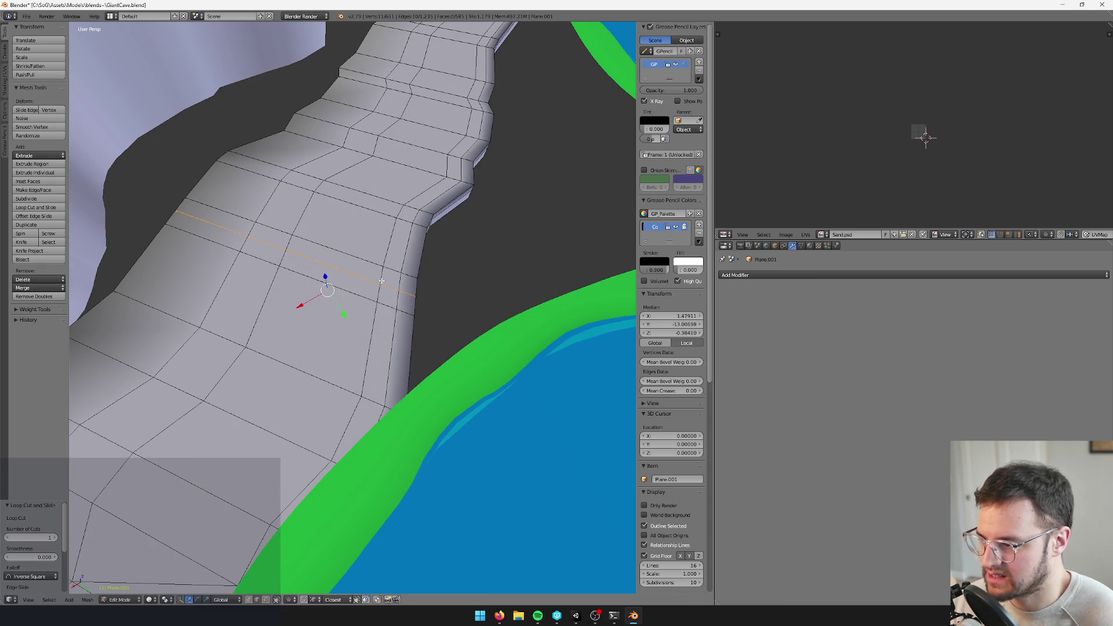
{"action": "key", "text": "g"}
{"action": "left_click", "coordinate": [409, 290]}
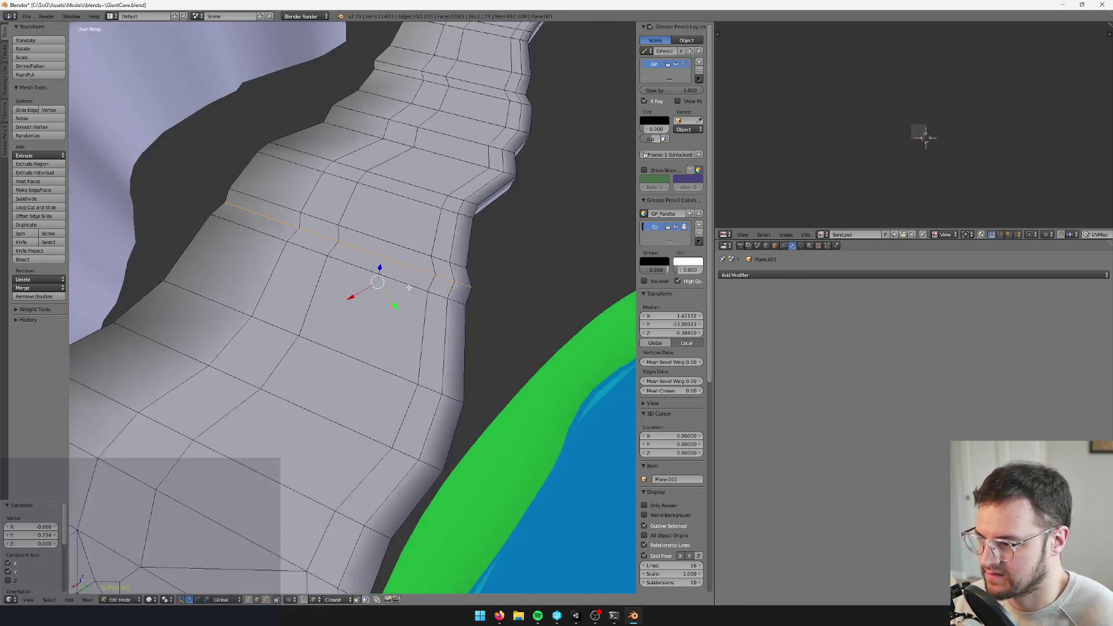
{"action": "key", "text": "space"}
{"action": "left_click", "coordinate": [491, 313]}
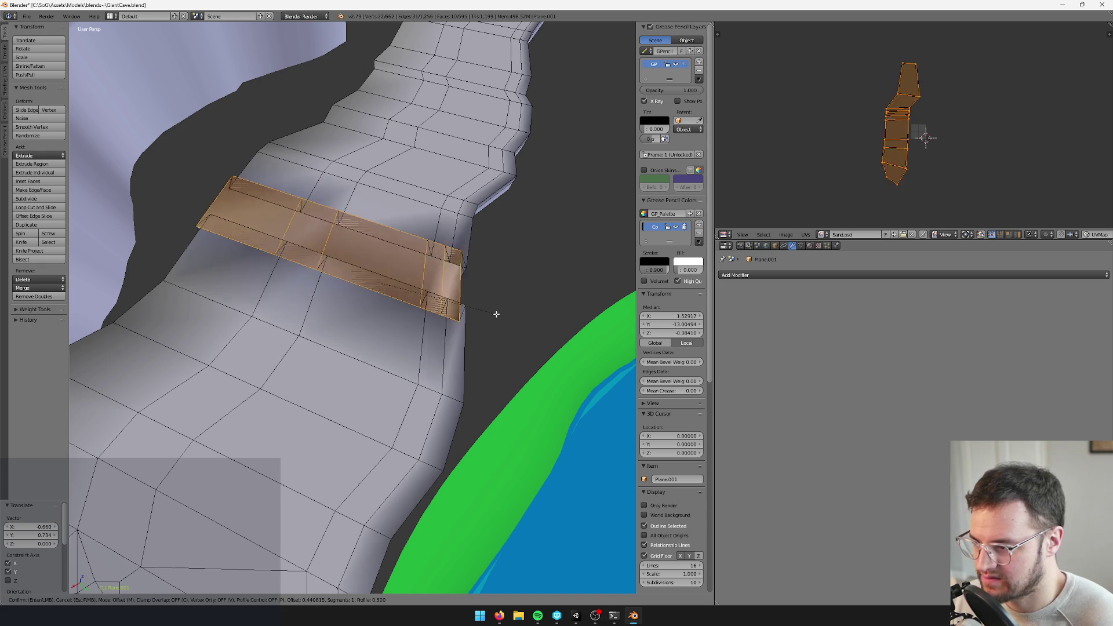
Confirm the edge-loop bevel at a 0.071 offset, then exit and re-enter Edit Mode
{"action": "left_click", "coordinate": [476, 310]}
{"action": "scroll", "coordinate": [472, 319], "scroll_direction": "down", "scroll_amount": 8}
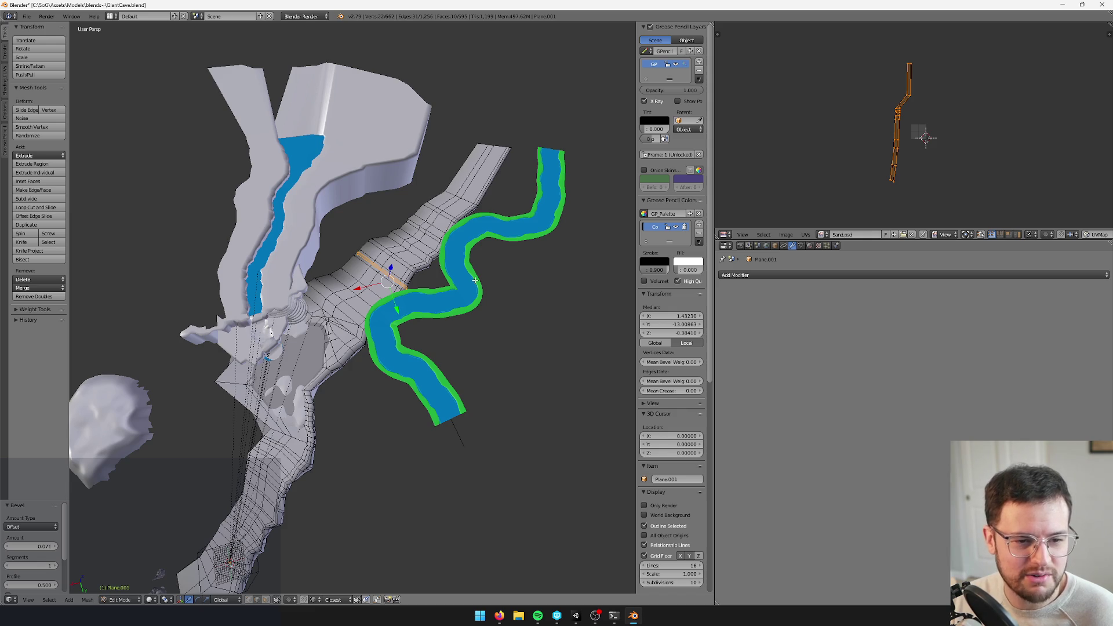
{"action": "scroll", "coordinate": [406, 198], "scroll_direction": "up", "scroll_amount": 6}
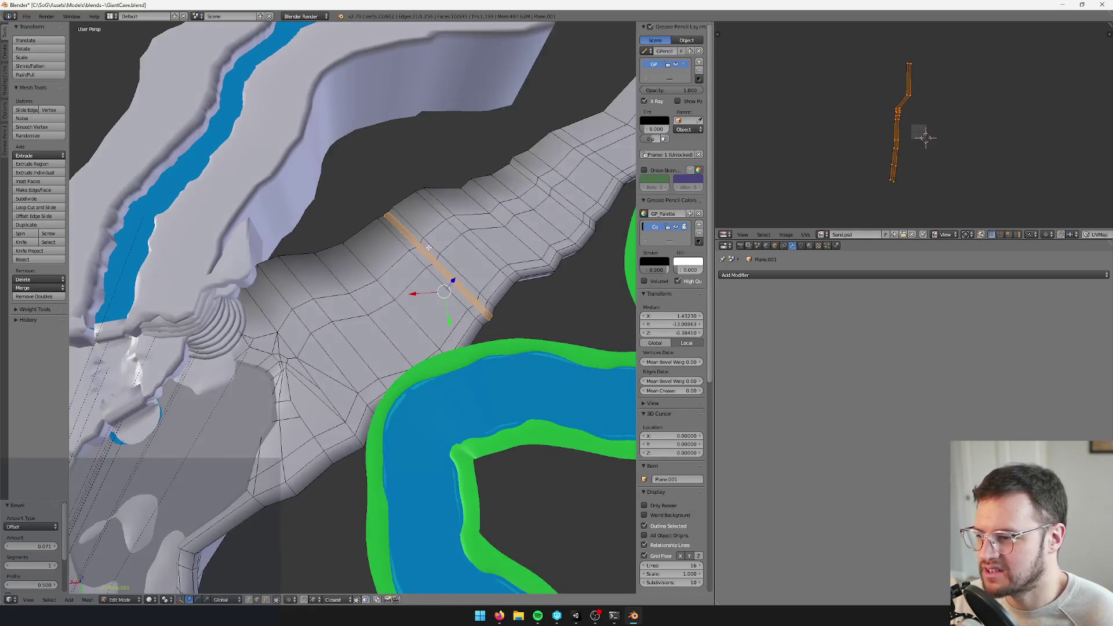
{"action": "key", "text": "Tab"}
{"action": "scroll", "coordinate": [465, 227], "scroll_direction": "down", "scroll_amount": 3}
{"action": "key", "text": "Tab"}
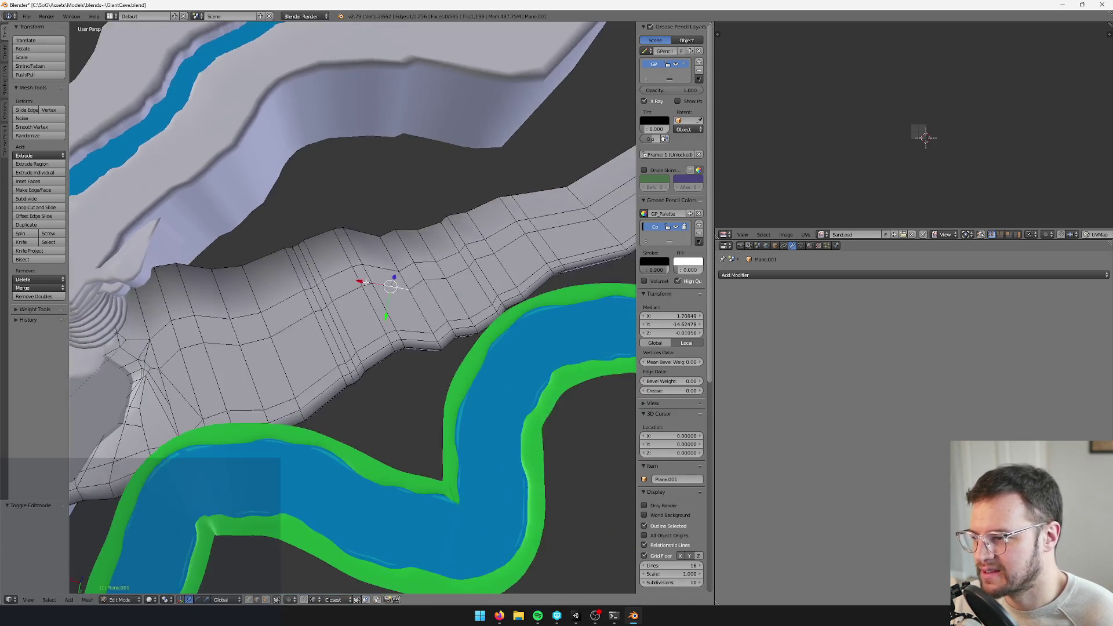
{"action": "mouse_move", "coordinate": [456, 288]}
{"action": "left_mouse_down"}
{"action": "mouse_move", "coordinate": [412, 218]}
{"action": "mouse_move", "coordinate": [343, 330]}
{"action": "mouse_move", "coordinate": [285, 341]}
{"action": "mouse_move", "coordinate": [368, 393]}
{"action": "mouse_move", "coordinate": [457, 302]}
{"action": "mouse_move", "coordinate": [412, 287]}
{"action": "left_mouse_up"}
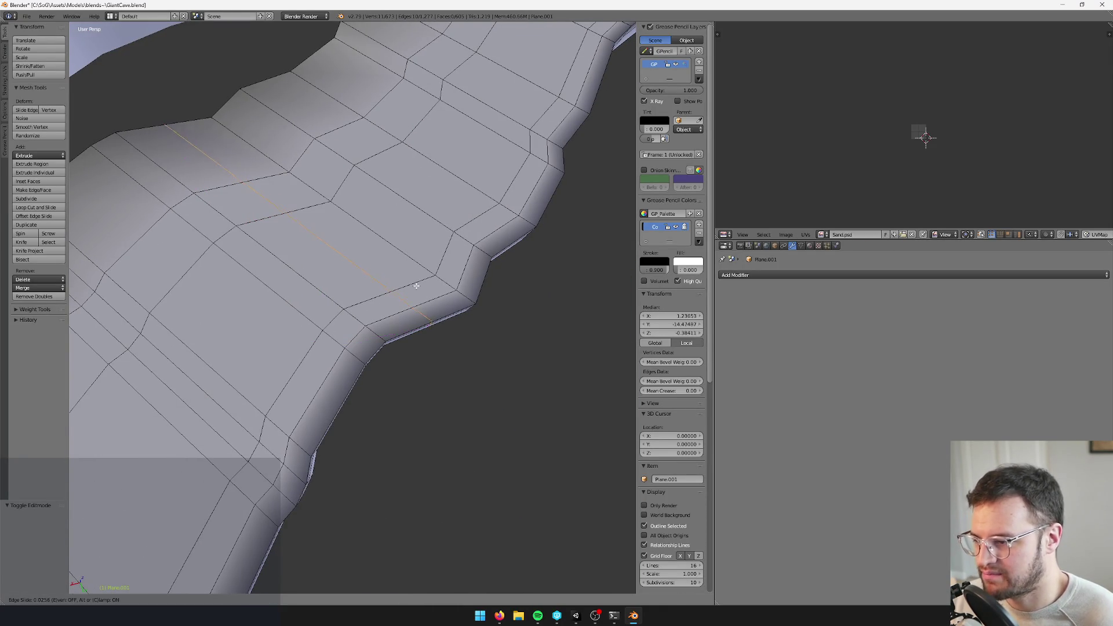
Add new loop cuts across the path above the river and confirm their positions
{"action": "left_click", "coordinate": [345, 261]}
{"action": "mouse_move", "coordinate": [345, 261]}
{"action": "left_mouse_down"}
{"action": "mouse_move", "coordinate": [281, 353]}
{"action": "mouse_move", "coordinate": [397, 278]}
{"action": "mouse_move", "coordinate": [279, 330]}
{"action": "mouse_move", "coordinate": [189, 276]}
{"action": "mouse_move", "coordinate": [319, 346]}
{"action": "mouse_move", "coordinate": [412, 319]}
{"action": "mouse_move", "coordinate": [327, 348]}
{"action": "mouse_move", "coordinate": [82, 283]}
{"action": "mouse_move", "coordinate": [425, 338]}
{"action": "mouse_move", "coordinate": [372, 282]}
{"action": "mouse_move", "coordinate": [359, 290]}
{"action": "mouse_move", "coordinate": [392, 336]}
{"action": "mouse_move", "coordinate": [472, 340]}
{"action": "left_mouse_up"}
{"action": "key", "text": "ctrl+r"}
{"action": "left_click", "coordinate": [365, 280]}
{"action": "left_click", "coordinate": [346, 264]}
{"action": "scroll", "coordinate": [457, 310], "scroll_direction": "up", "scroll_amount": 5}
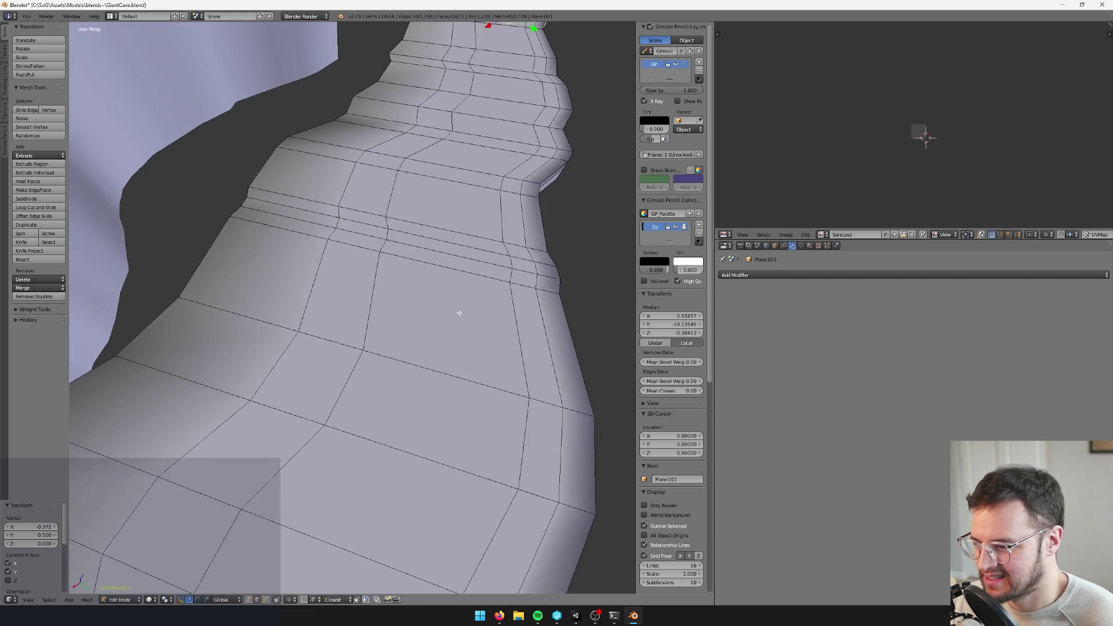
{"action": "double_click", "coordinate": [546, 316]}
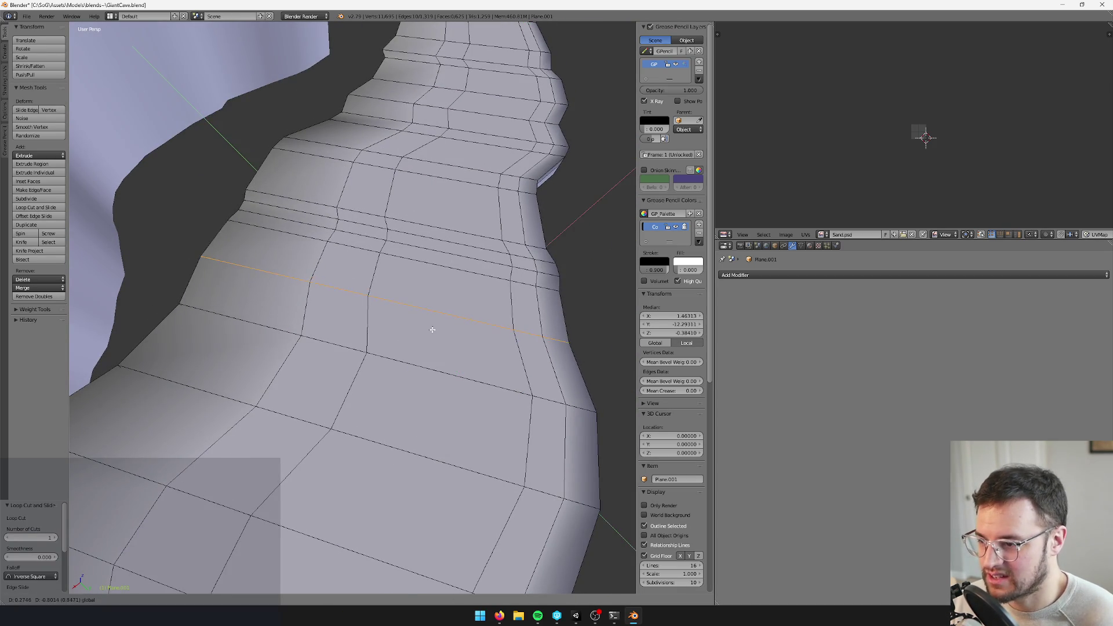
{"action": "left_click", "coordinate": [428, 328]}
{"action": "mouse_move", "coordinate": [428, 328]}
{"action": "left_mouse_down"}
{"action": "mouse_move", "coordinate": [360, 375]}
{"action": "mouse_move", "coordinate": [427, 341]}
{"action": "mouse_move", "coordinate": [397, 363]}
{"action": "mouse_move", "coordinate": [336, 353]}
{"action": "mouse_move", "coordinate": [387, 317]}
{"action": "left_mouse_up"}
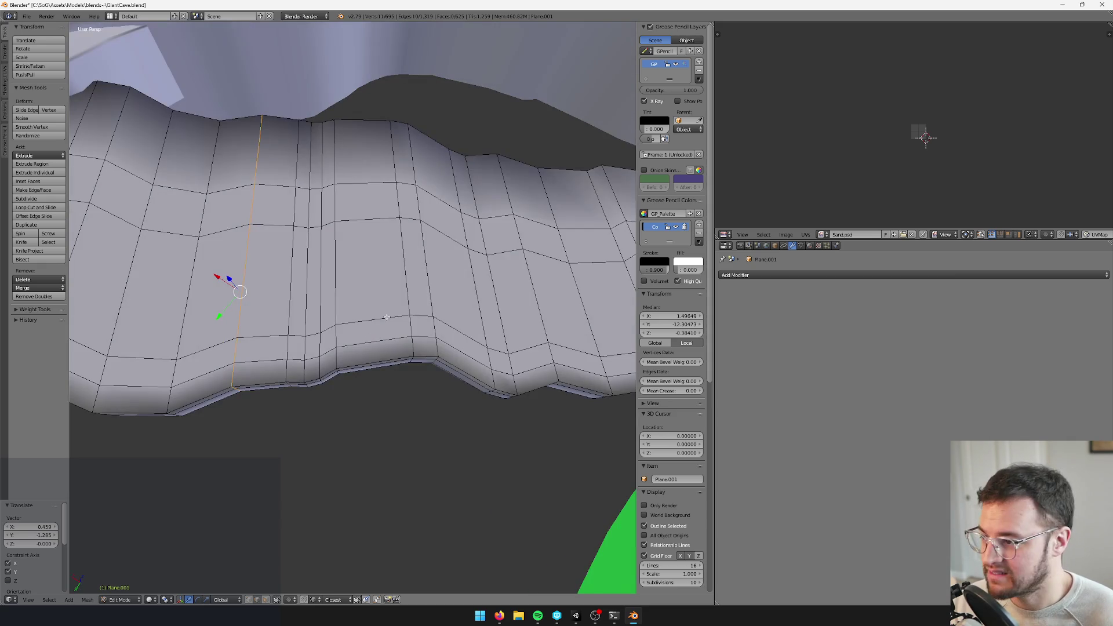
Add centred loop cuts and slide the edge loops horizontally along the strip
{"action": "left_click", "coordinate": [355, 213]}
{"action": "right_click", "coordinate": [355, 211]}
{"action": "left_click_drag", "start_coordinate": [356, 211], "coordinate": [353, 276]}
{"action": "key", "text": "g"}
{"action": "left_click", "coordinate": [431, 259]}
{"action": "mouse_move", "coordinate": [431, 259]}
{"action": "left_mouse_down"}
{"action": "mouse_move", "coordinate": [367, 311]}
{"action": "mouse_move", "coordinate": [472, 331]}
{"action": "mouse_move", "coordinate": [424, 306]}
{"action": "left_mouse_up"}
{"action": "key", "text": "ctrl+r"}
{"action": "left_click", "coordinate": [411, 262]}
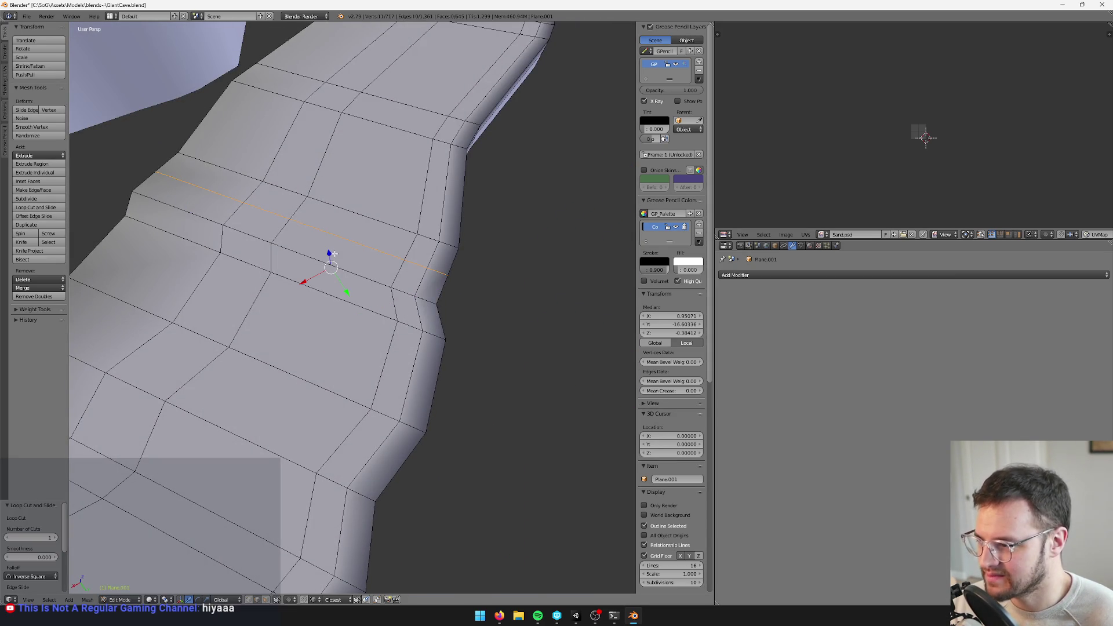
{"action": "key", "text": "g"}
{"action": "key", "text": "shift+z"}
{"action": "left_click", "coordinate": [337, 254]}
Add another edge loop and move it along the X axis
{"action": "key", "text": "Tab"}
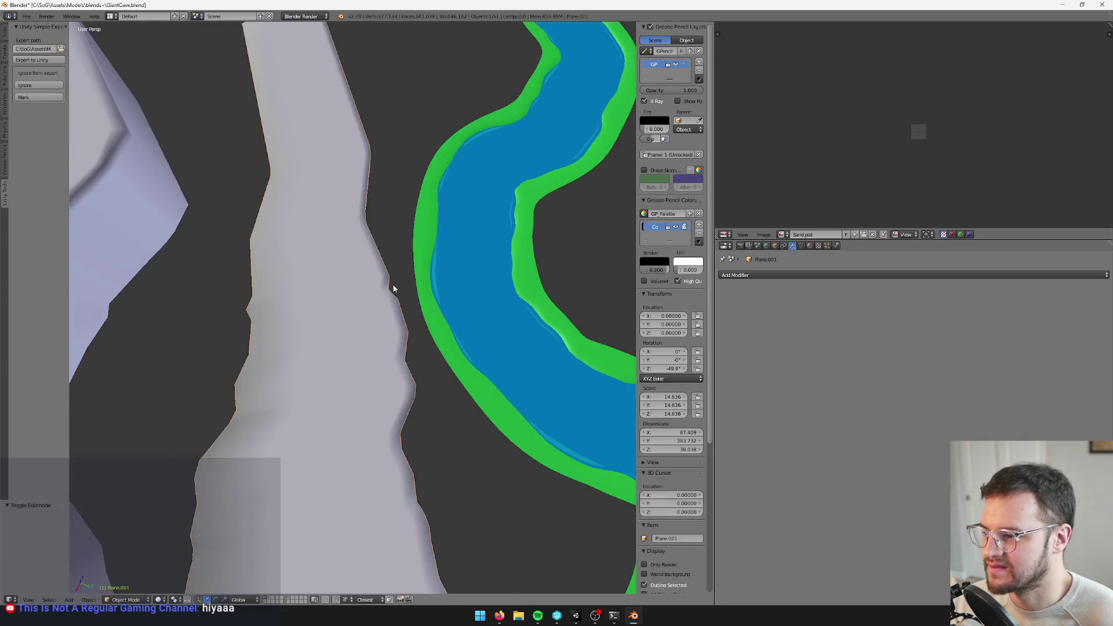
{"action": "key", "text": "Tab"}
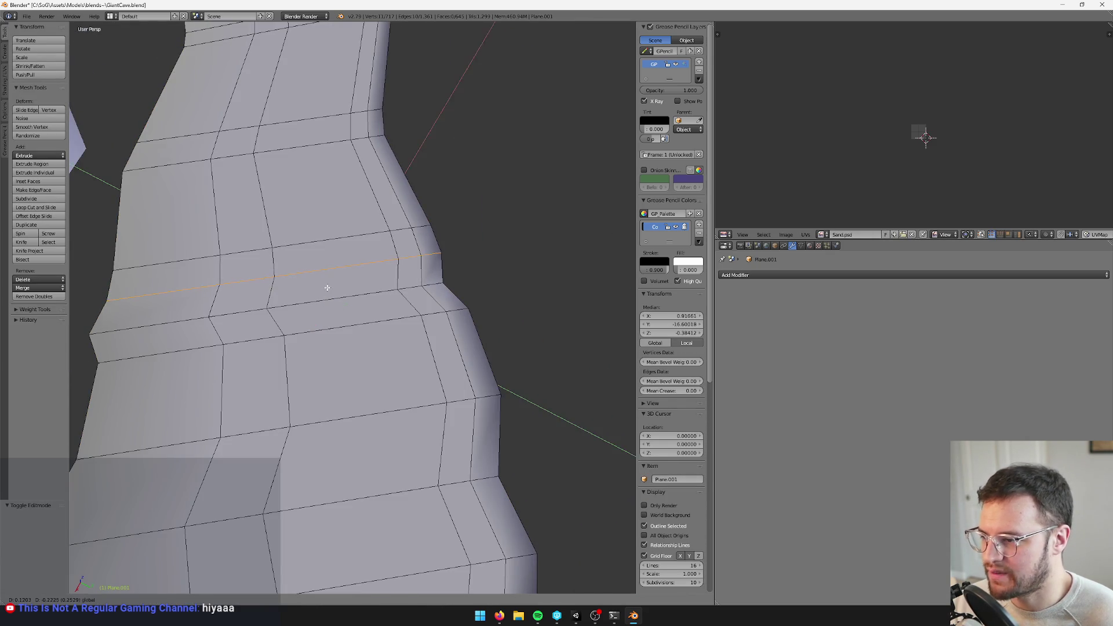
{"action": "key", "text": "Tab"}
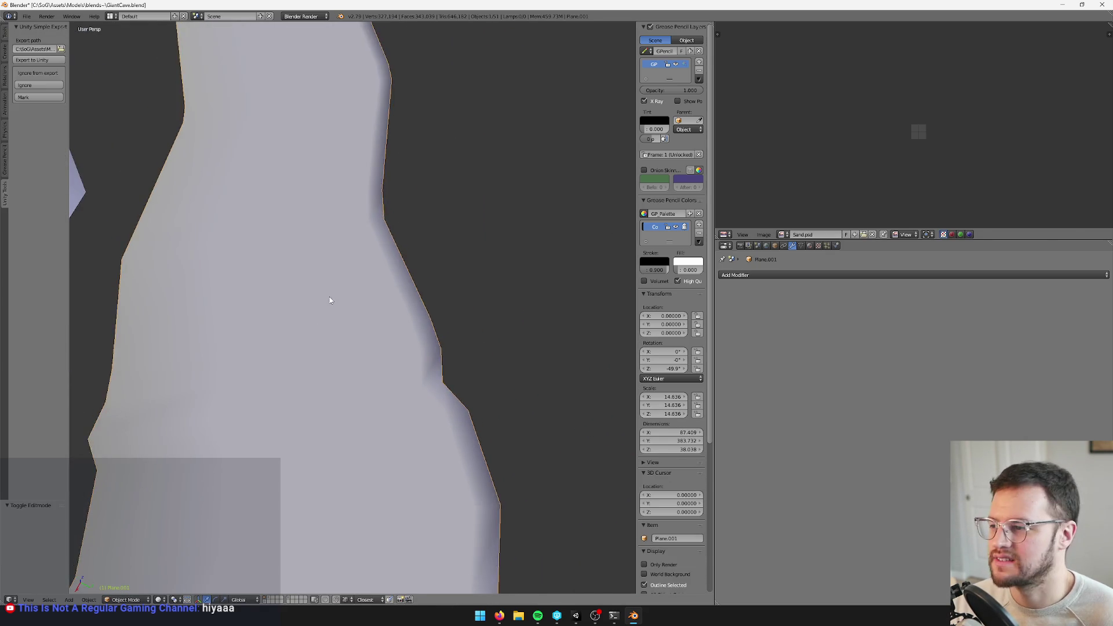
{"action": "key", "text": "Tab"}
{"action": "key", "text": "ctrl+r"}
{"action": "left_click", "coordinate": [382, 267]}
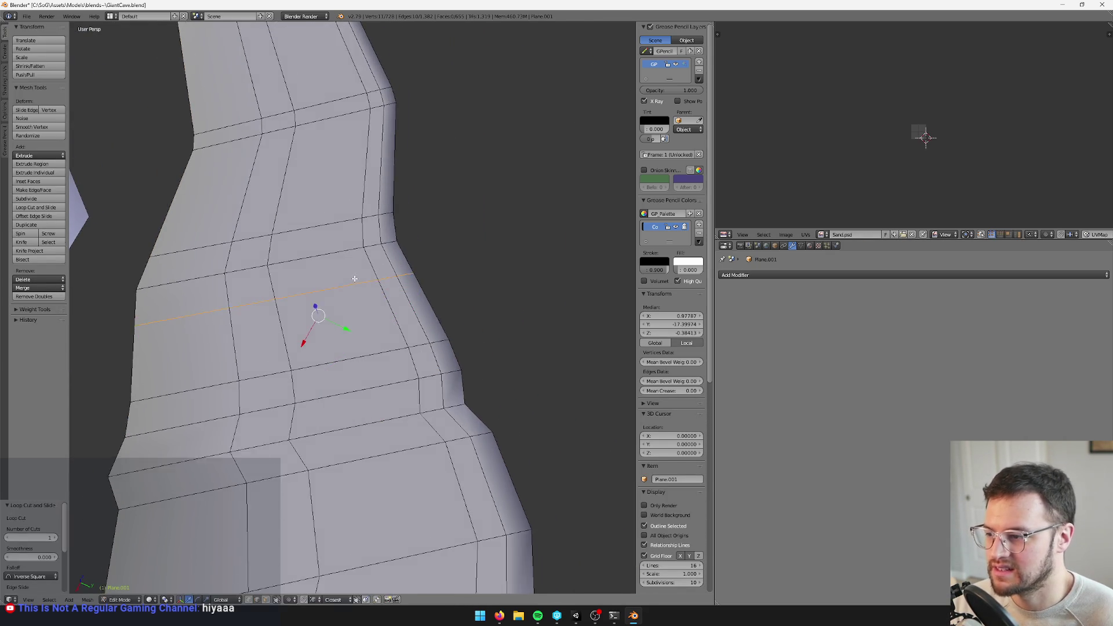
{"action": "key", "text": "g"}
{"action": "key", "text": "x"}
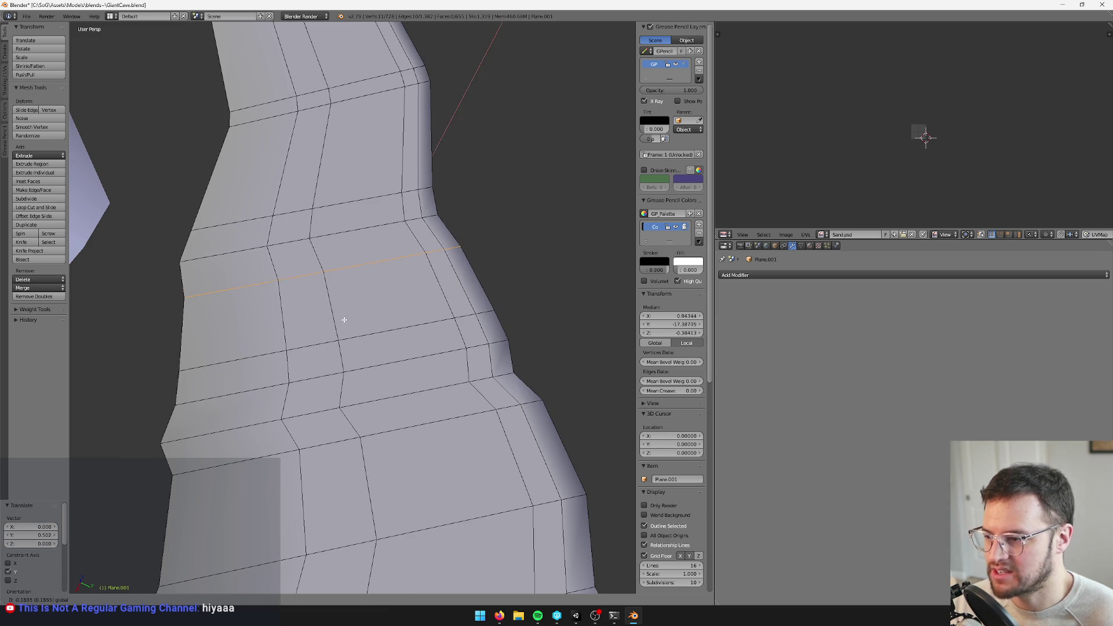
{"action": "left_click", "coordinate": [346, 319]}
Add one more loop cut, shift it in the horizontal plane, and review the path in Object Mode
{"action": "key", "text": "Tab"}
{"action": "key", "text": "Tab"}
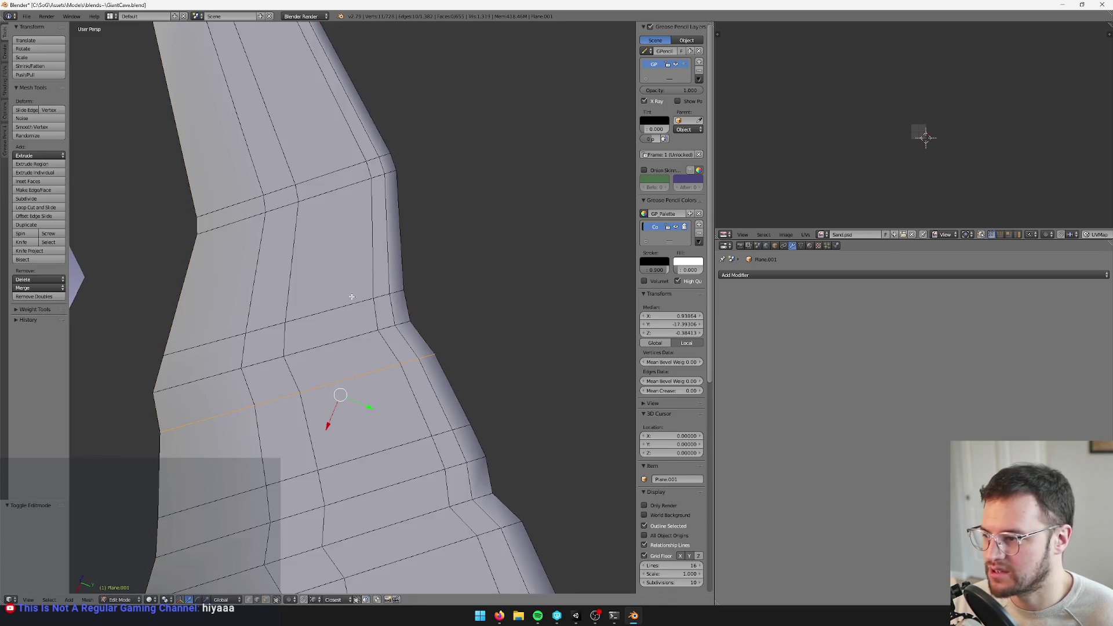
{"action": "left_click", "coordinate": [403, 226]}
{"action": "left_click", "coordinate": [400, 226]}
{"action": "key", "text": "g"}
{"action": "key", "text": "shift+z"}
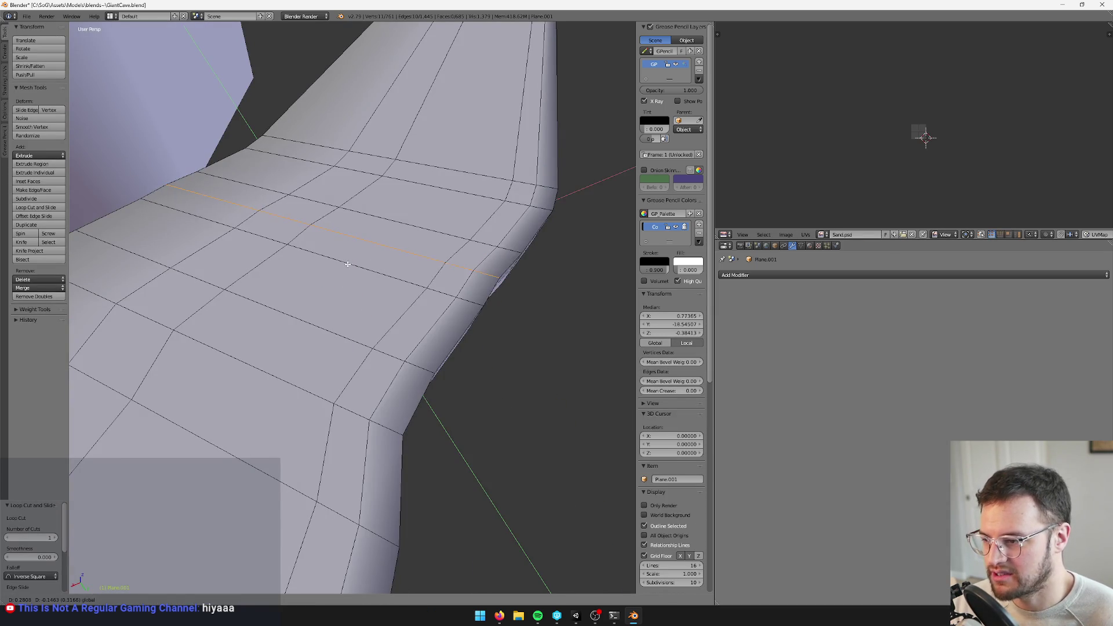
{"action": "left_click", "coordinate": [345, 264]}
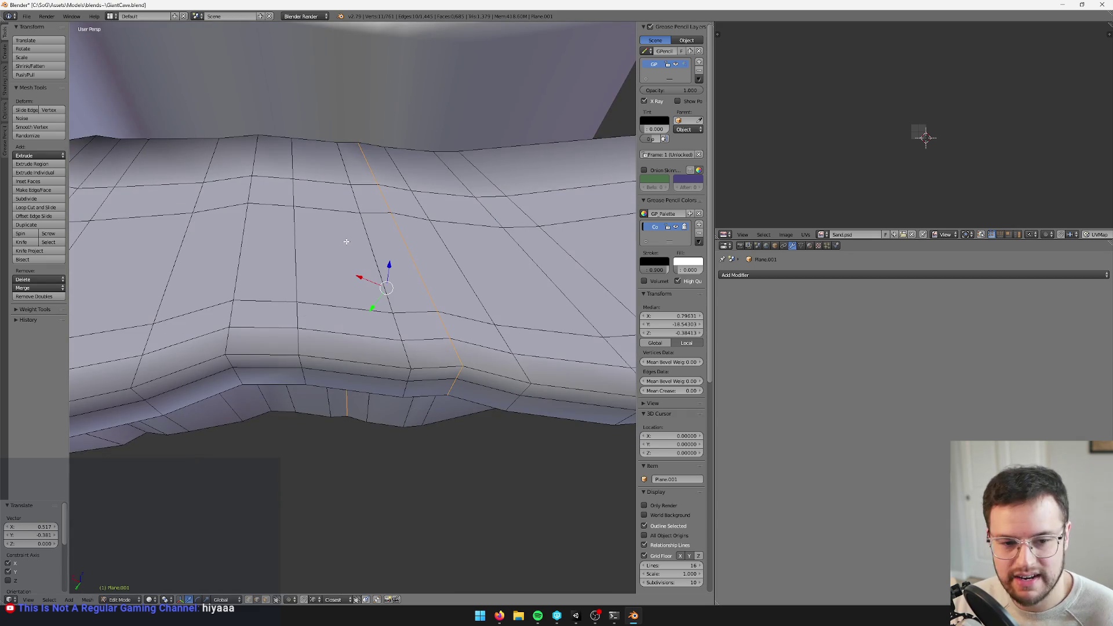
{"action": "key", "text": "Tab"}
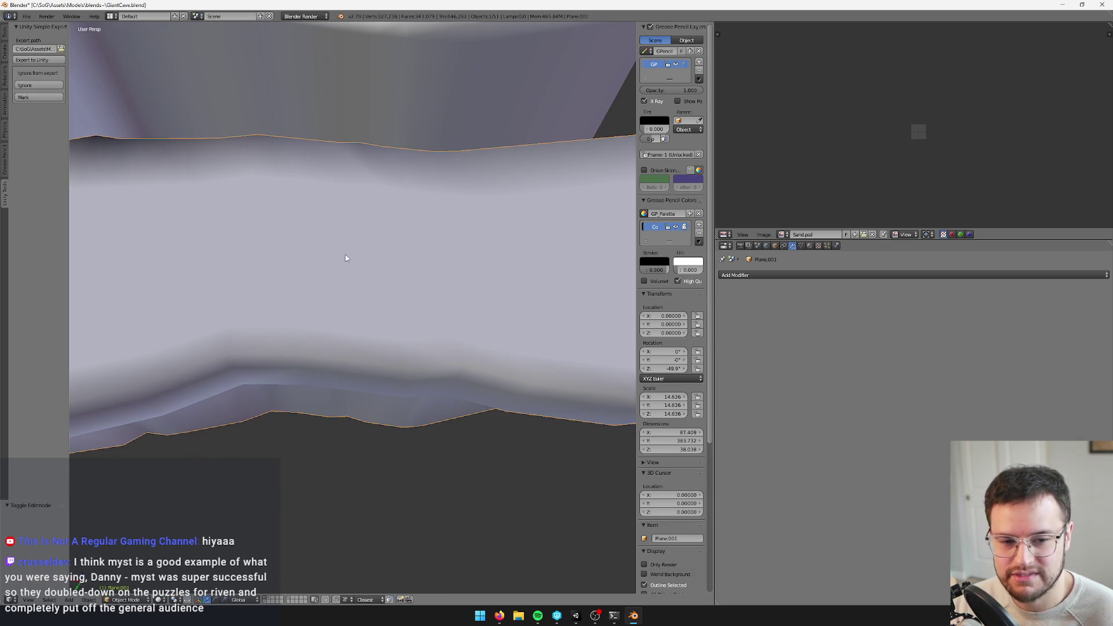
{"action": "scroll", "coordinate": [344, 259], "scroll_direction": "down", "scroll_amount": 5}
{"action": "scroll", "coordinate": [342, 268], "scroll_direction": "down", "scroll_amount": 5}
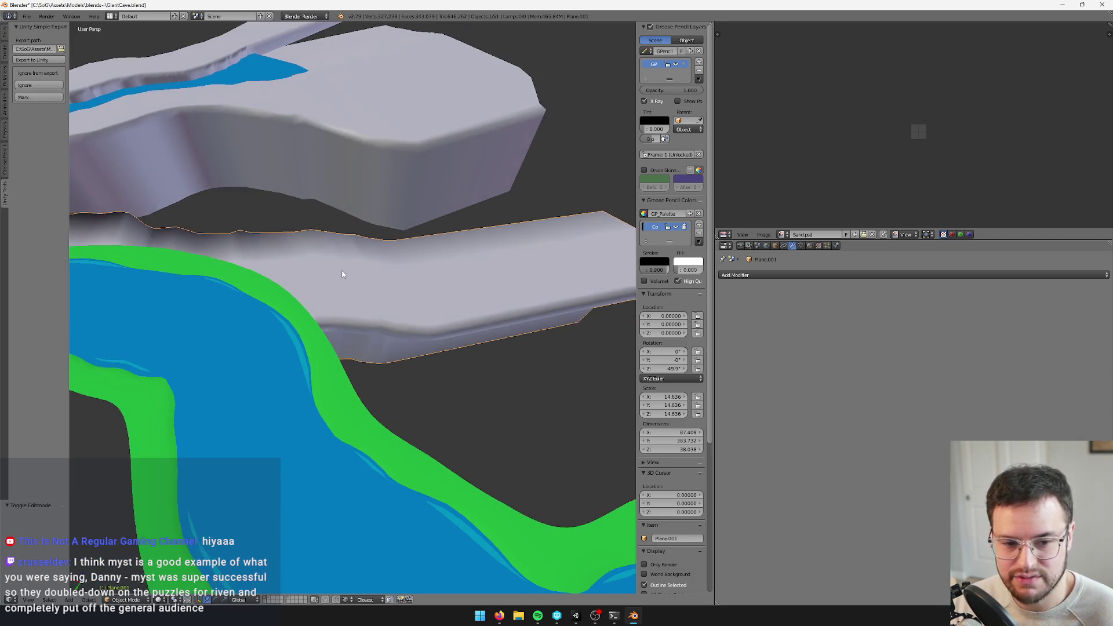
{"action": "scroll", "coordinate": [341, 291], "scroll_direction": "up", "scroll_amount": 8}
{"action": "scroll", "coordinate": [365, 317], "scroll_direction": "up", "scroll_amount": 4}
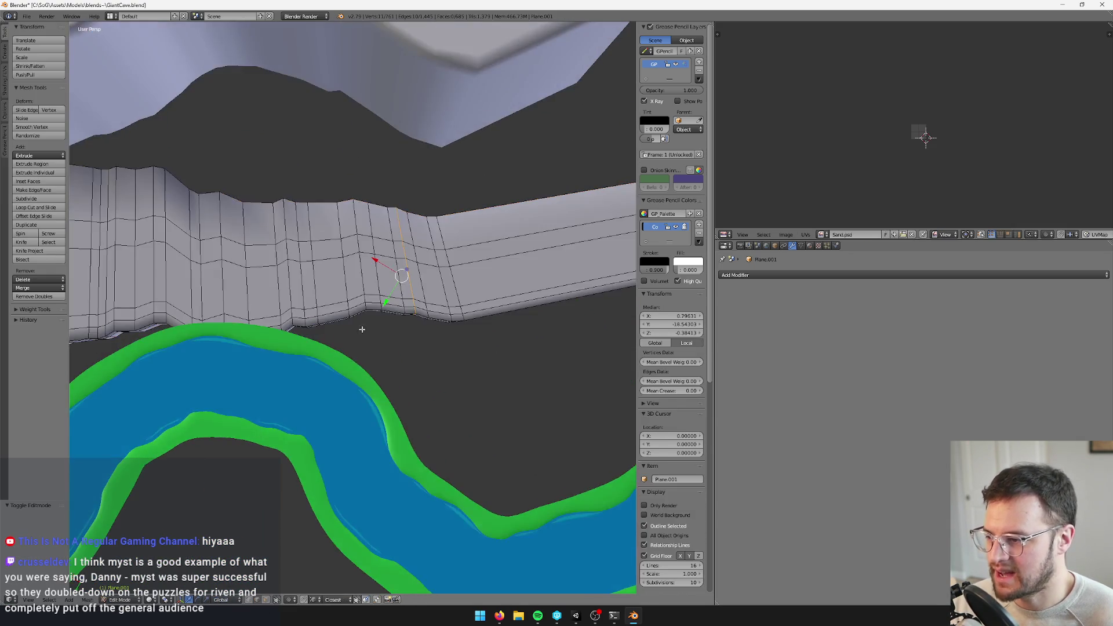
{"action": "scroll", "coordinate": [465, 243], "scroll_direction": "down", "scroll_amount": 8}
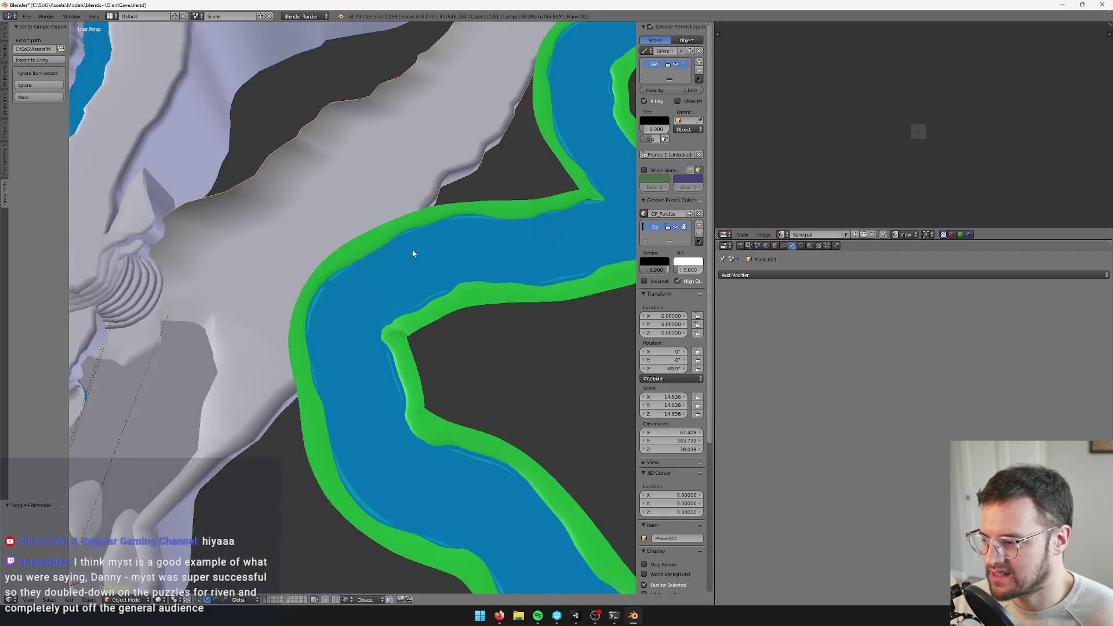
{"action": "scroll", "coordinate": [460, 254], "scroll_direction": "up", "scroll_amount": 2}
{"action": "scroll", "coordinate": [407, 360], "scroll_direction": "up", "scroll_amount": 6}
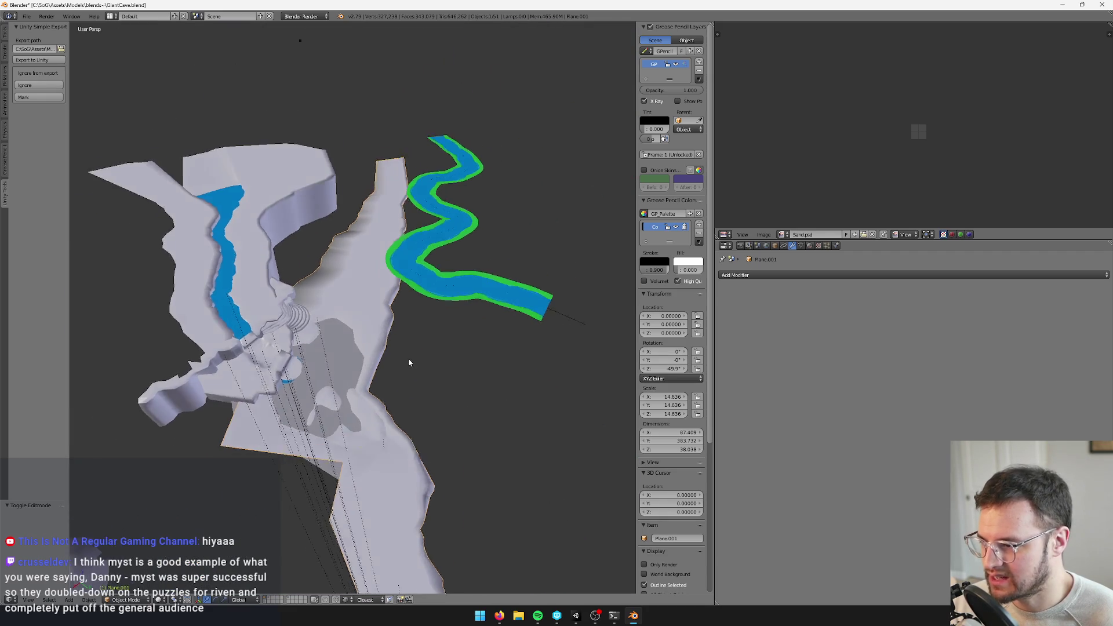
{"action": "scroll", "coordinate": [392, 321], "scroll_direction": "up", "scroll_amount": 8}
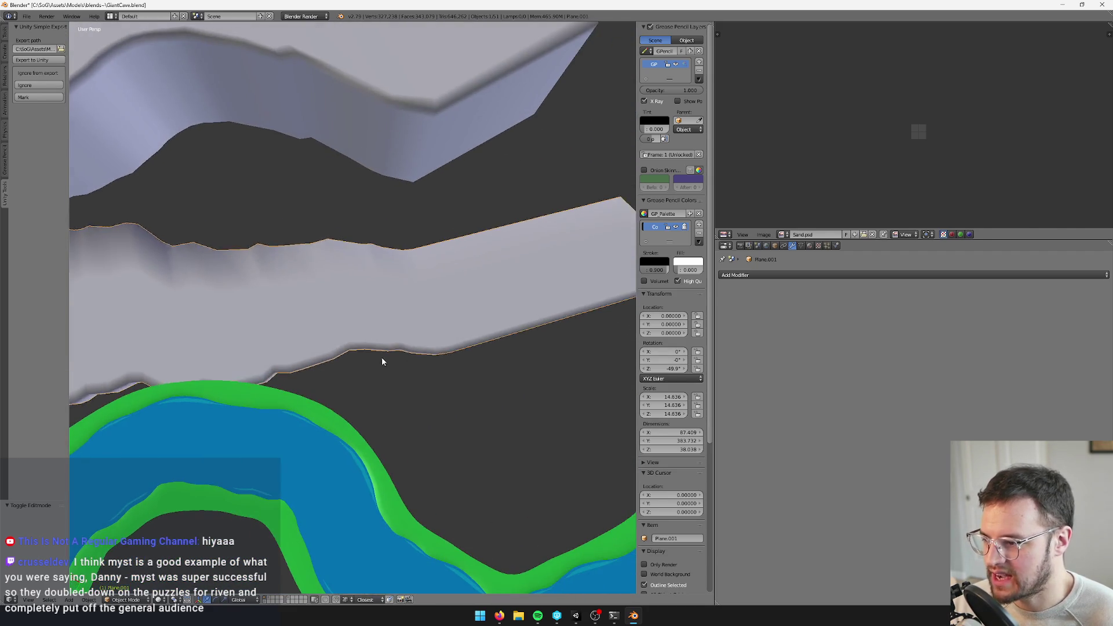
Move an edge loop on the shelf edge and add a loop cut there, checking the shape
{"action": "key", "text": "Tab"}
{"action": "scroll", "coordinate": [360, 366], "scroll_direction": "up", "scroll_amount": 3}
{"action": "key", "text": "Tab"}
{"action": "scroll", "coordinate": [332, 369], "scroll_direction": "up", "scroll_amount": 10}
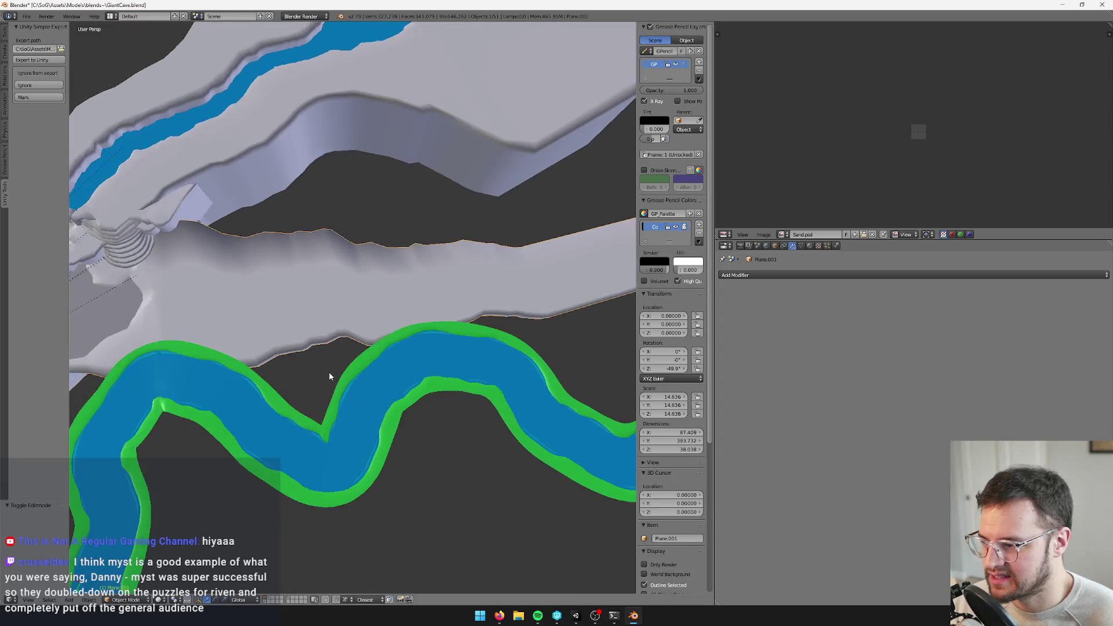
{"action": "key", "text": "Tab"}
{"action": "scroll", "coordinate": [356, 290], "scroll_direction": "up", "scroll_amount": 6}
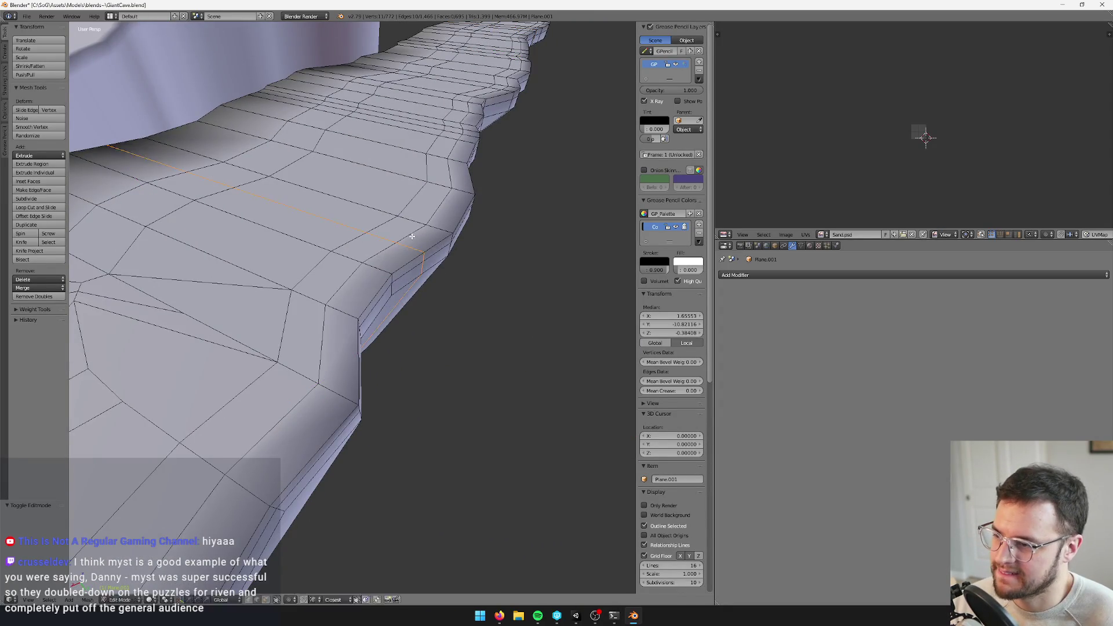
{"action": "key", "text": "g"}
{"action": "left_click", "coordinate": [311, 232]}
{"action": "scroll", "coordinate": [287, 346], "scroll_direction": "up", "scroll_amount": 3}
{"action": "scroll", "coordinate": [287, 345], "scroll_direction": "down", "scroll_amount": 5}
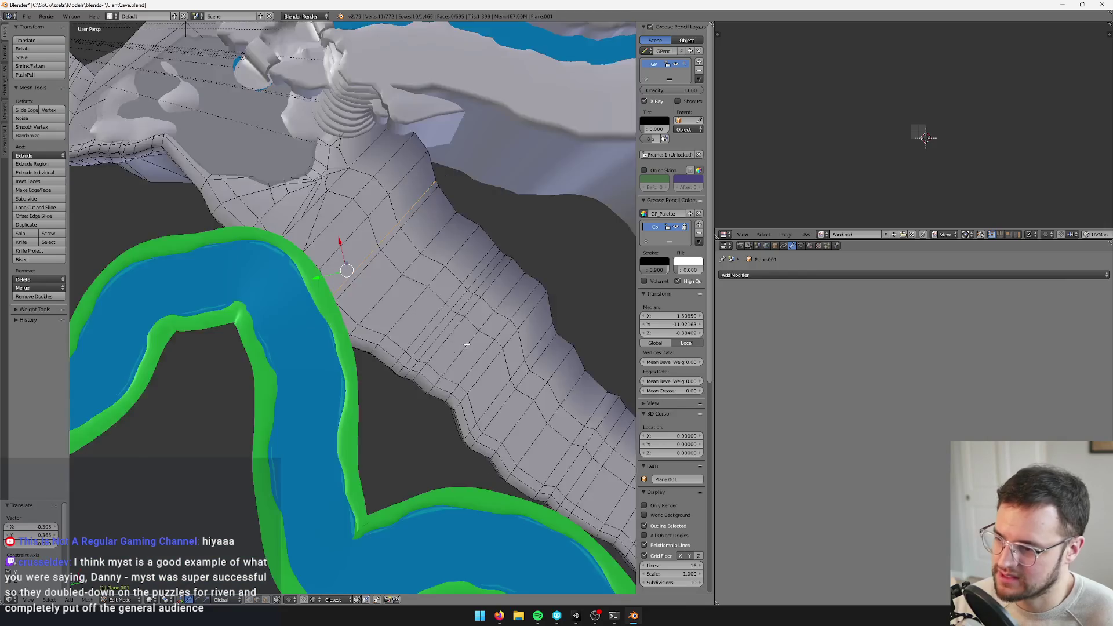
{"action": "scroll", "coordinate": [319, 311], "scroll_direction": "up", "scroll_amount": 2}
{"action": "key", "text": "ctrl+r"}
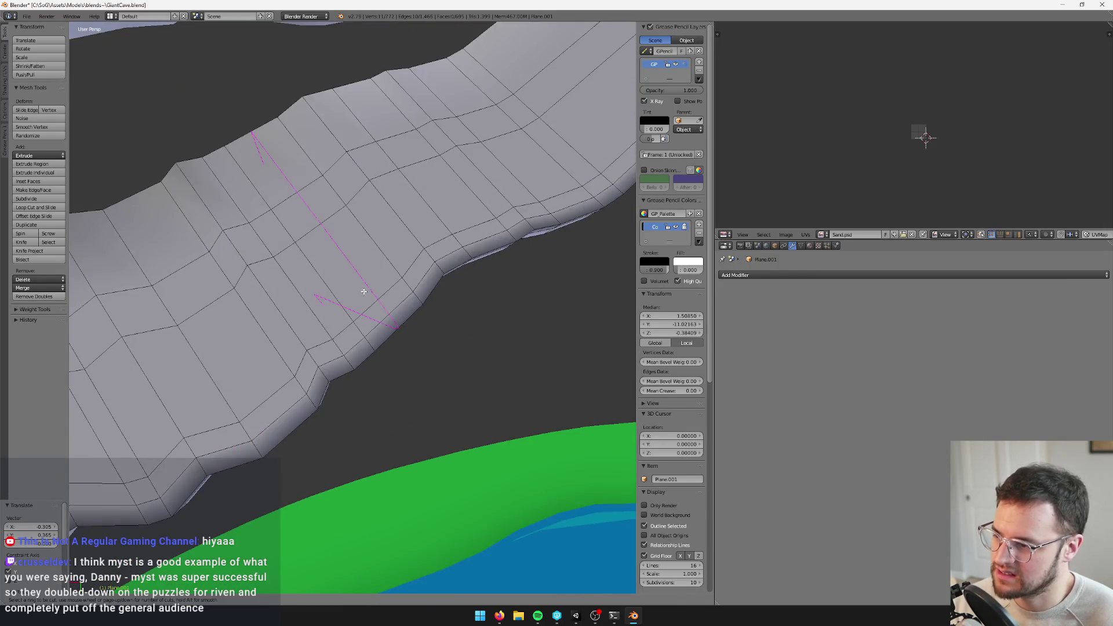
{"action": "left_click", "coordinate": [356, 299]}
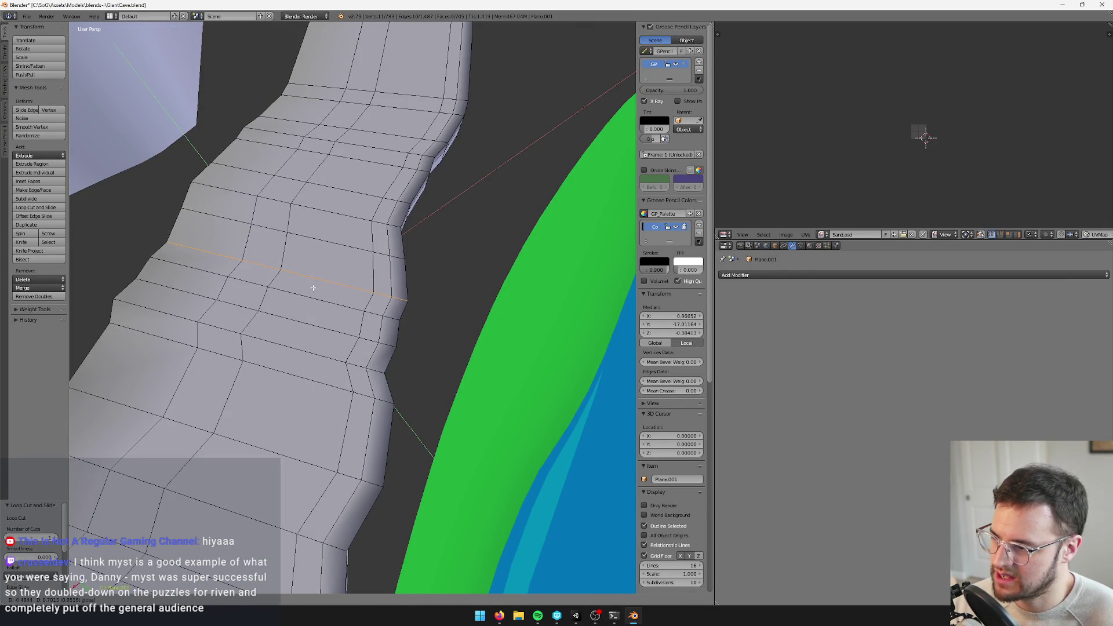
{"action": "key", "text": "Tab"}
{"action": "scroll", "coordinate": [348, 289], "scroll_direction": "down", "scroll_amount": 4}
{"action": "scroll", "coordinate": [378, 286], "scroll_direction": "up", "scroll_amount": 3}
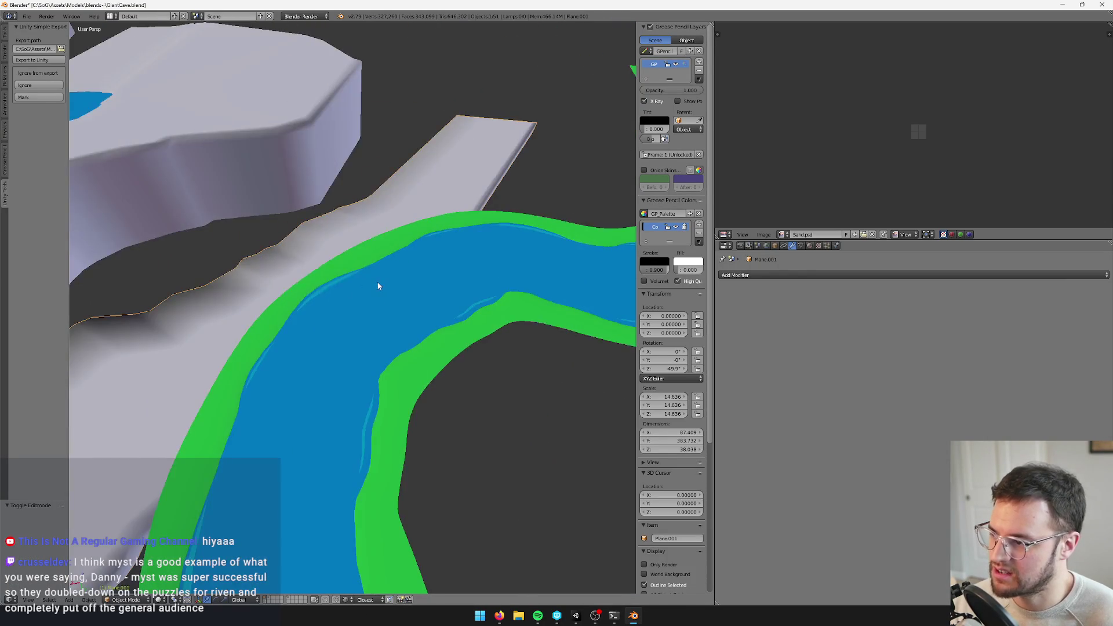
{"action": "scroll", "coordinate": [350, 325], "scroll_direction": "down", "scroll_amount": 5}
{"action": "scroll", "coordinate": [355, 331], "scroll_direction": "up", "scroll_amount": 5}
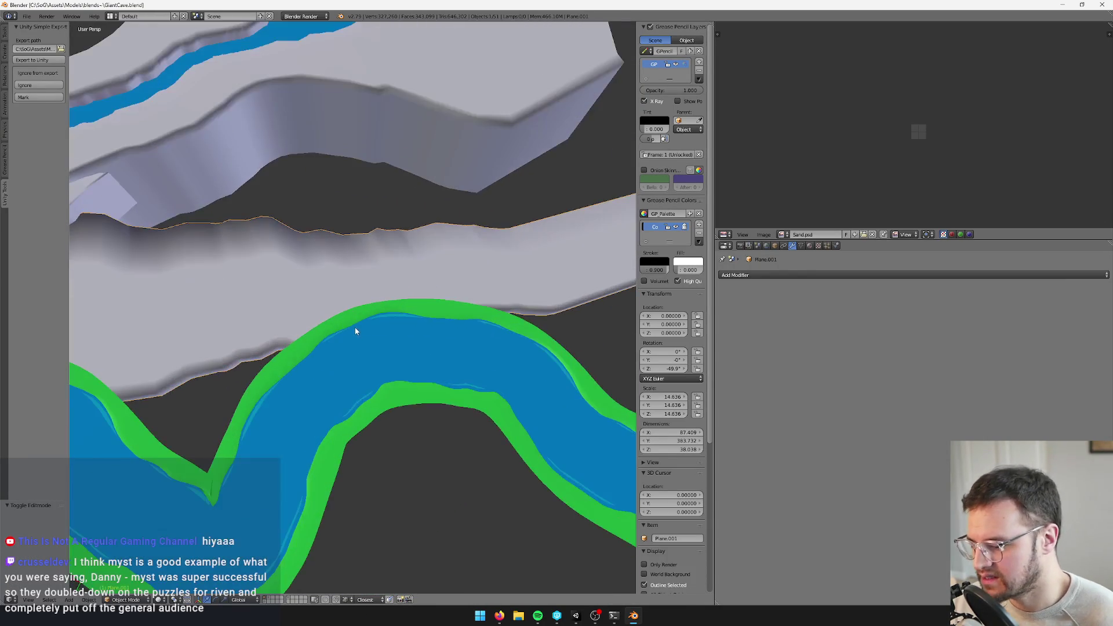
{"action": "key", "text": "Tab"}
Select all of Plane.001, unwrap its UVs, scale the layout by 2.110, then switch to Unity
{"action": "key", "text": "a"}
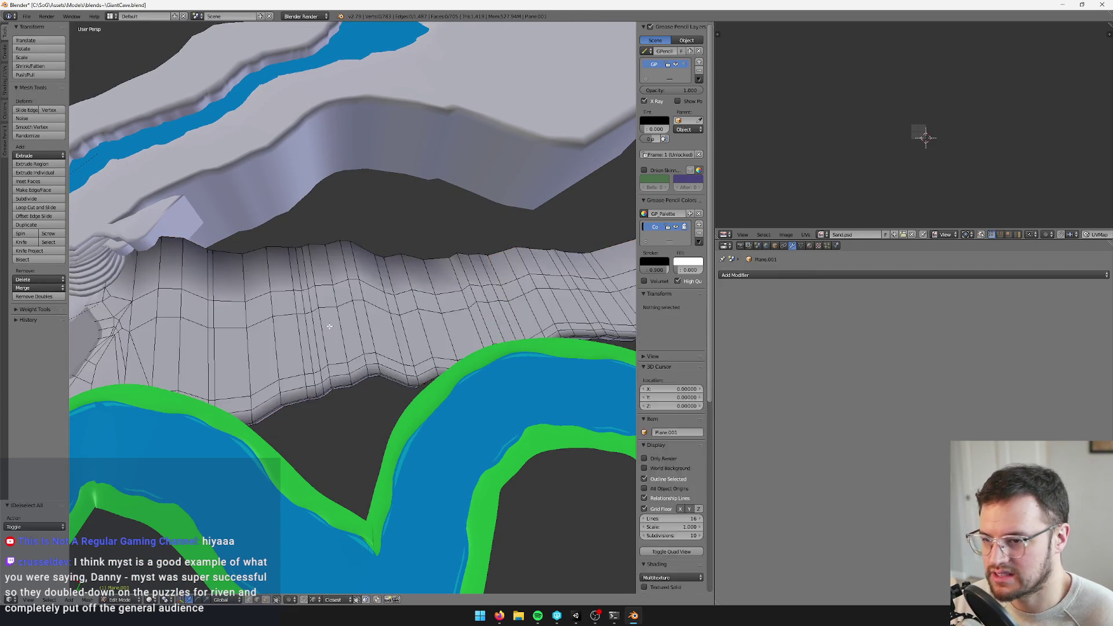
{"action": "key", "text": "a"}
{"action": "key", "text": "u"}
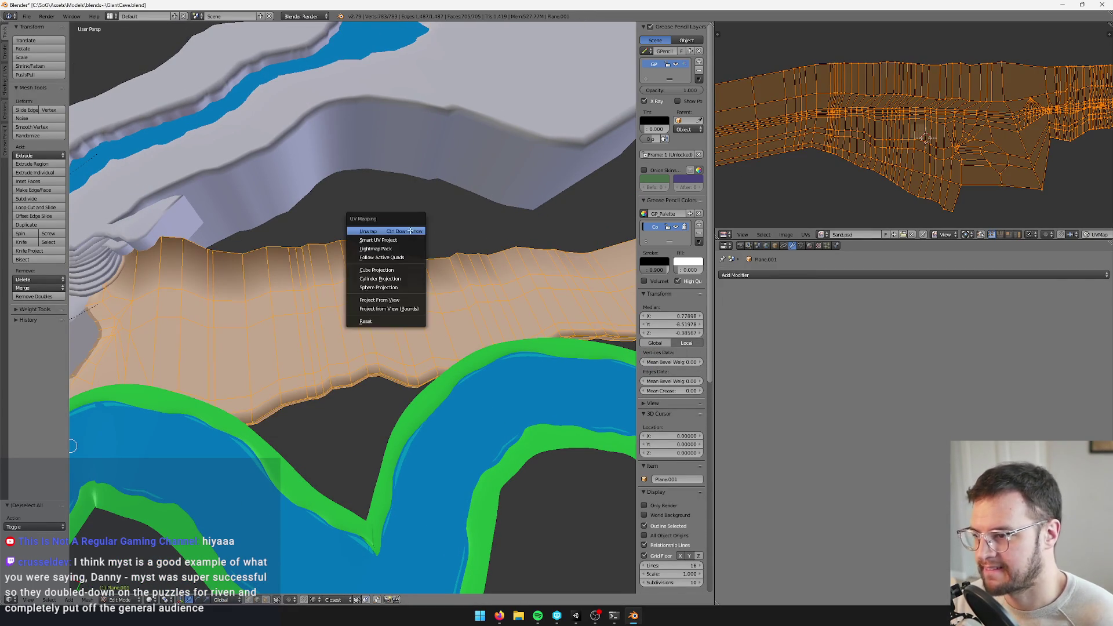
{"action": "left_click", "coordinate": [410, 231]}
{"action": "scroll", "coordinate": [936, 105], "scroll_direction": "up", "scroll_amount": 3}
{"action": "key", "text": "s"}
{"action": "left_click", "coordinate": [981, 71]}
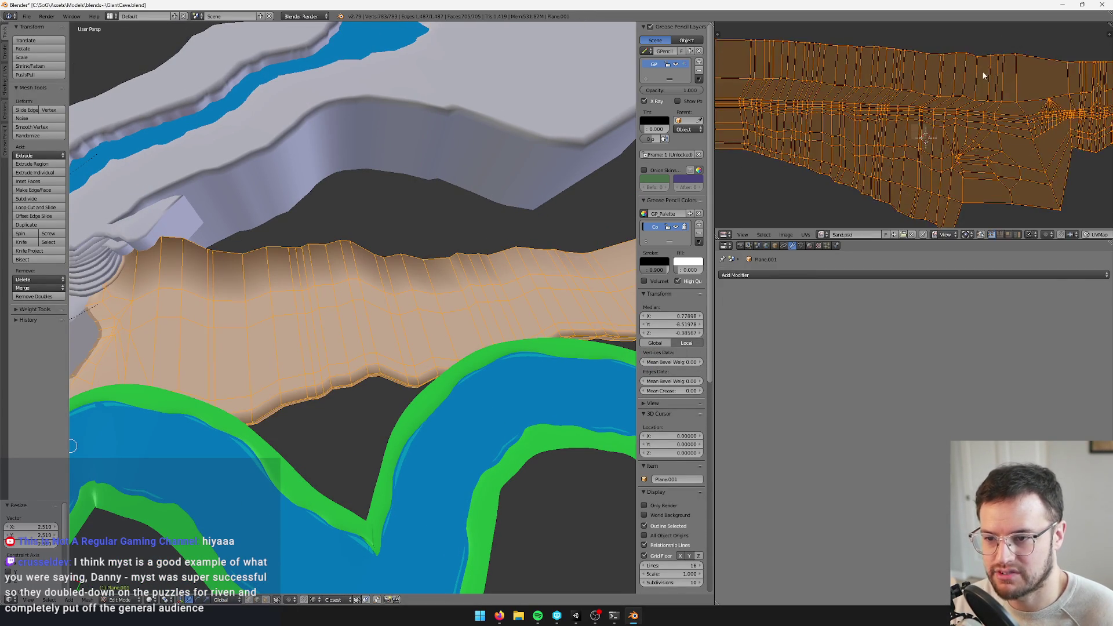
{"action": "key", "text": "Tab"}
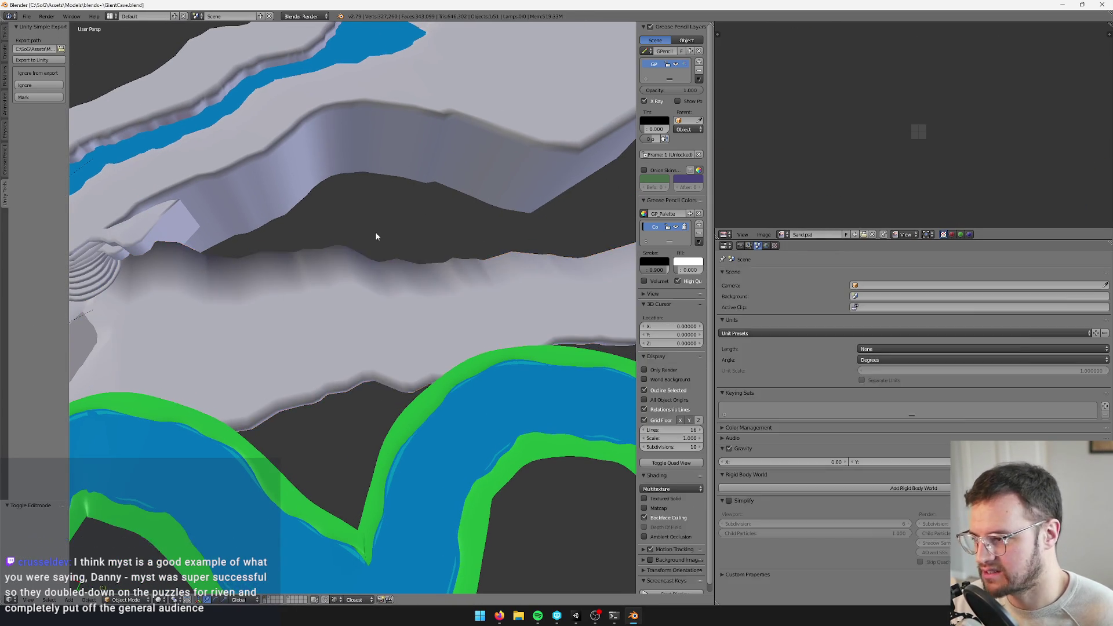
{"action": "key", "text": "alt+Tab"}
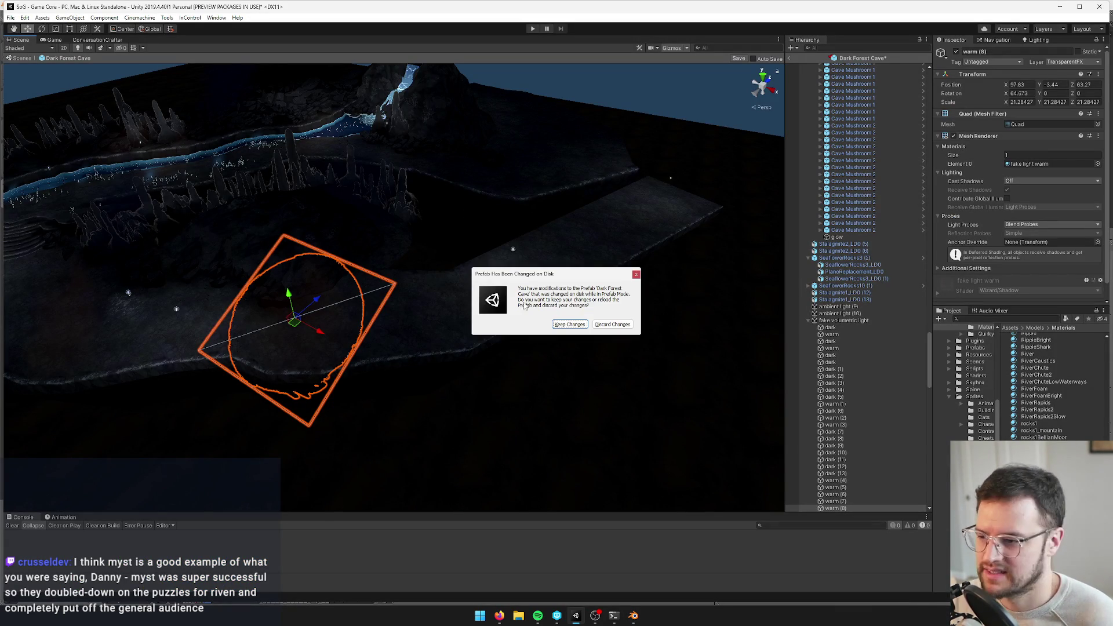
Keep the scene changes after the prefab reload and inspect the reimported DarkForestCave_LD0 mesh
{"action": "left_click", "coordinate": [560, 325]}
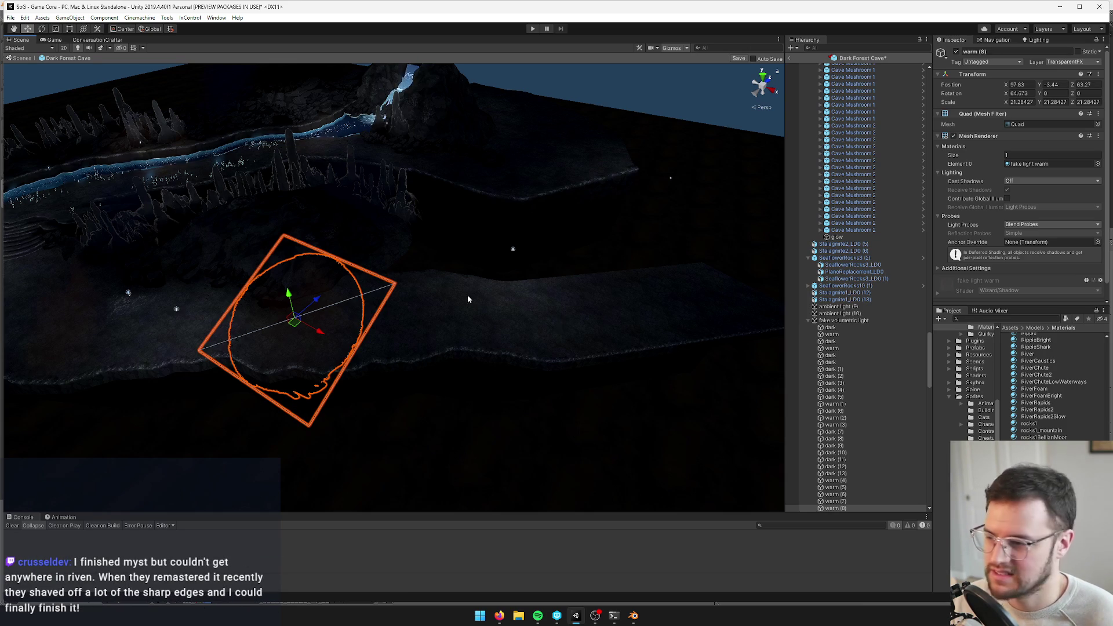
{"action": "left_click", "coordinate": [520, 322]}
{"action": "key", "text": "ctrl+z"}
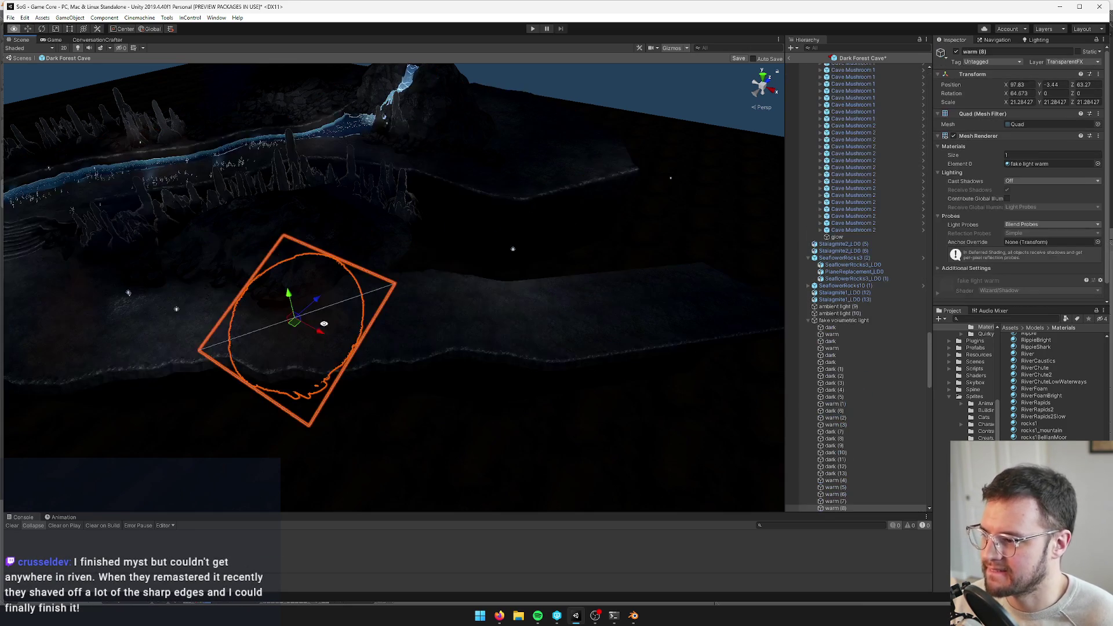
{"action": "mouse_move", "coordinate": [397, 331]}
{"action": "left_mouse_down"}
{"action": "mouse_move", "coordinate": [371, 331]}
{"action": "mouse_move", "coordinate": [462, 323]}
{"action": "mouse_move", "coordinate": [474, 335]}
{"action": "mouse_move", "coordinate": [504, 278]}
{"action": "left_mouse_up"}
{"action": "mouse_move", "coordinate": [432, 284]}
{"action": "left_mouse_down"}
{"action": "mouse_move", "coordinate": [417, 325]}
{"action": "mouse_move", "coordinate": [413, 270]}
{"action": "mouse_move", "coordinate": [365, 290]}
{"action": "mouse_move", "coordinate": [549, 194]}
{"action": "left_mouse_up"}
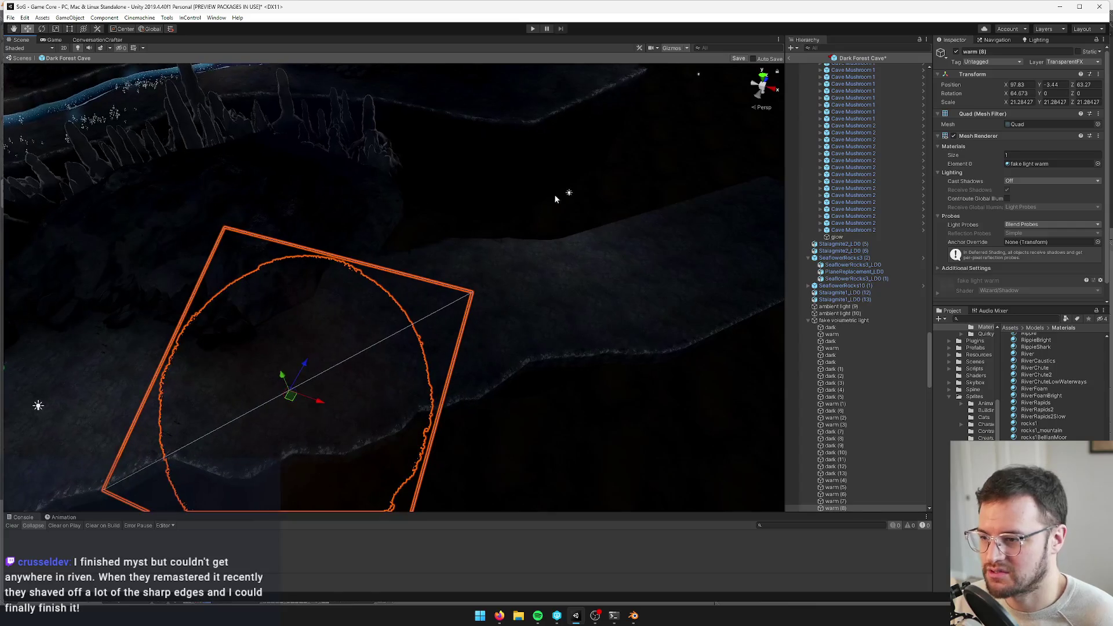
{"action": "left_click", "coordinate": [568, 194]}
{"action": "left_click", "coordinate": [492, 151]}
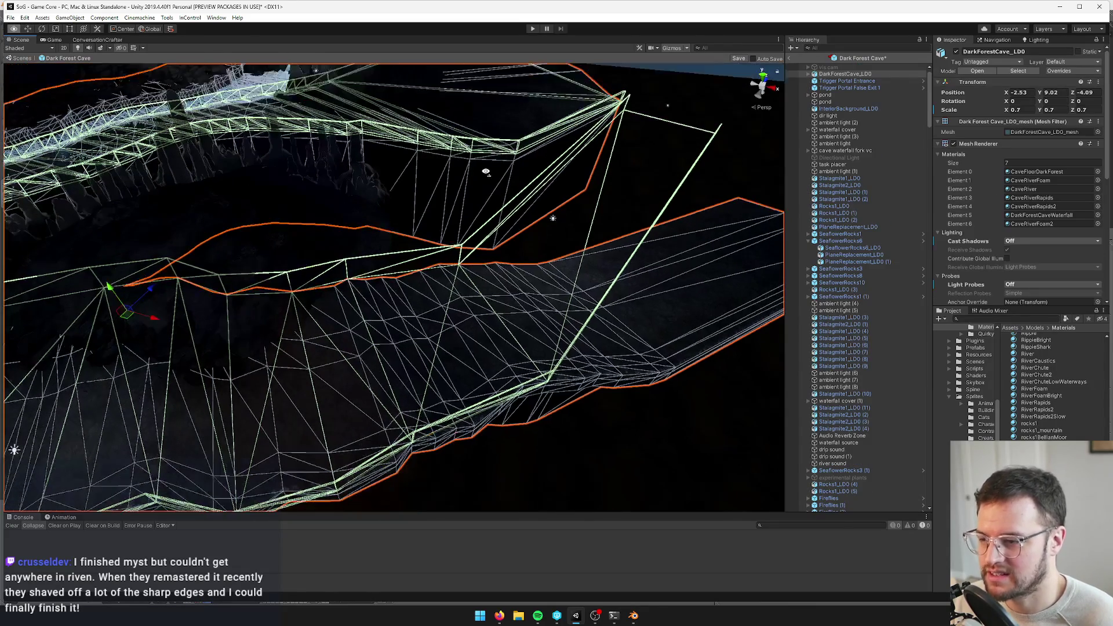
{"action": "left_click_drag", "start_coordinate": [636, 242], "coordinate": [521, 250]}
{"action": "key", "text": "alt+Tab"}
Show the extra cave layer and move Plane.026's top end edge within the horizontal plane
{"action": "scroll", "coordinate": [472, 473], "scroll_direction": "down", "scroll_amount": 3}
{"action": "scroll", "coordinate": [422, 347], "scroll_direction": "up", "scroll_amount": 3}
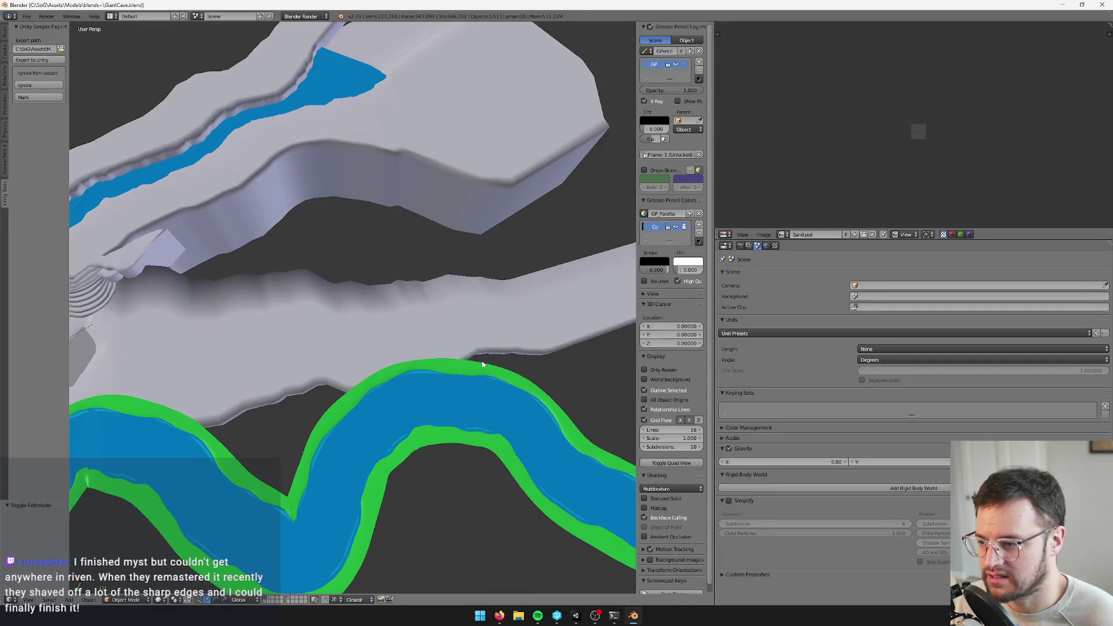
{"action": "left_click_drag", "start_coordinate": [422, 346], "coordinate": [348, 493]}
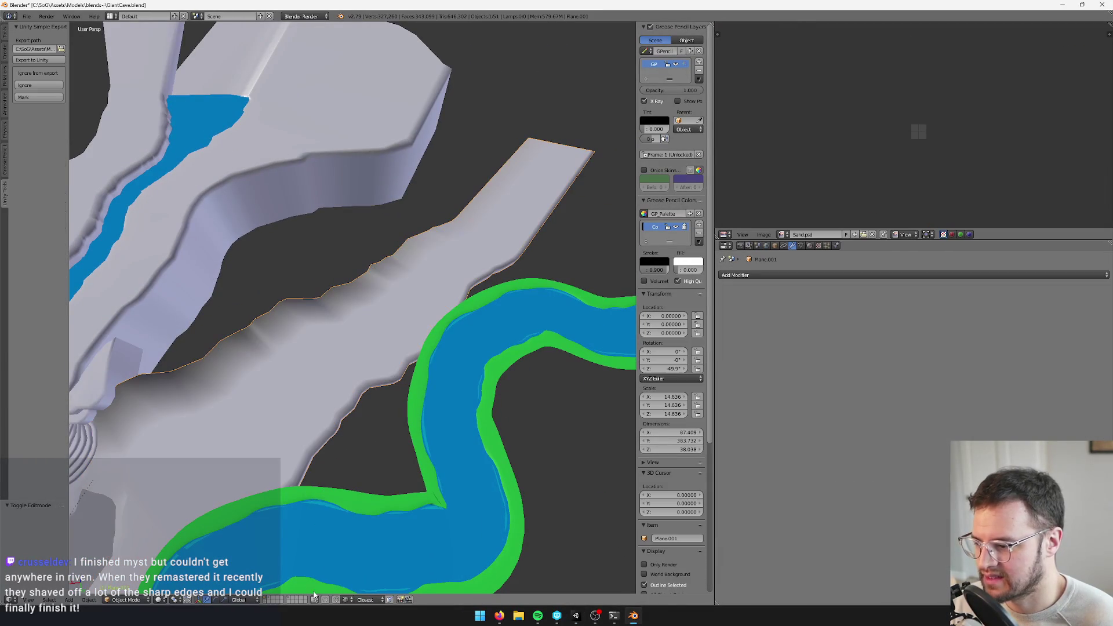
{"action": "left_click", "coordinate": [291, 601], "text": "shift"}
{"action": "right_click", "coordinate": [472, 149]}
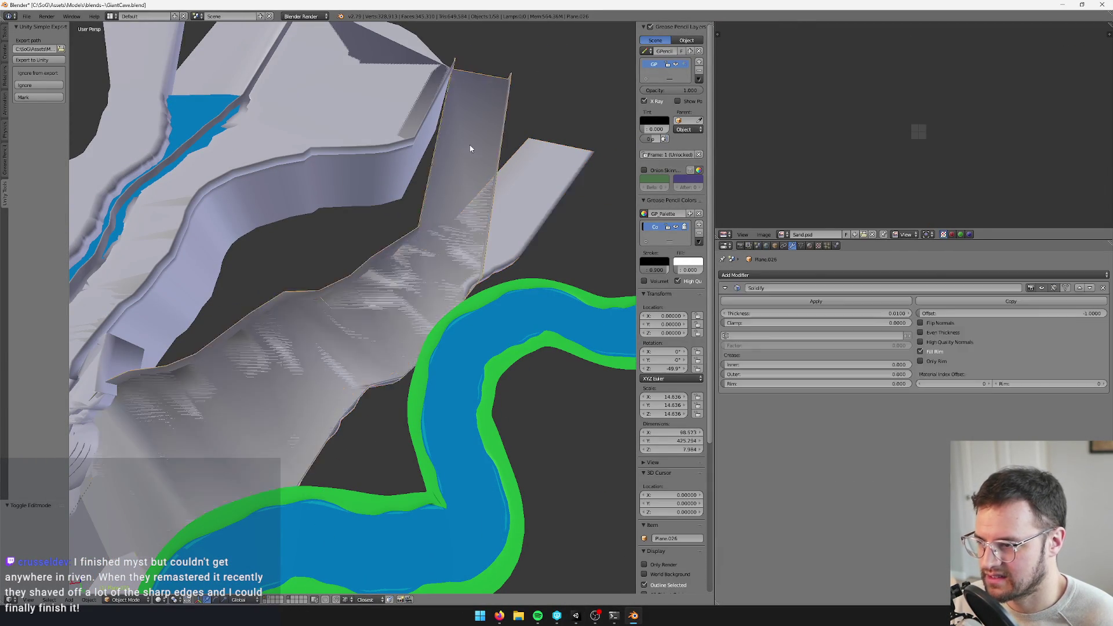
{"action": "key", "text": "Tab"}
{"action": "right_click", "coordinate": [440, 139]}
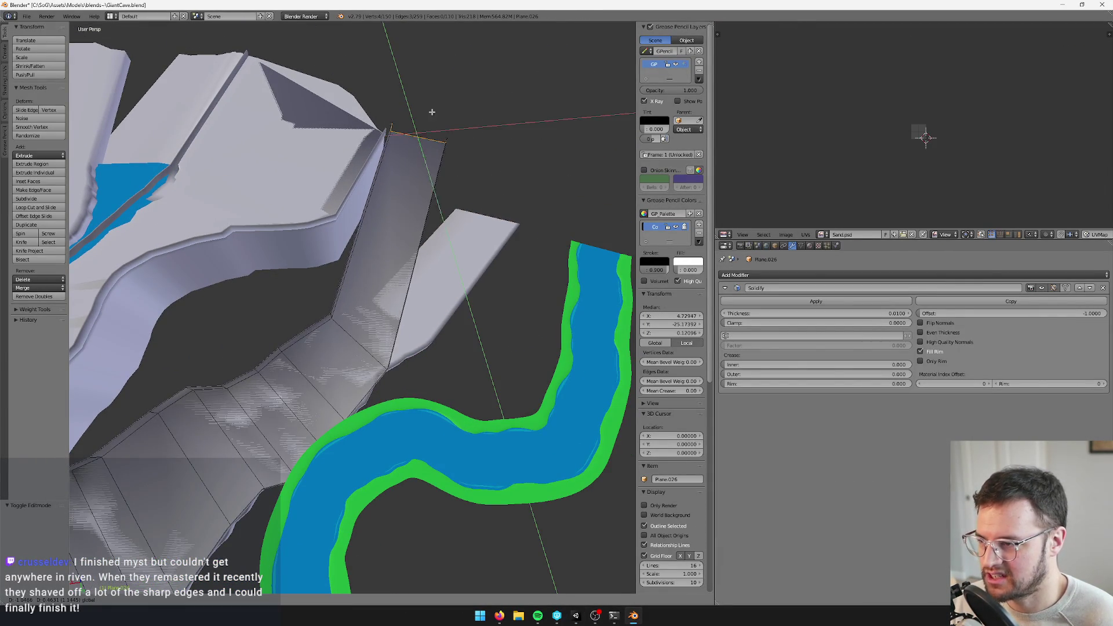
{"action": "key", "text": "g"}
{"action": "key", "text": "shift+z"}
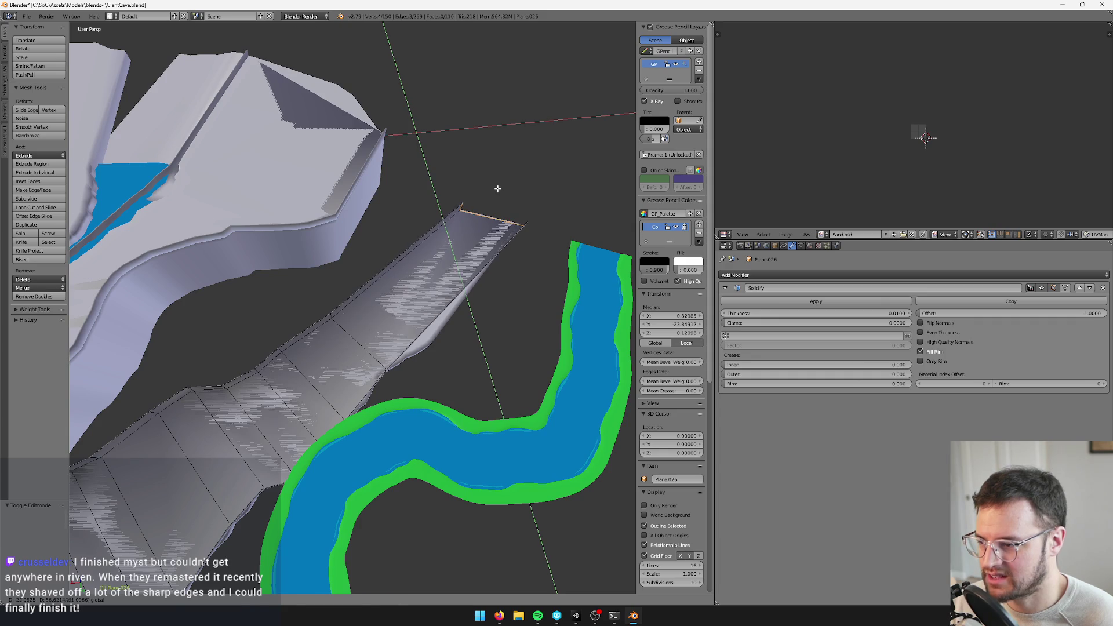
{"action": "left_click", "coordinate": [497, 188]}
Add an edge loop across the strip near its lower edge and shift it horizontally
{"action": "left_click", "coordinate": [449, 316]}
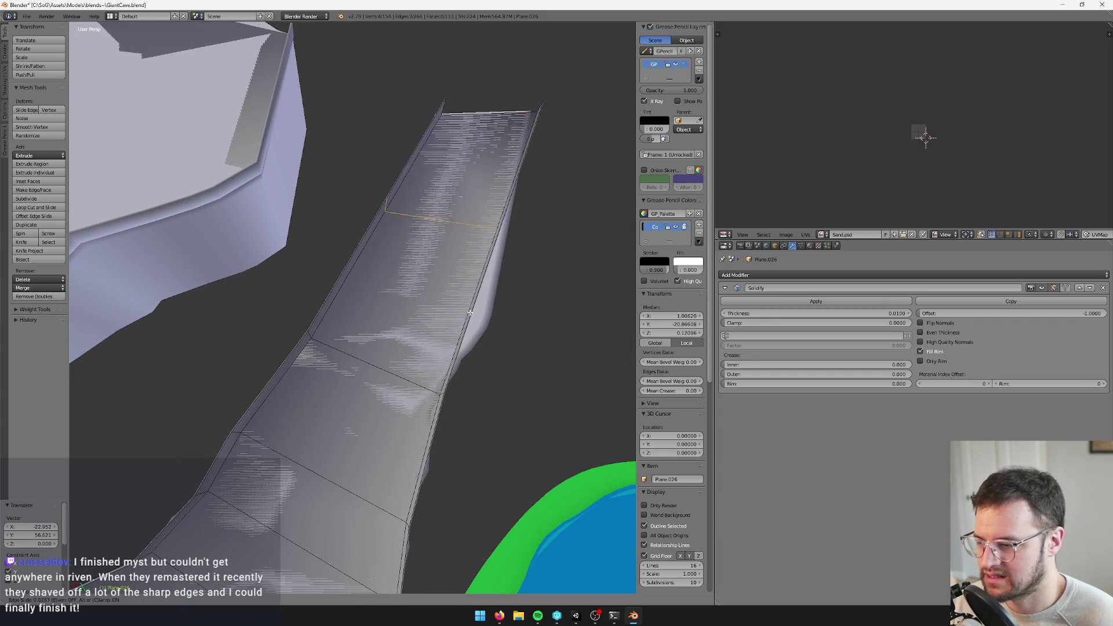
{"action": "left_click", "coordinate": [433, 361]}
{"action": "key", "text": "g"}
{"action": "key", "text": "shift+z"}
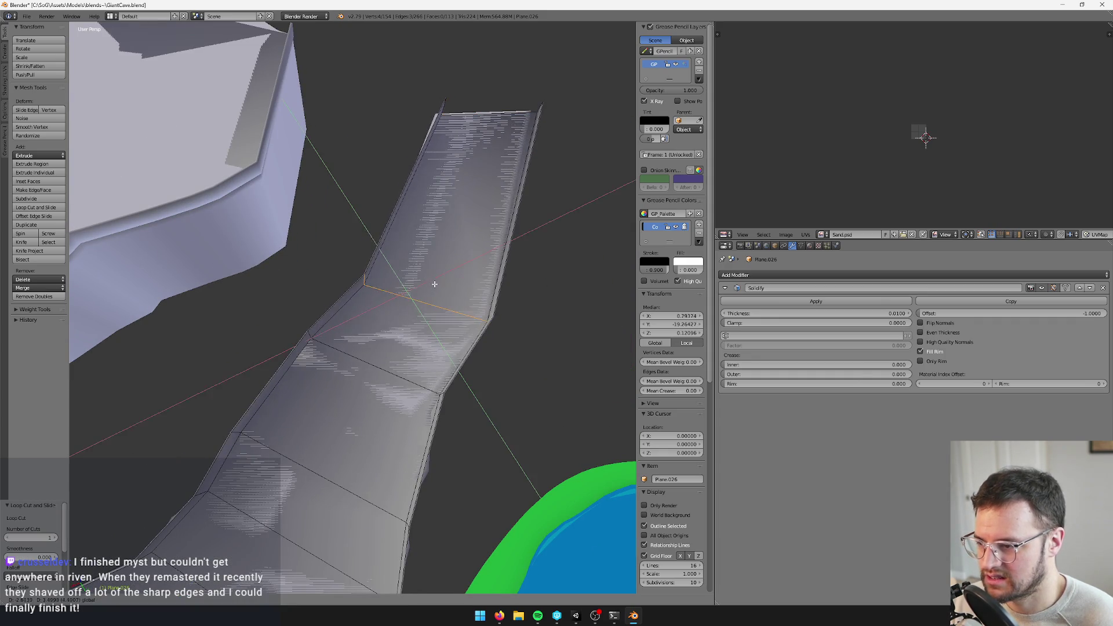
{"action": "left_click", "coordinate": [434, 284]}
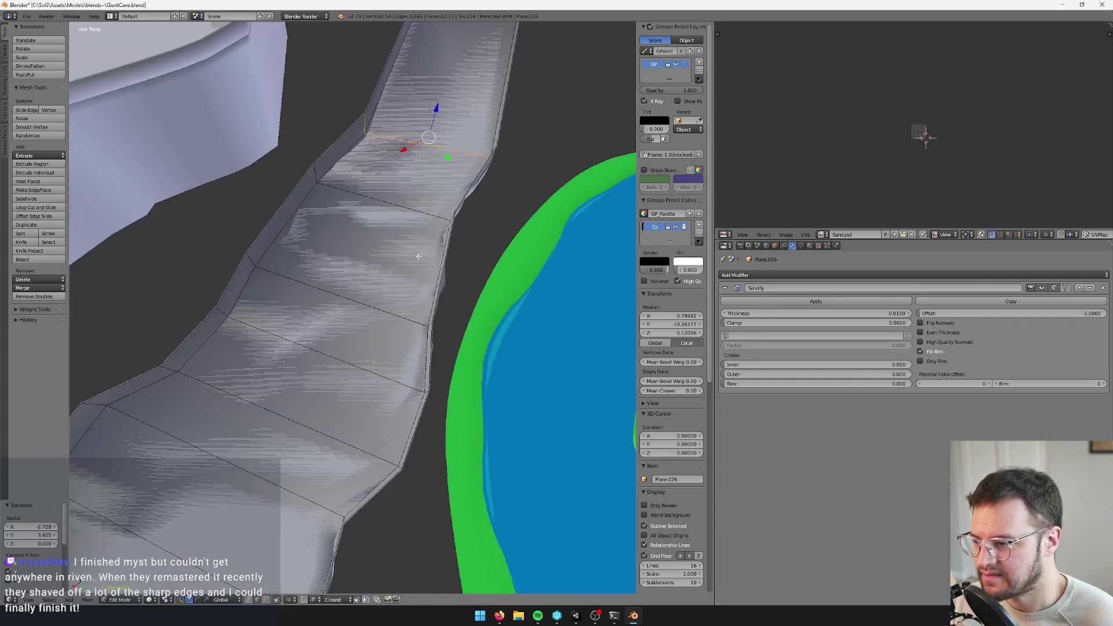
Clear the strip's selection and pick a starting point on its ridge
{"action": "mouse_move", "coordinate": [437, 318]}
{"action": "left_mouse_down"}
{"action": "mouse_move", "coordinate": [253, 515]}
{"action": "mouse_move", "coordinate": [290, 510]}
{"action": "mouse_move", "coordinate": [315, 462]}
{"action": "mouse_move", "coordinate": [390, 479]}
{"action": "mouse_move", "coordinate": [334, 356]}
{"action": "left_mouse_up"}
{"action": "key", "text": "a"}
{"action": "scroll", "coordinate": [335, 356], "scroll_direction": "down", "scroll_amount": 3}
{"action": "right_click", "coordinate": [390, 323]}
{"action": "left_click_drag", "start_coordinate": [390, 323], "coordinate": [258, 201]}
Select the ridge edge path and move it horizontally against the cliff wall
{"action": "key", "text": "space"}
{"action": "type", "text": "Beve"}
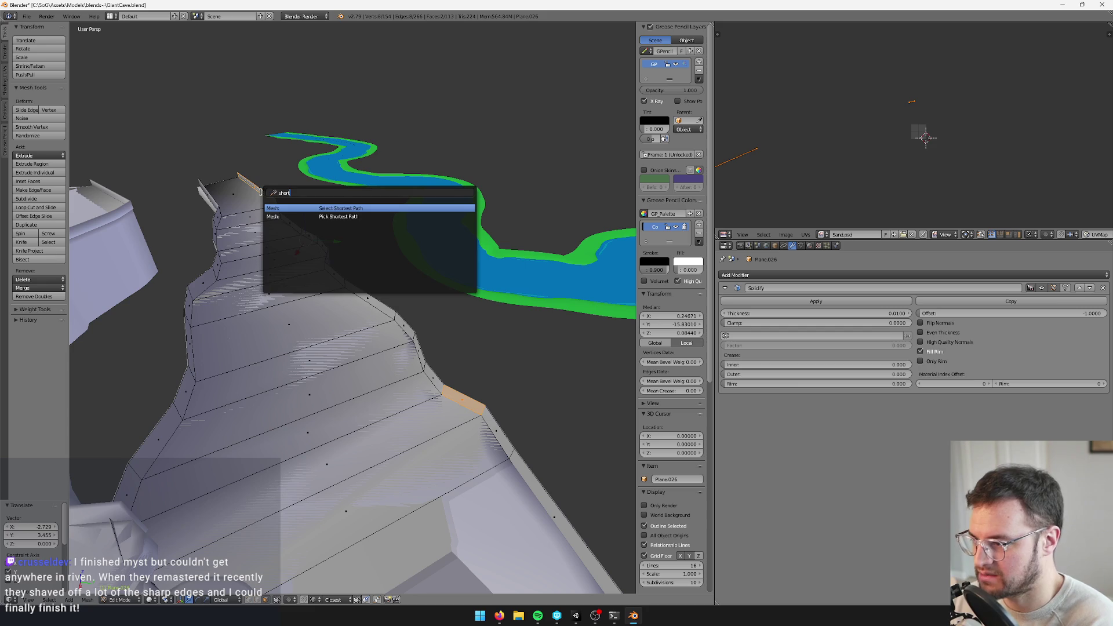
{"action": "key", "text": "Return"}
{"action": "scroll", "coordinate": [299, 284], "scroll_direction": "up", "scroll_amount": 5}
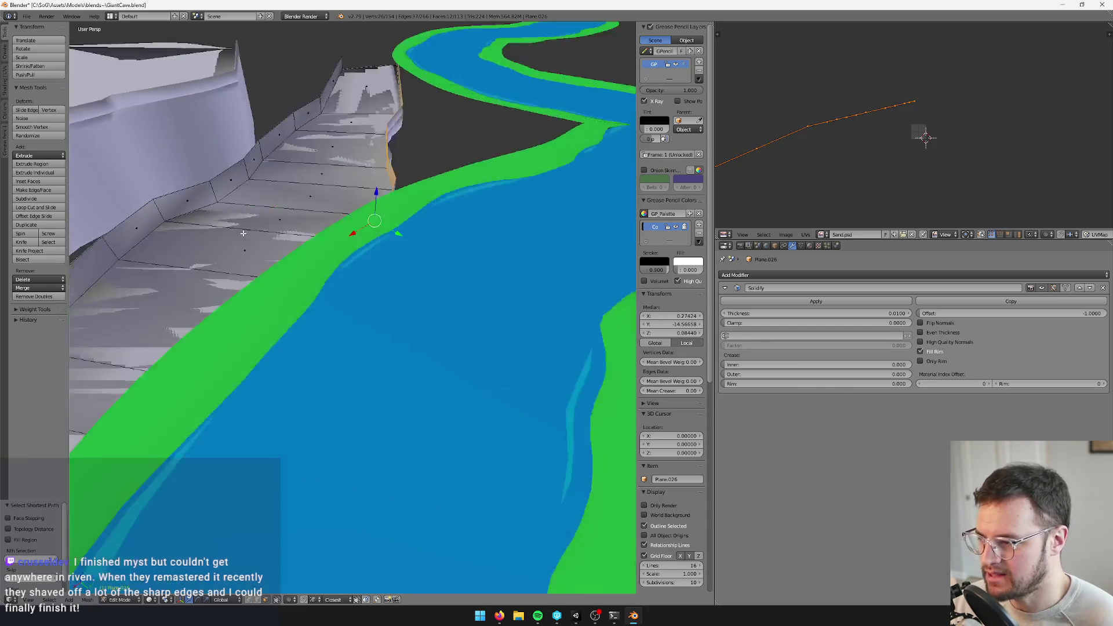
{"action": "scroll", "coordinate": [299, 284], "scroll_direction": "up", "scroll_amount": 3}
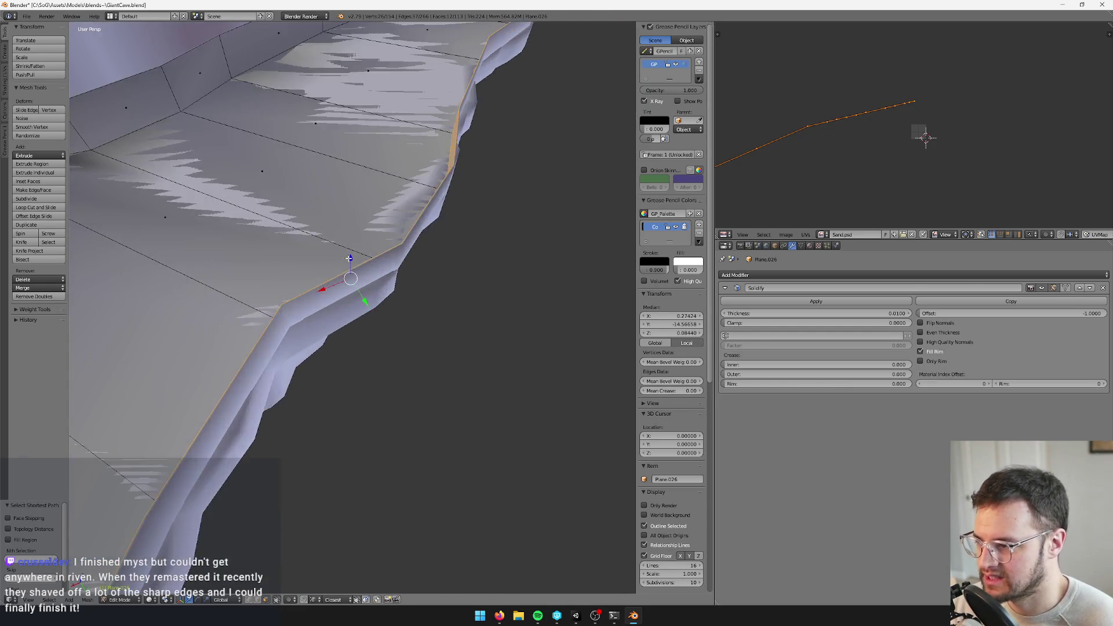
{"action": "key", "text": "g"}
{"action": "key", "text": "shift+z"}
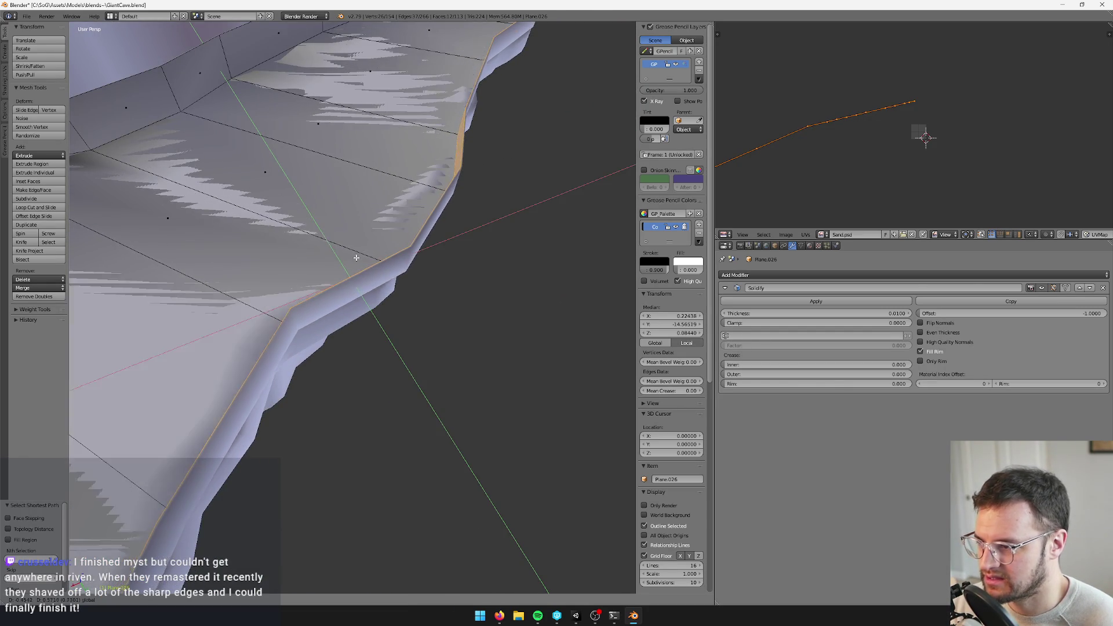
{"action": "left_click", "coordinate": [353, 256]}
Inspect the moved ridge from a steep angle and return Plane.026 to Object Mode
{"action": "mouse_move", "coordinate": [398, 260]}
{"action": "left_mouse_down"}
{"action": "mouse_move", "coordinate": [368, 181]}
{"action": "mouse_move", "coordinate": [350, 186]}
{"action": "mouse_move", "coordinate": [334, 217]}
{"action": "mouse_move", "coordinate": [334, 349]}
{"action": "left_mouse_up"}
{"action": "key", "text": "Tab"}
{"action": "mouse_move", "coordinate": [332, 350]}
{"action": "left_mouse_down"}
{"action": "mouse_move", "coordinate": [255, 330]}
{"action": "mouse_move", "coordinate": [410, 385]}
{"action": "mouse_move", "coordinate": [460, 300]}
{"action": "left_mouse_up"}
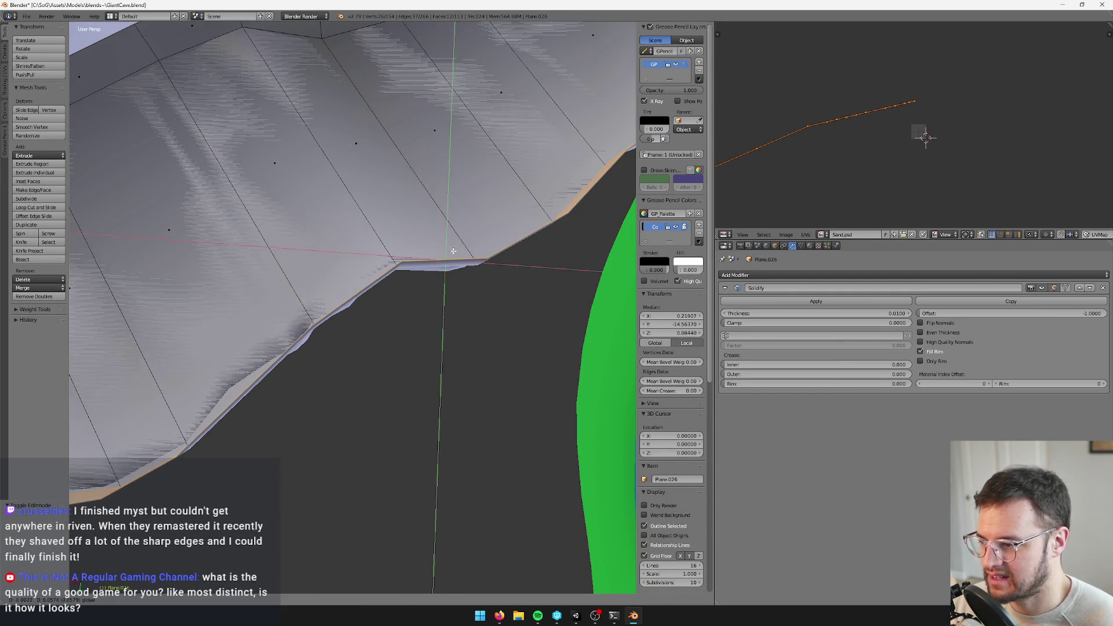
{"action": "scroll", "coordinate": [442, 281], "scroll_direction": "down", "scroll_amount": 2}
{"action": "key", "text": "Tab"}
{"action": "scroll", "coordinate": [446, 275], "scroll_direction": "up", "scroll_amount": 3}
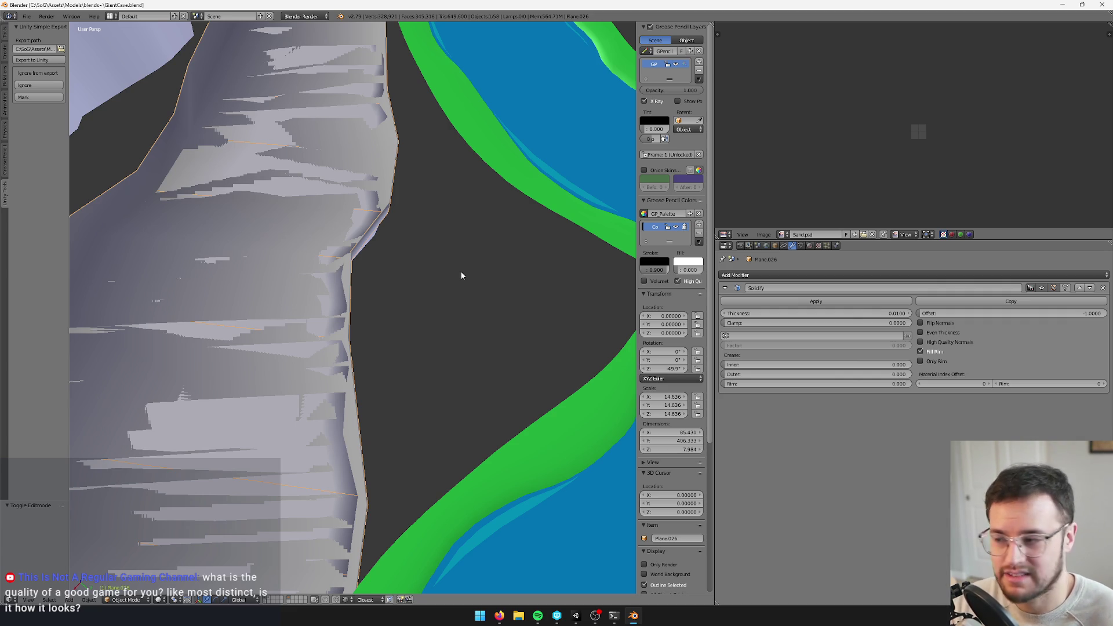
{"action": "scroll", "coordinate": [460, 276], "scroll_direction": "down", "scroll_amount": 5}
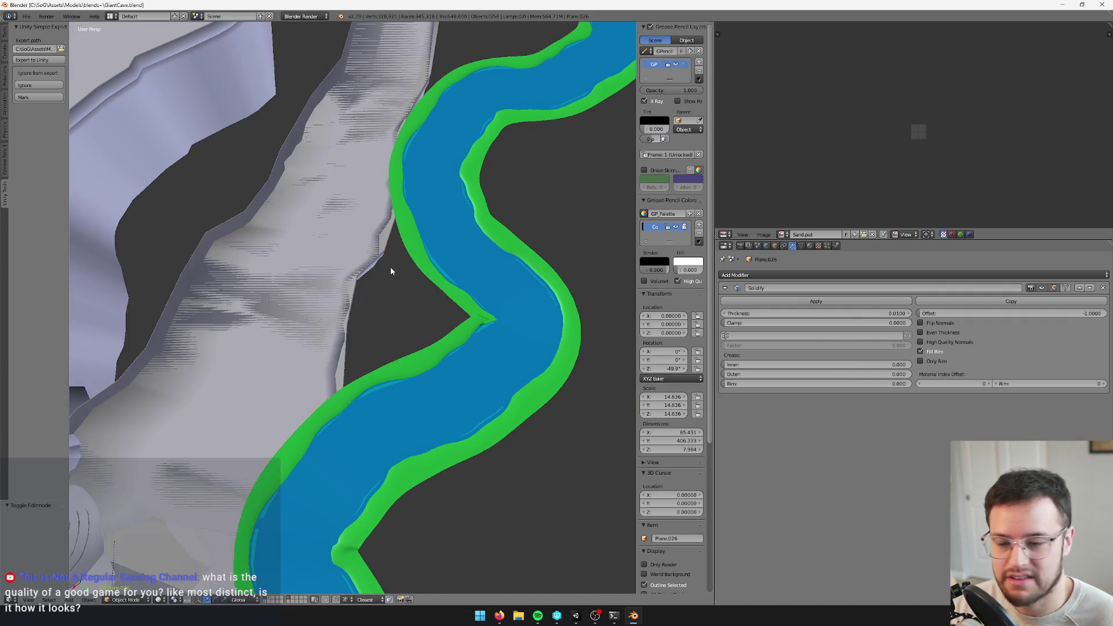
{"action": "scroll", "coordinate": [387, 249], "scroll_direction": "up", "scroll_amount": 5}
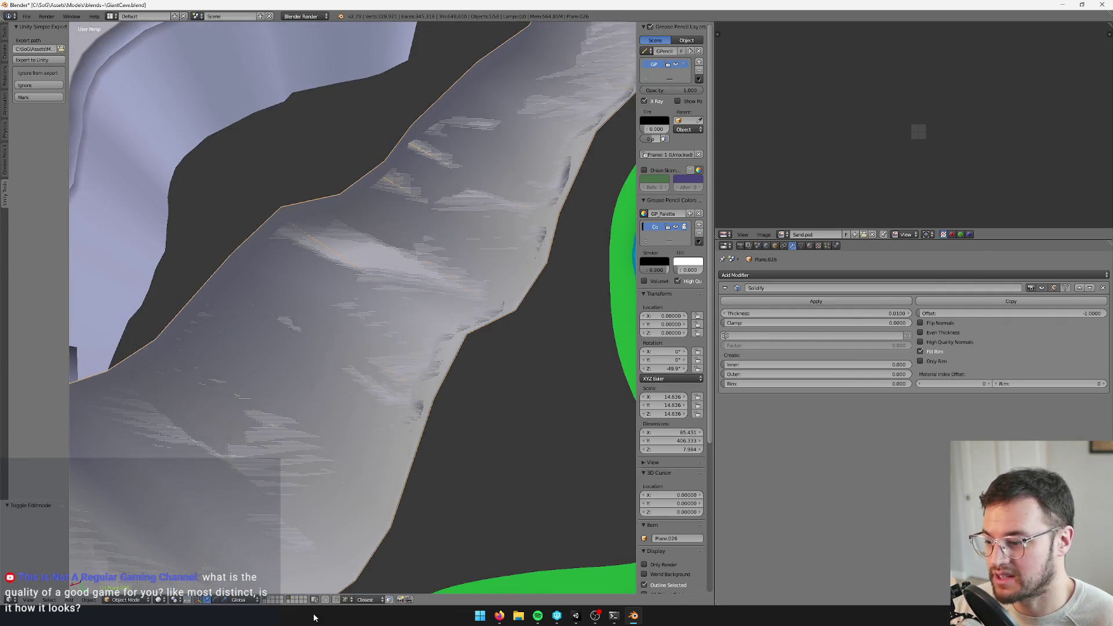
Switch layers, then bring all the cave and river layers back around the solidified strip
{"action": "left_click", "coordinate": [290, 601]}
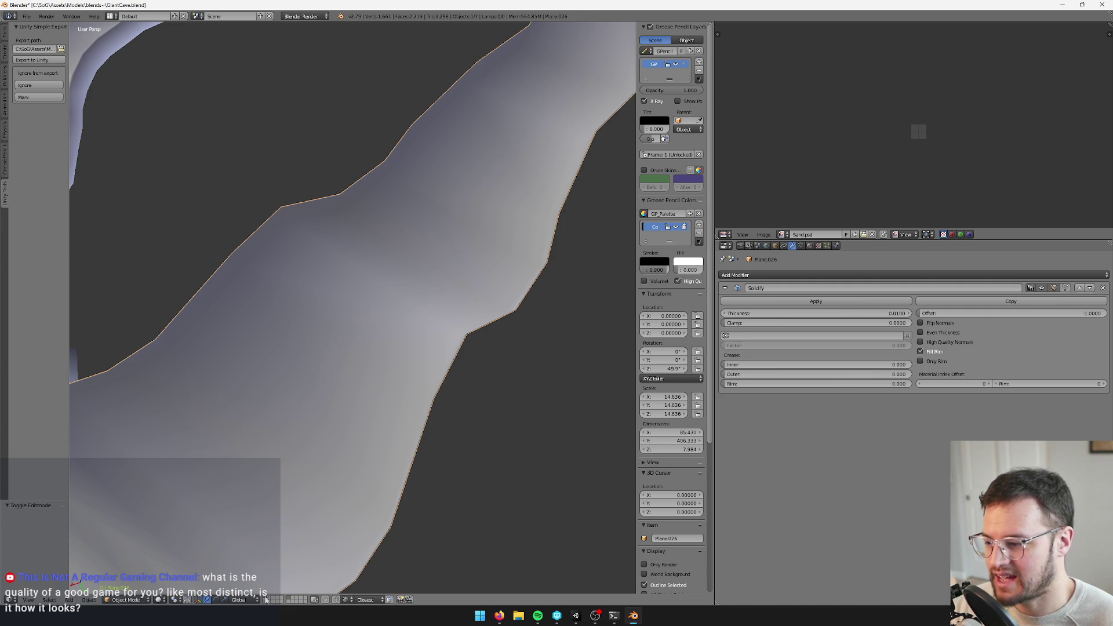
{"action": "left_click", "coordinate": [269, 597]}
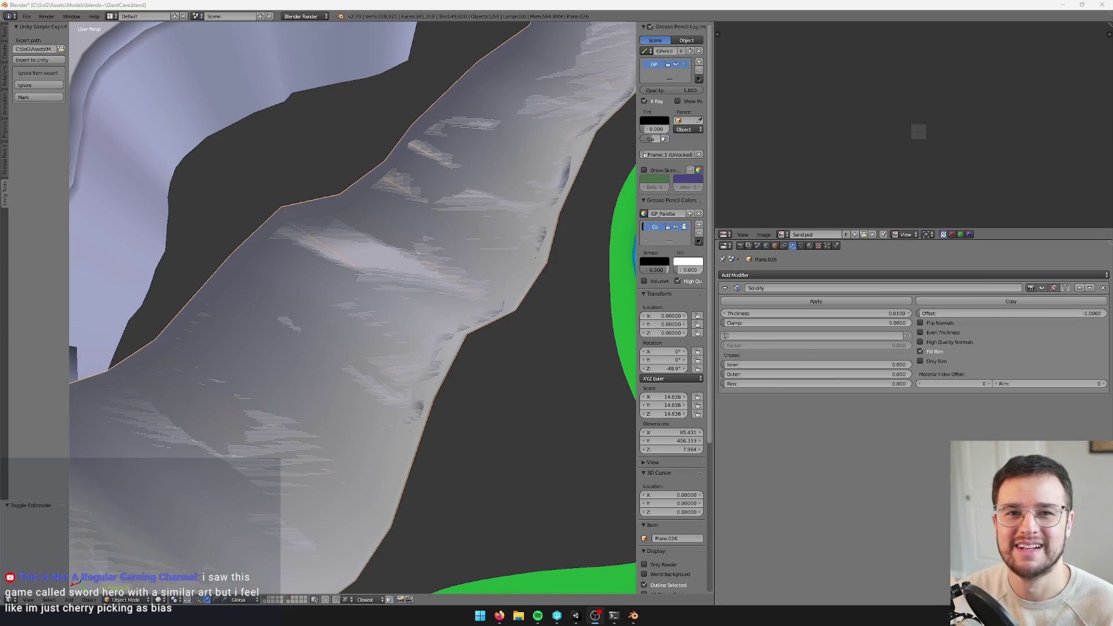
{"action": "scroll", "coordinate": [452, 209], "scroll_direction": "down", "scroll_amount": 8}
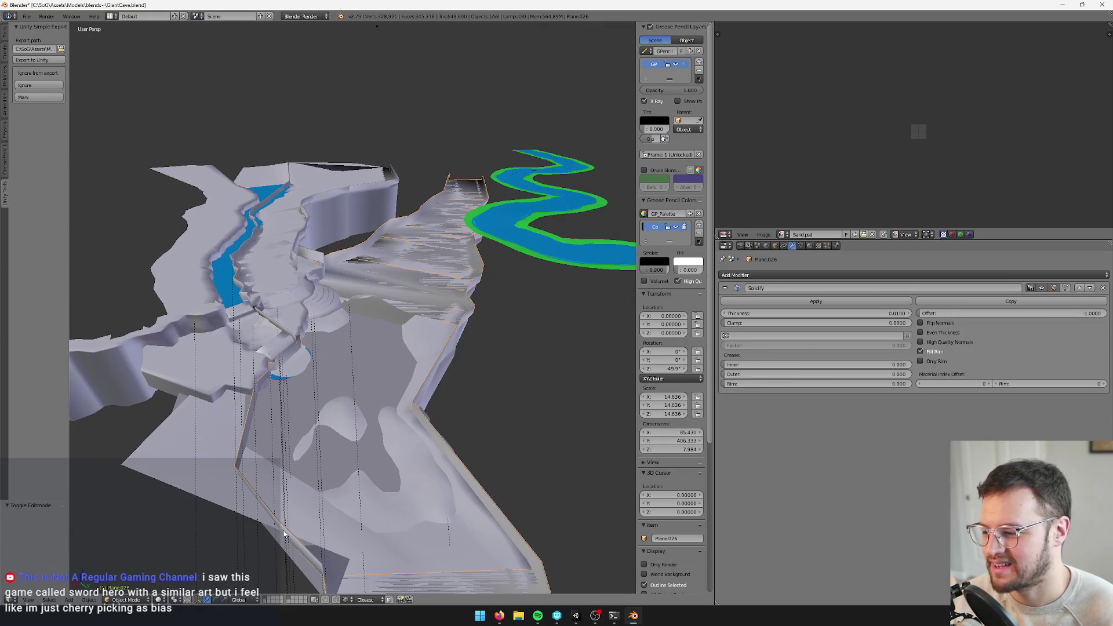
Hide the solidified plane's layer and select the cave floor mesh Plane.001
{"action": "left_click", "coordinate": [263, 600]}
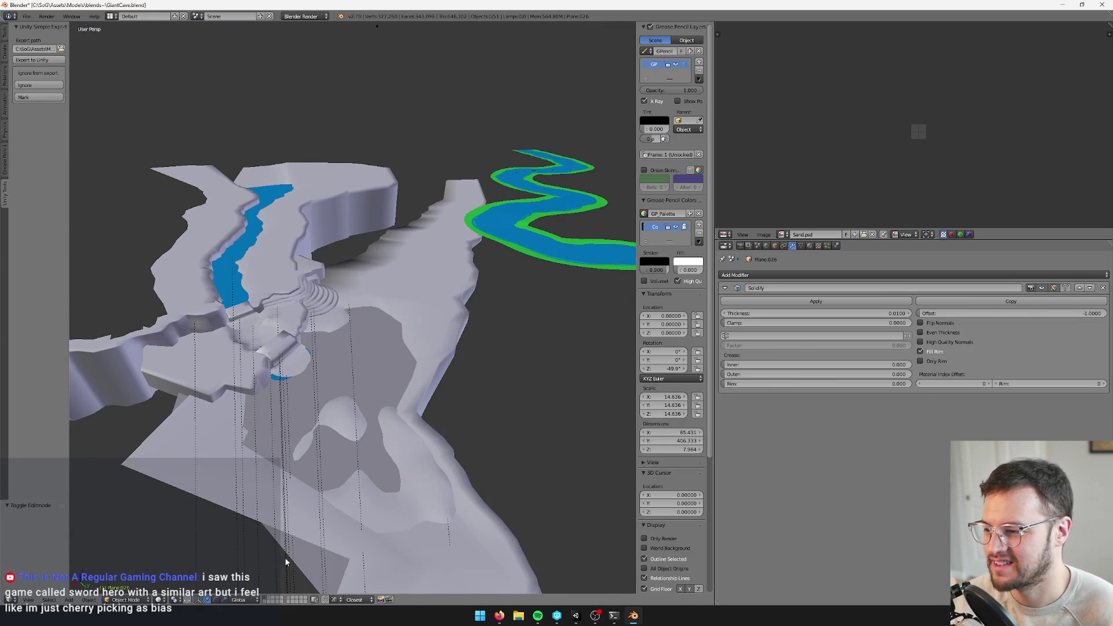
{"action": "scroll", "coordinate": [388, 319], "scroll_direction": "up", "scroll_amount": 3}
{"action": "right_click", "coordinate": [387, 318]}
{"action": "scroll", "coordinate": [403, 304], "scroll_direction": "up", "scroll_amount": 2}
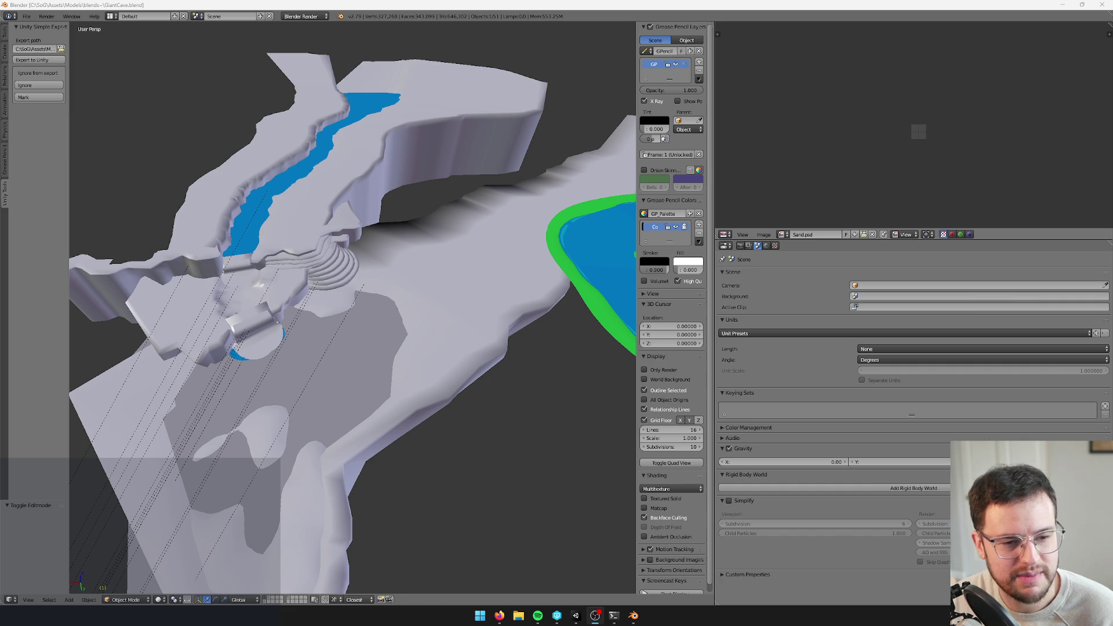
Select floor plane Plane.001, inspect a single face in Edit Mode, then exit
{"action": "left_click_drag", "start_coordinate": [348, 238], "coordinate": [360, 232]}
{"action": "left_click_drag", "start_coordinate": [434, 258], "coordinate": [458, 246]}
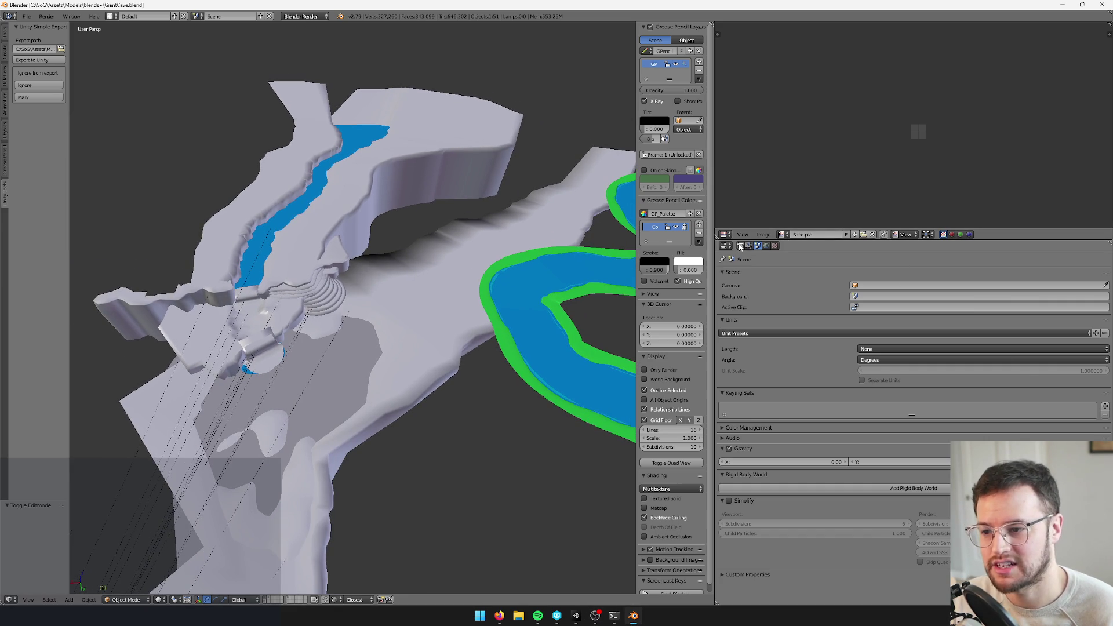
{"action": "right_click", "coordinate": [416, 285]}
{"action": "key", "text": "Tab"}
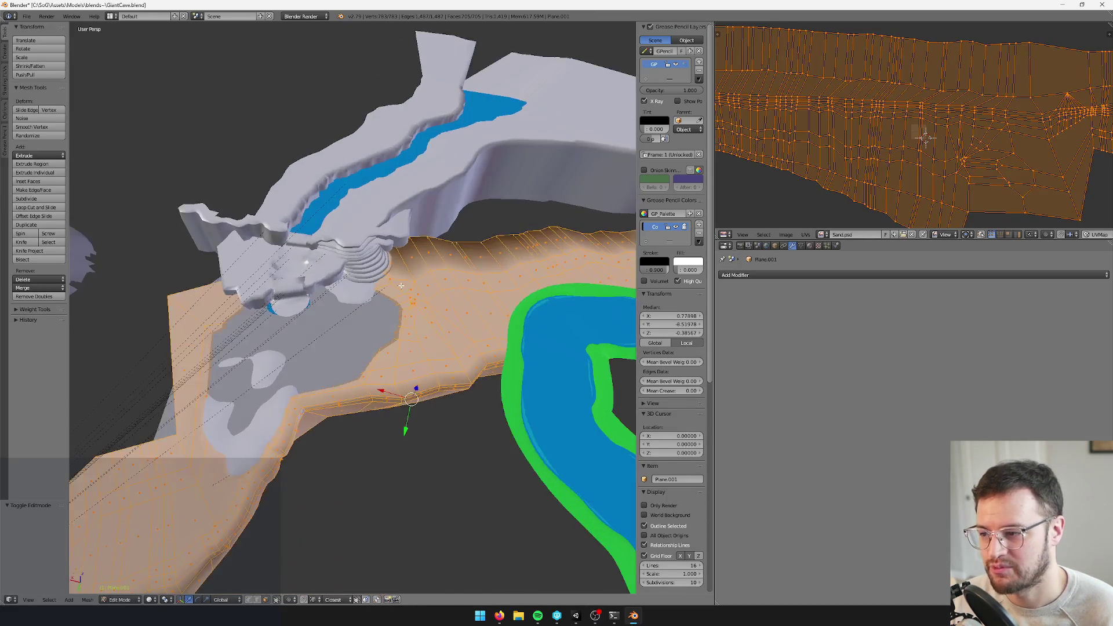
{"action": "right_click", "coordinate": [401, 286]}
{"action": "scroll", "coordinate": [406, 289], "scroll_direction": "up", "scroll_amount": 6}
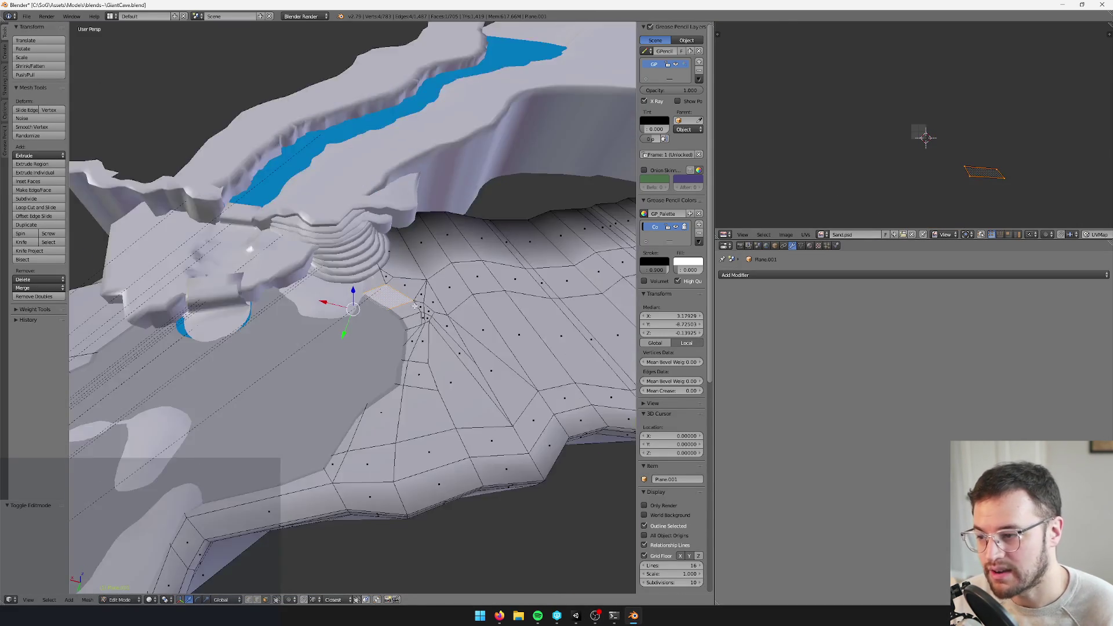
{"action": "scroll", "coordinate": [417, 304], "scroll_direction": "down", "scroll_amount": 5}
{"action": "key", "text": "Tab"}
{"action": "scroll", "coordinate": [433, 290], "scroll_direction": "up", "scroll_amount": 5}
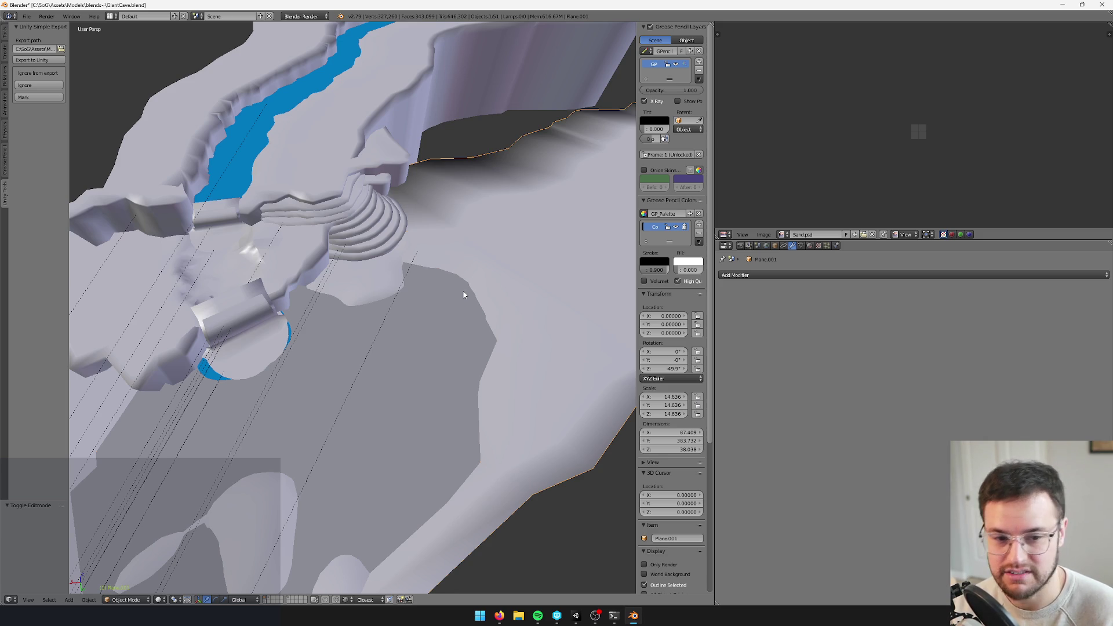
Orbit out to view the whole cave scene and switch to Unity
{"action": "scroll", "coordinate": [464, 294], "scroll_direction": "down", "scroll_amount": 5}
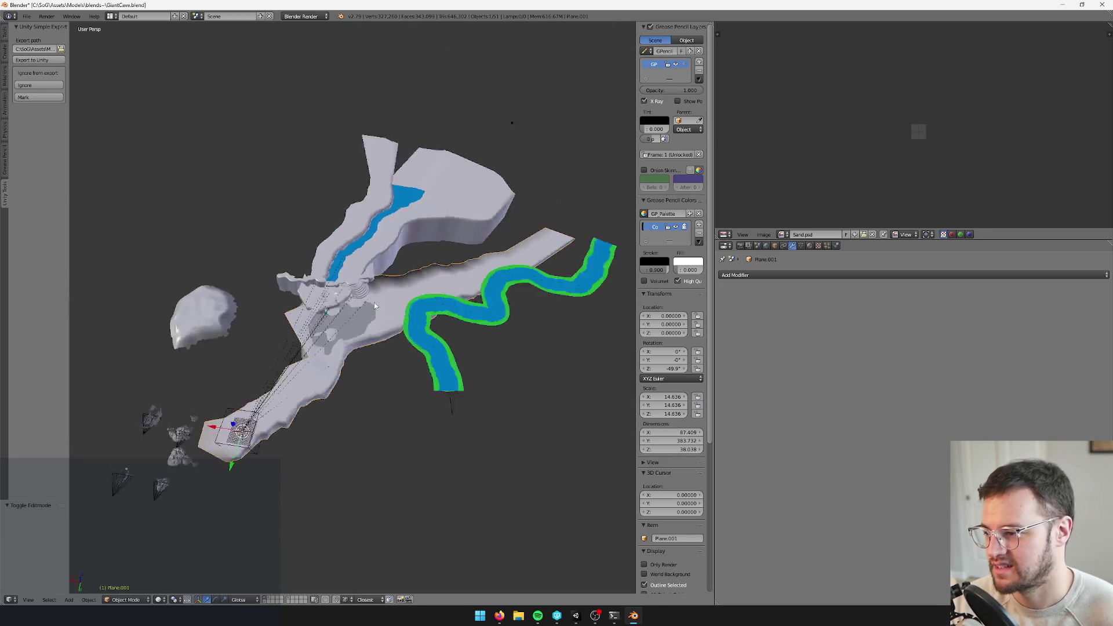
{"action": "mouse_move", "coordinate": [490, 300]}
{"action": "left_mouse_down"}
{"action": "mouse_move", "coordinate": [504, 301]}
{"action": "mouse_move", "coordinate": [506, 268]}
{"action": "mouse_move", "coordinate": [403, 339]}
{"action": "left_mouse_up"}
{"action": "scroll", "coordinate": [402, 339], "scroll_direction": "up", "scroll_amount": 5}
{"action": "scroll", "coordinate": [416, 371], "scroll_direction": "down", "scroll_amount": 5}
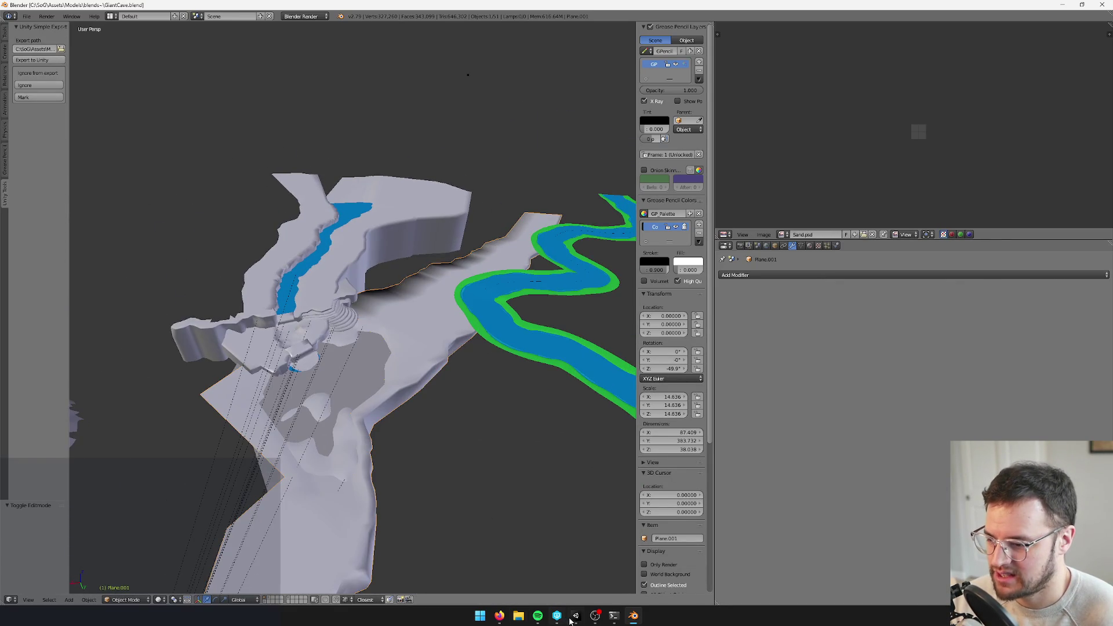
{"action": "left_click", "coordinate": [576, 615]}
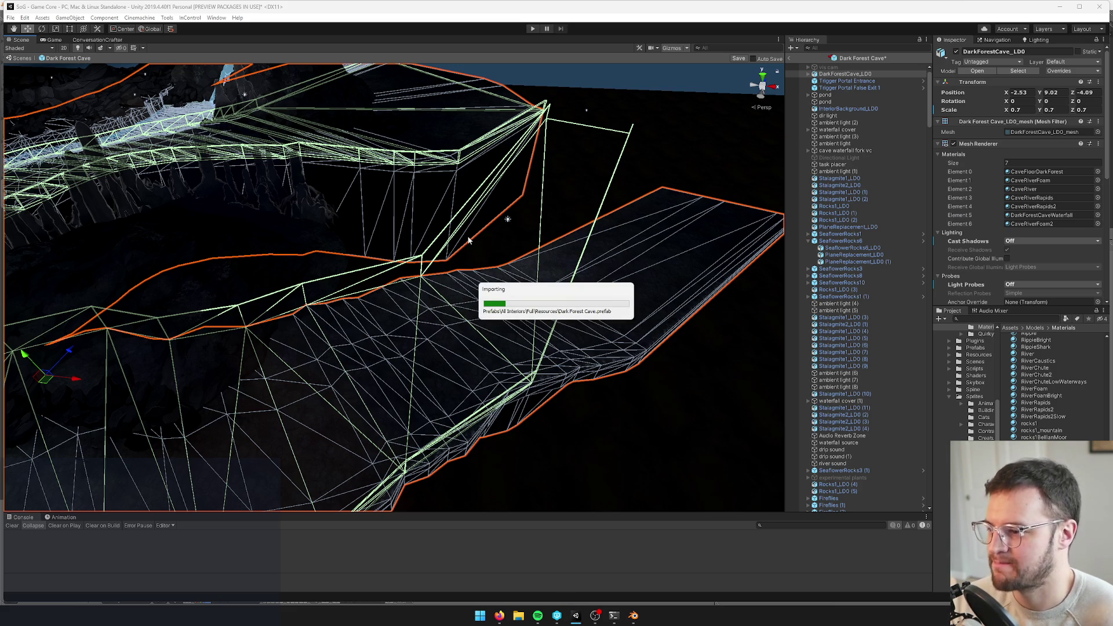
Keep the scene edits after the prefab change and orbit around the cave wireframe
{"action": "left_click", "coordinate": [563, 325]}
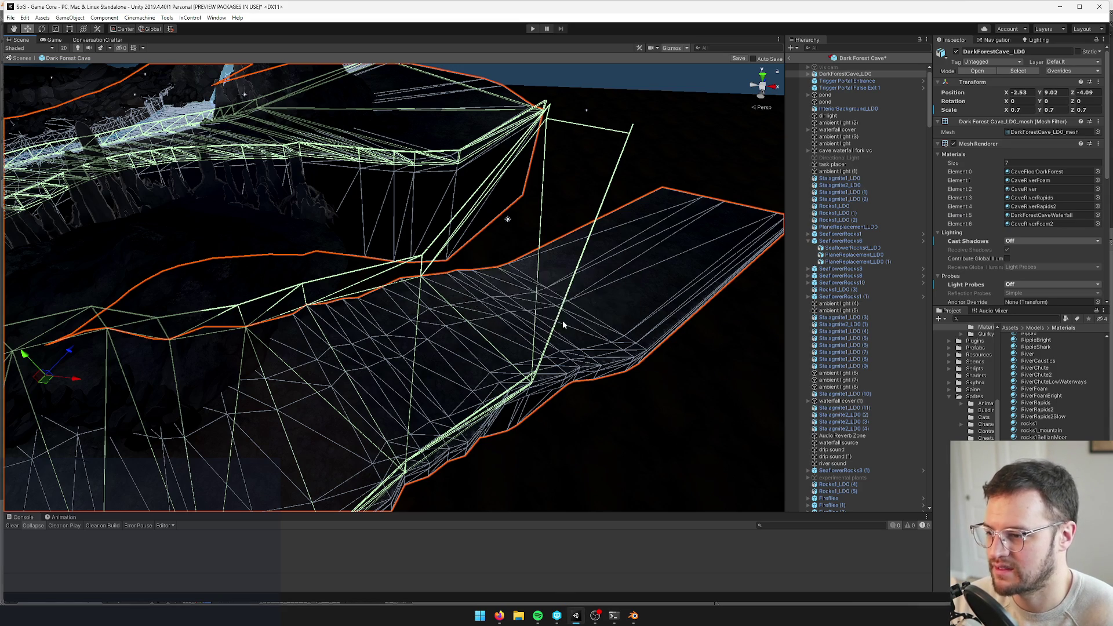
{"action": "mouse_move", "coordinate": [420, 324]}
{"action": "left_mouse_down", "text": "alt"}
{"action": "mouse_move", "coordinate": [514, 313]}
{"action": "mouse_move", "coordinate": [608, 328]}
{"action": "mouse_move", "coordinate": [485, 318]}
{"action": "mouse_move", "coordinate": [428, 405]}
{"action": "left_mouse_up", "text": "alt"}
{"action": "key", "text": "alt+Tab"}
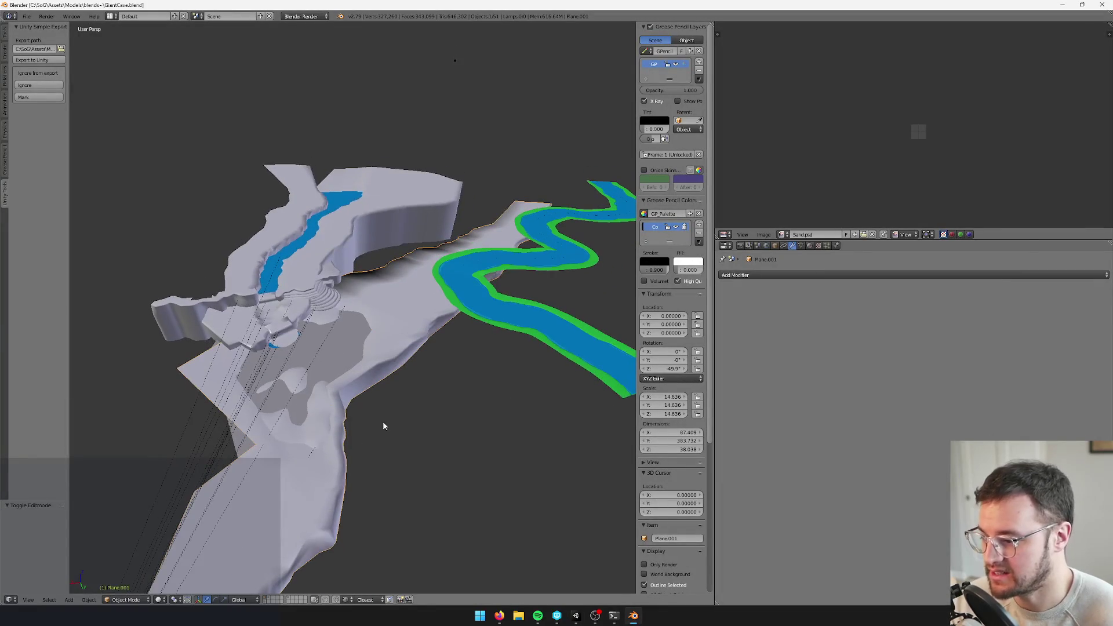
{"action": "key", "text": "alt+Tab"}
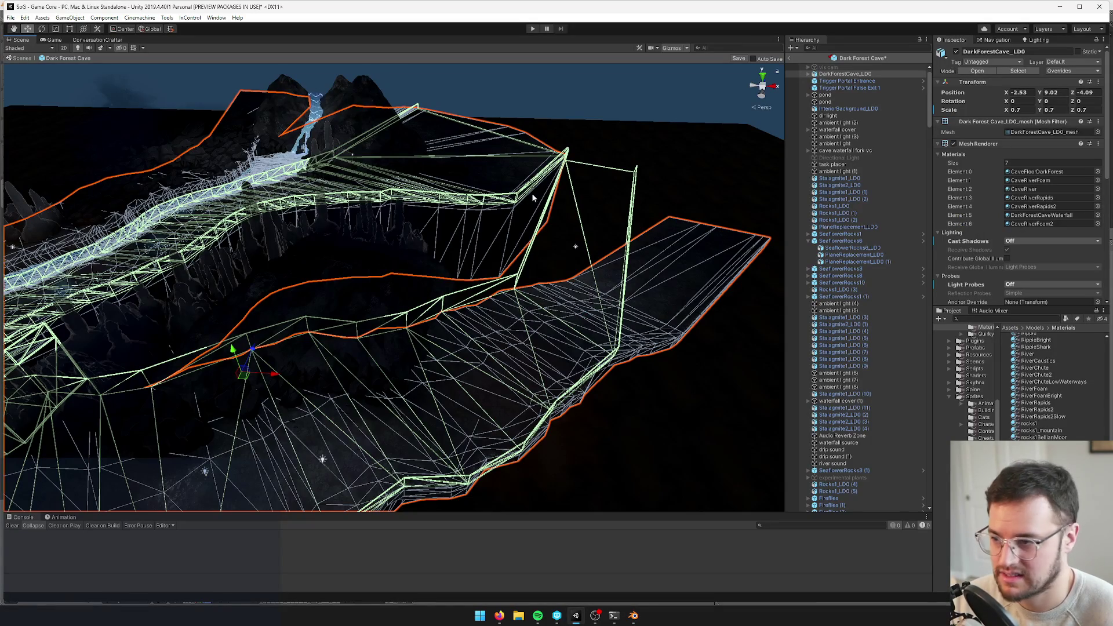
{"action": "scroll", "coordinate": [1007, 207], "scroll_direction": "down", "scroll_amount": 5}
{"action": "mouse_move", "coordinate": [510, 218]}
{"action": "left_mouse_down", "text": "alt"}
{"action": "mouse_move", "coordinate": [228, 174]}
{"action": "mouse_move", "coordinate": [284, 199]}
{"action": "mouse_move", "coordinate": [220, 200]}
{"action": "mouse_move", "coordinate": [243, 203]}
{"action": "left_mouse_up", "text": "alt"}
Search the project for 'cave', select DarkForestCave_phys, and return to Blender
{"action": "left_click", "coordinate": [977, 318]}
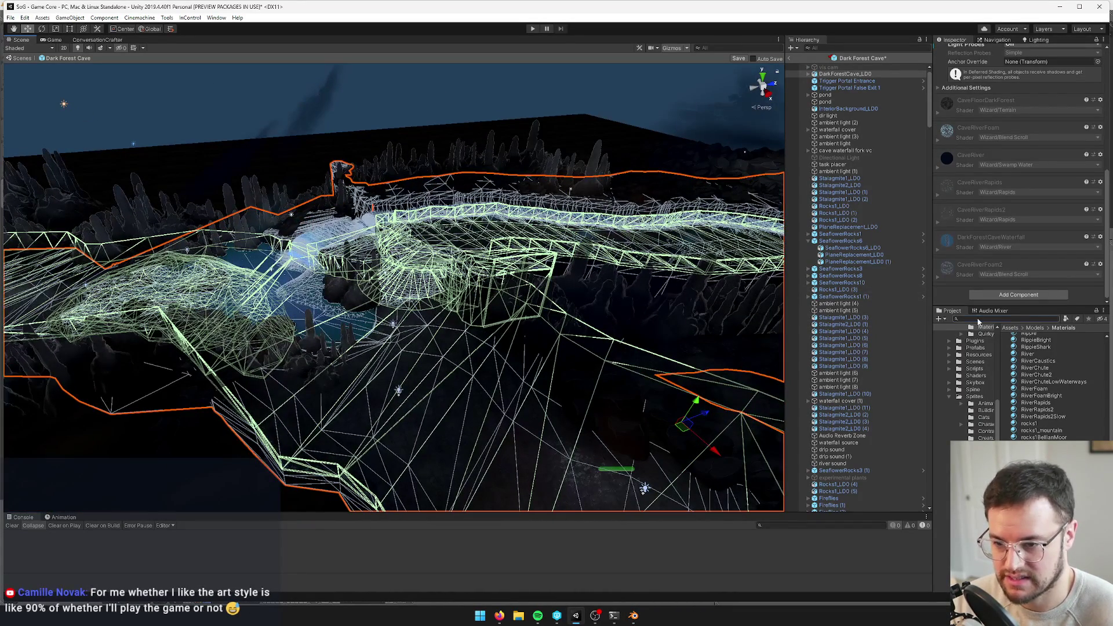
{"action": "type", "text": "cave"}
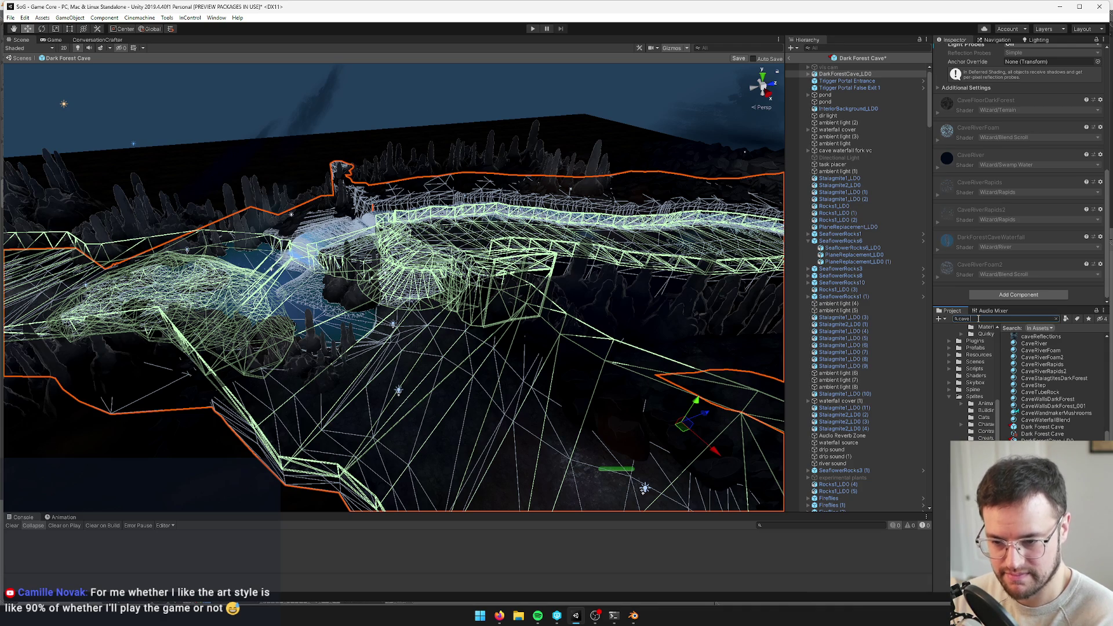
{"action": "left_click", "coordinate": [1047, 447]}
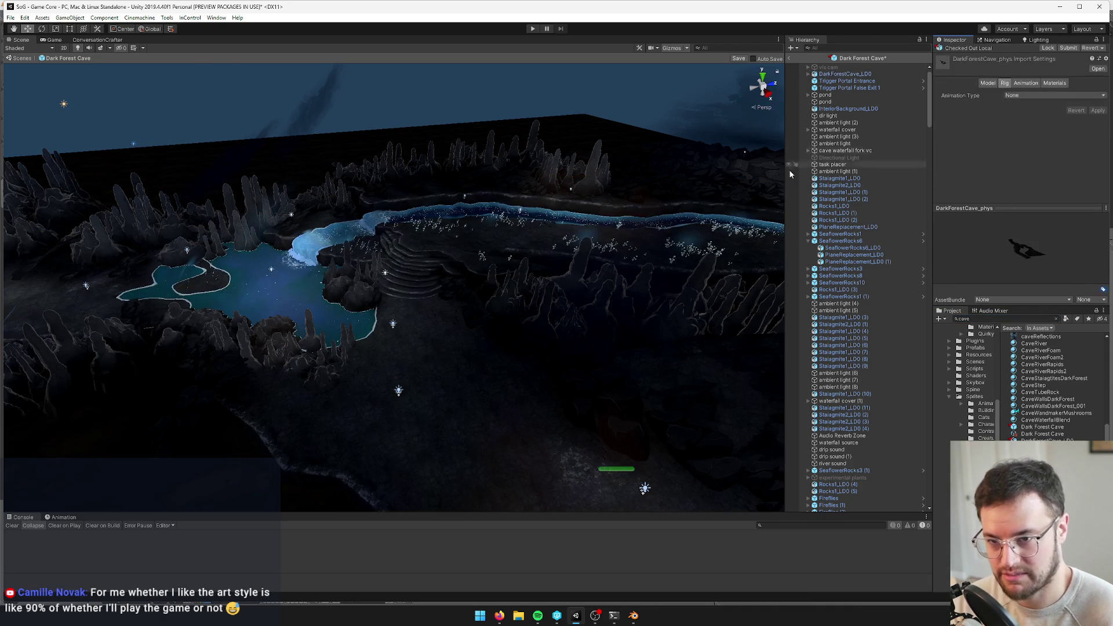
{"action": "key", "text": "alt+Tab"}
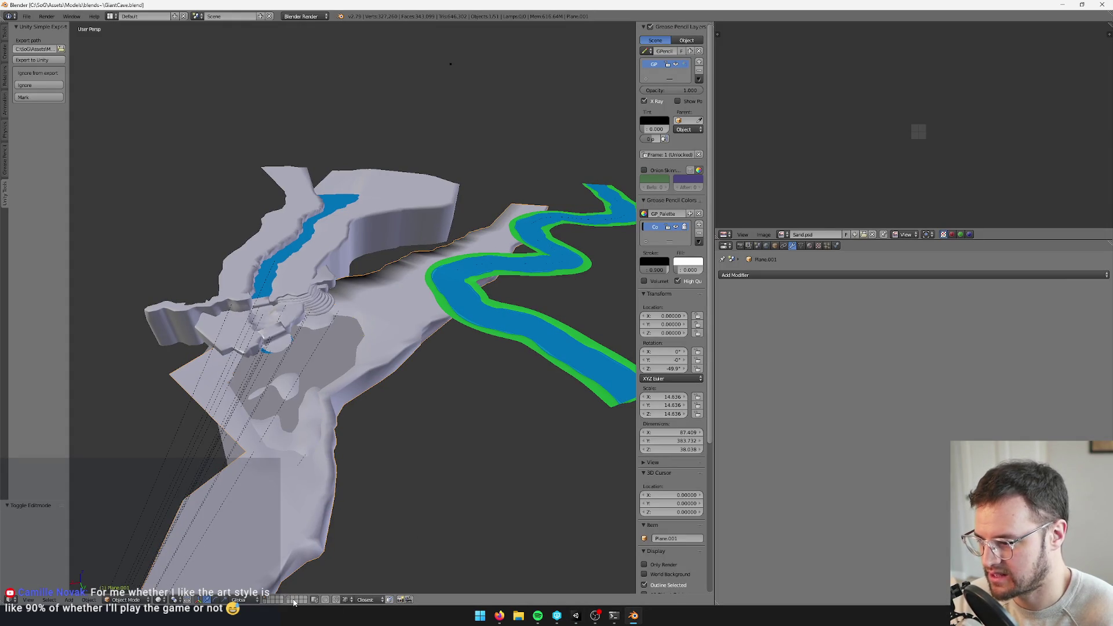
Show the physics layer, run an operator on DarkForestCave_phys, and save the file
{"action": "scroll", "coordinate": [384, 329], "scroll_direction": "up", "scroll_amount": 3}
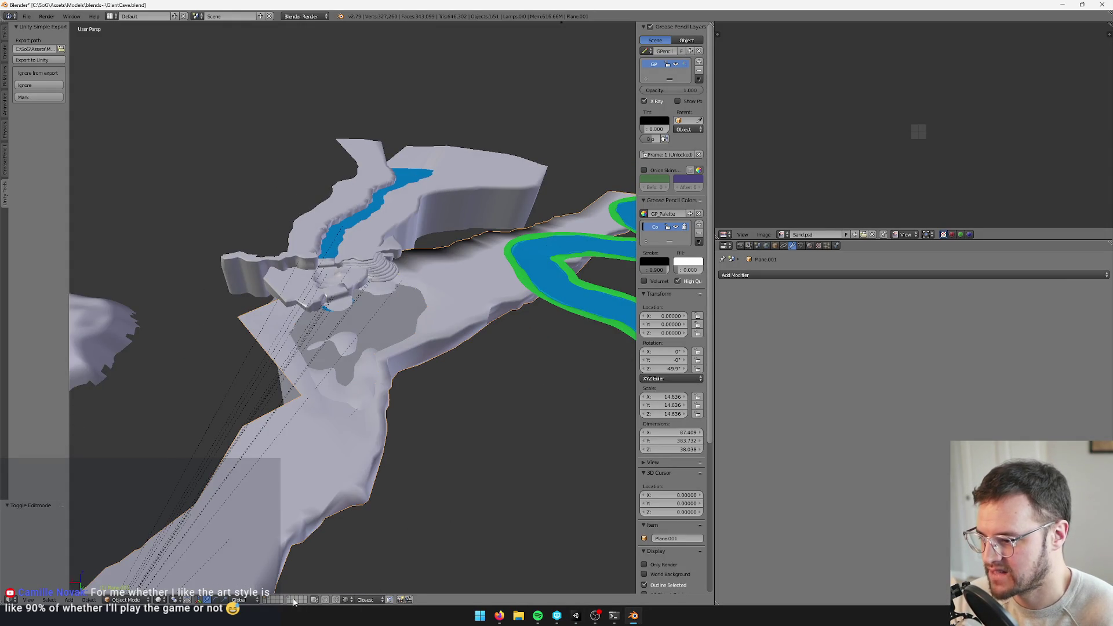
{"action": "left_click", "coordinate": [293, 600]}
{"action": "scroll", "coordinate": [506, 283], "scroll_direction": "down", "scroll_amount": 2}
{"action": "right_click", "coordinate": [249, 400]}
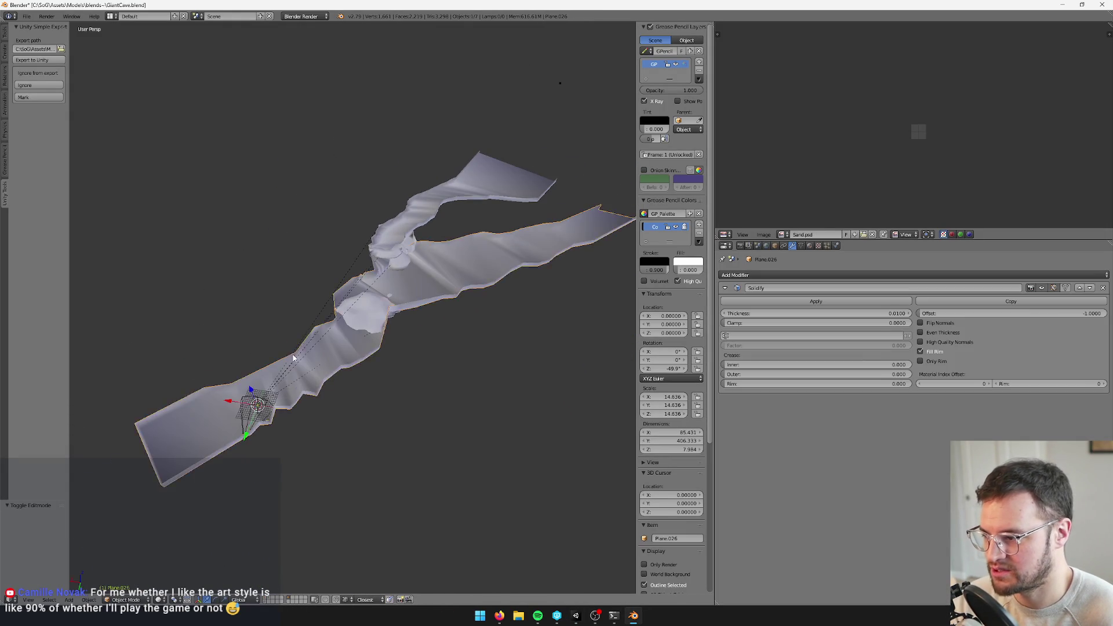
{"action": "scroll", "coordinate": [342, 373], "scroll_direction": "up", "scroll_amount": 3}
{"action": "key", "text": "space"}
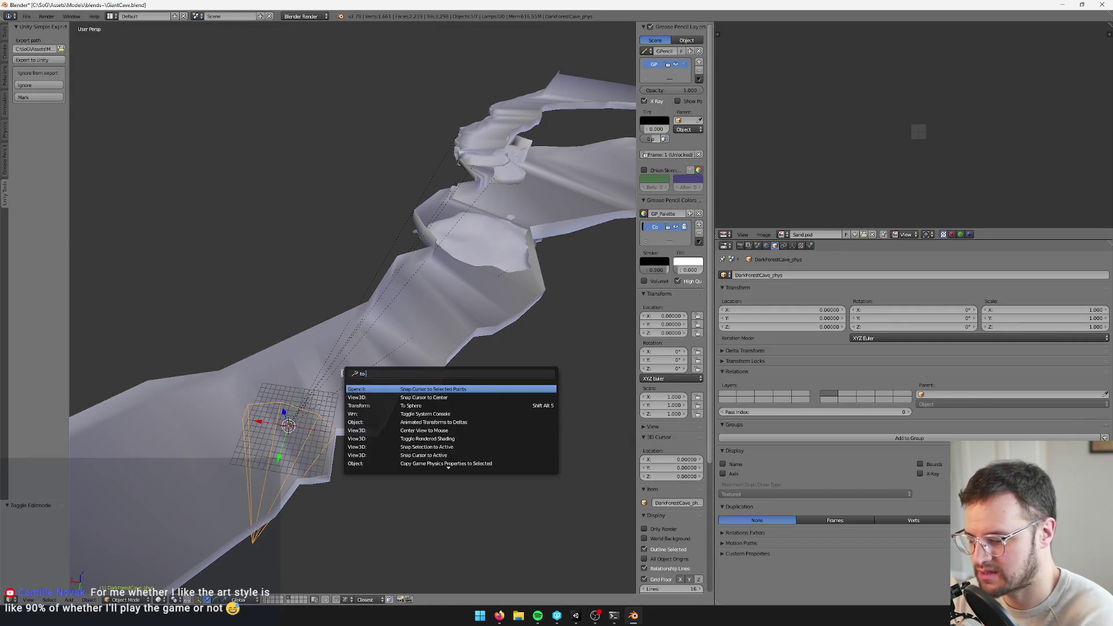
{"action": "key", "text": "Return"}
{"action": "key", "text": "ctrl+s"}
{"action": "key", "text": "Return"}
{"action": "key", "text": "ctrl+z"}
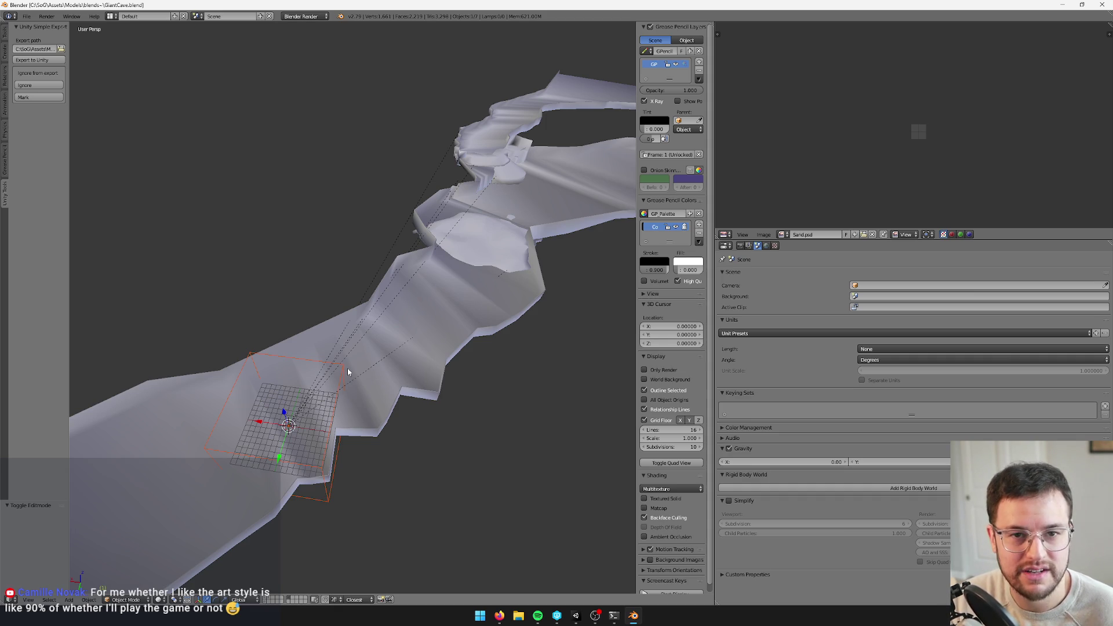
Select the box object in the cave and save GiantCave again, overwriting it
{"action": "scroll", "coordinate": [347, 370], "scroll_direction": "down", "scroll_amount": 5}
{"action": "right_click", "coordinate": [340, 353]}
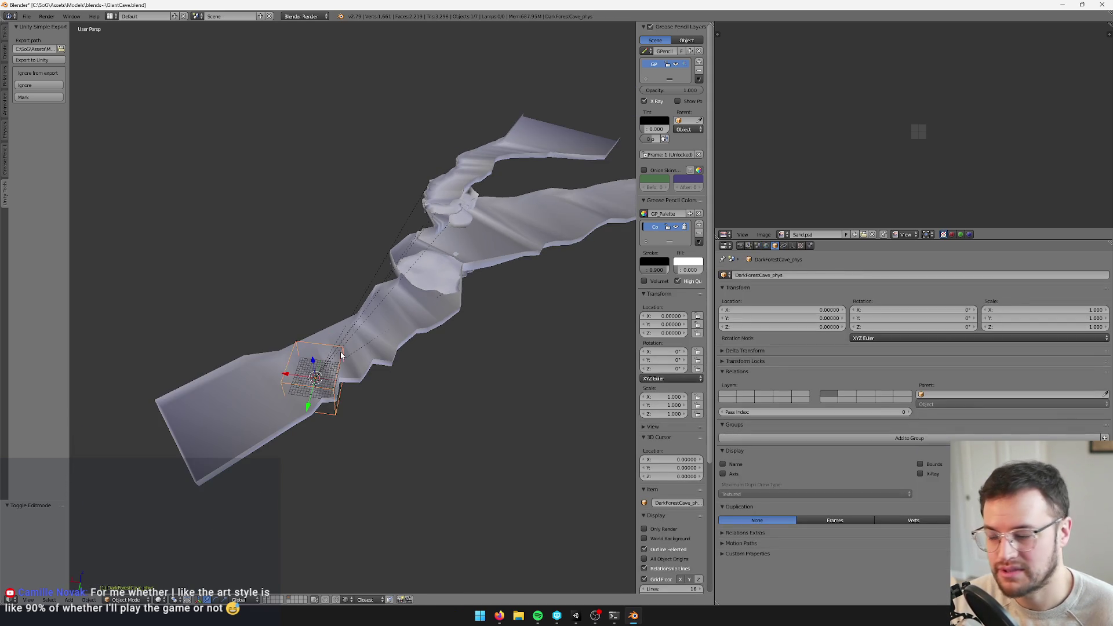
{"action": "scroll", "coordinate": [341, 354], "scroll_direction": "up", "scroll_amount": 2}
{"action": "key", "text": "ctrl+s"}
{"action": "left_click", "coordinate": [336, 348]}
{"action": "scroll", "coordinate": [332, 343], "scroll_direction": "up", "scroll_amount": 2}
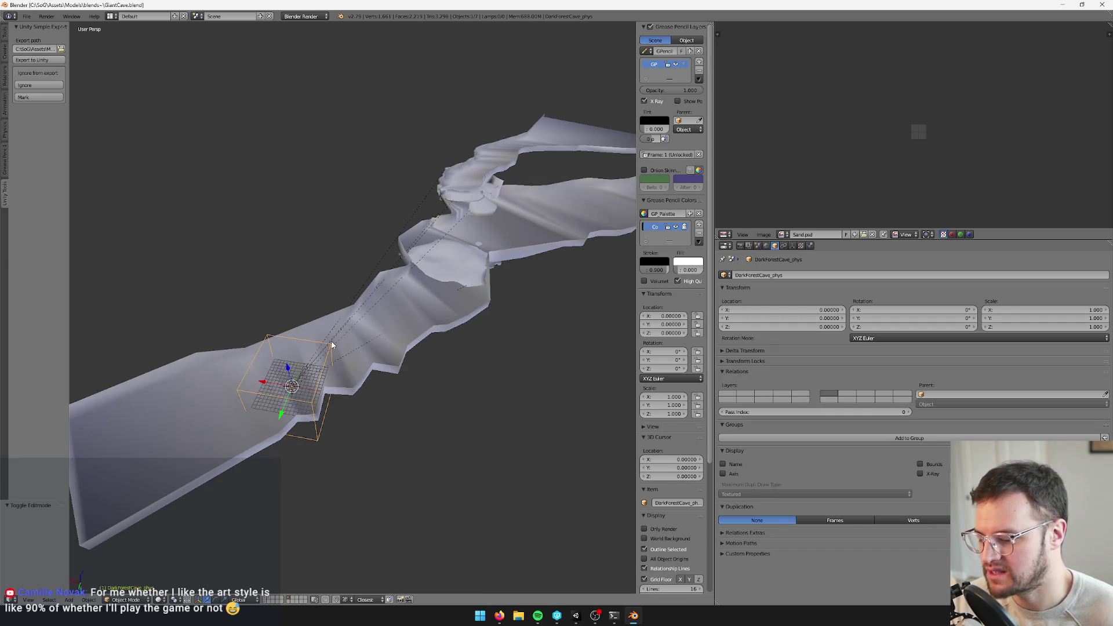
{"action": "scroll", "coordinate": [335, 339], "scroll_direction": "down", "scroll_amount": 1}
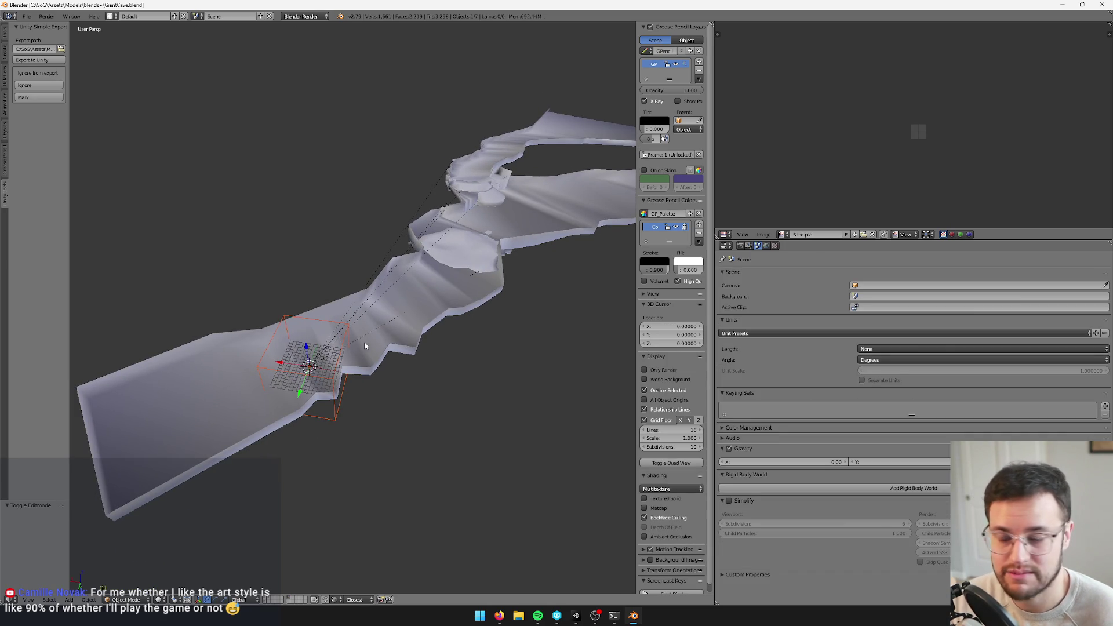
{"action": "scroll", "coordinate": [406, 289], "scroll_direction": "up", "scroll_amount": 2}
Select Plane.026, save the file once more, deselect everything, and switch to Unity
{"action": "right_click", "coordinate": [460, 282]}
{"action": "scroll", "coordinate": [461, 282], "scroll_direction": "up", "scroll_amount": 2}
{"action": "scroll", "coordinate": [460, 282], "scroll_direction": "up", "scroll_amount": 3}
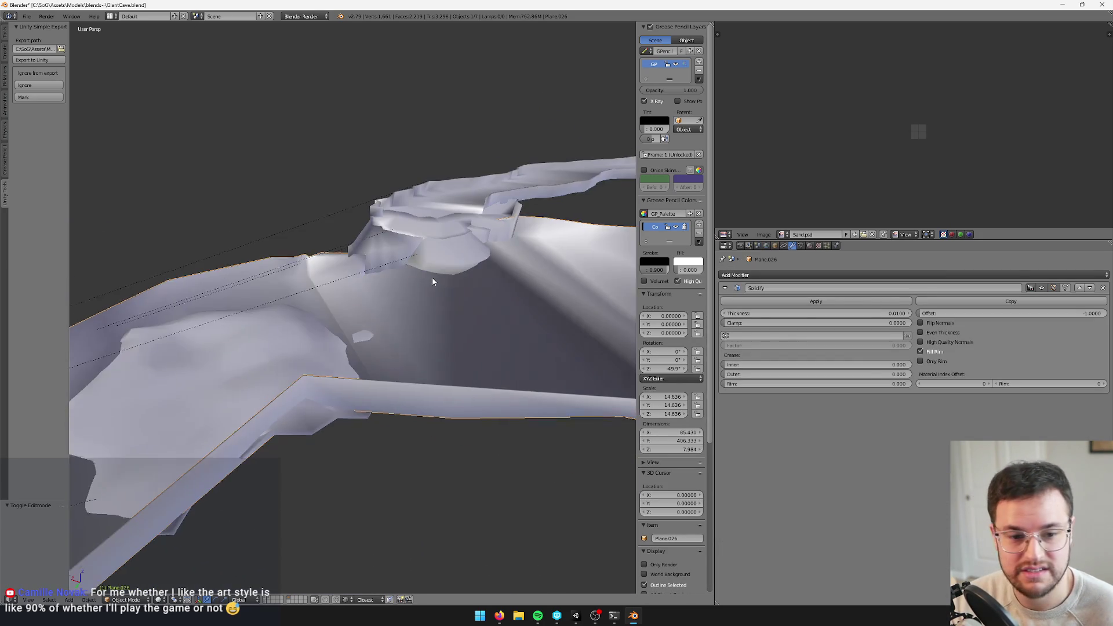
{"action": "scroll", "coordinate": [435, 282], "scroll_direction": "down", "scroll_amount": 2}
{"action": "key", "text": "ctrl+s"}
{"action": "left_click", "coordinate": [438, 282]}
{"action": "mouse_move", "coordinate": [437, 277]}
{"action": "left_mouse_down"}
{"action": "mouse_move", "coordinate": [458, 291]}
{"action": "mouse_move", "coordinate": [408, 328]}
{"action": "mouse_move", "coordinate": [428, 336]}
{"action": "left_mouse_up"}
{"action": "scroll", "coordinate": [428, 341], "scroll_direction": "up", "scroll_amount": 2}
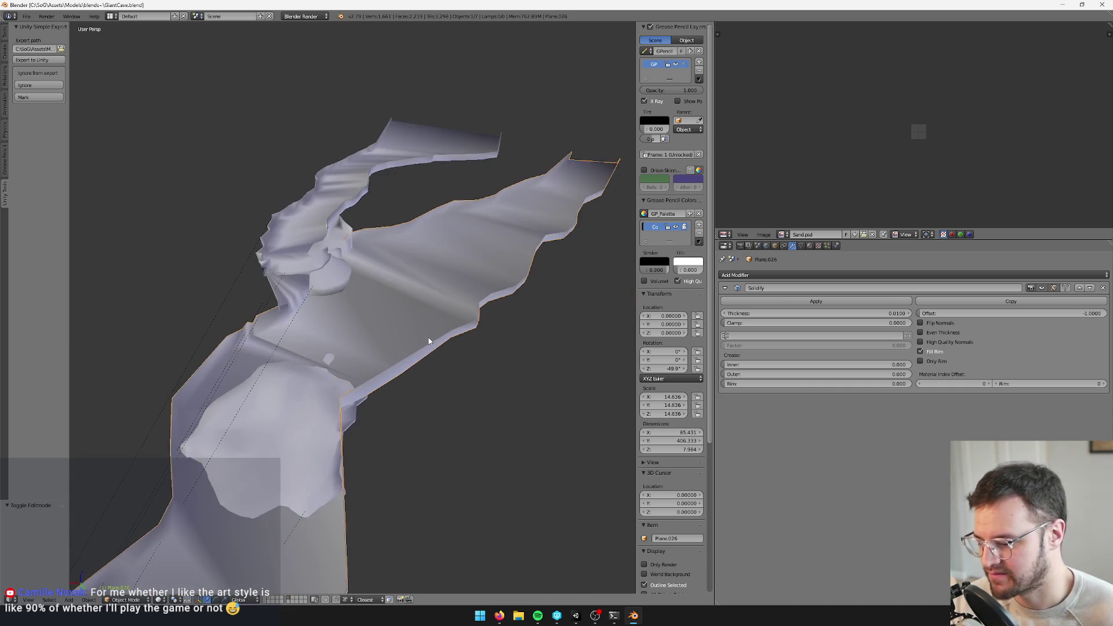
{"action": "key", "text": "a"}
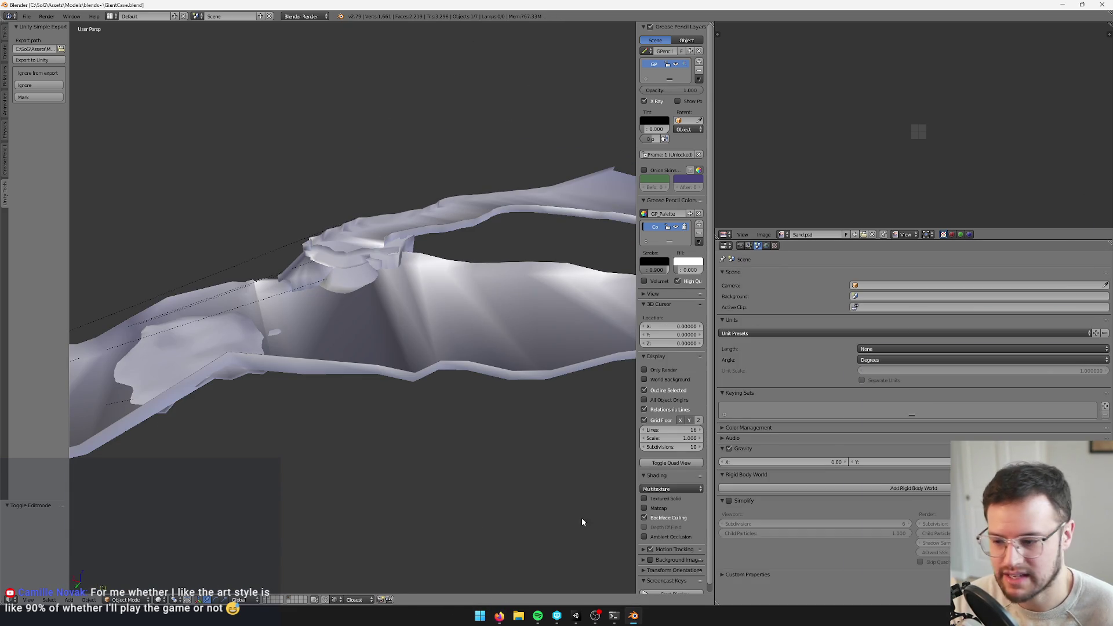
{"action": "left_click", "coordinate": [576, 615]}
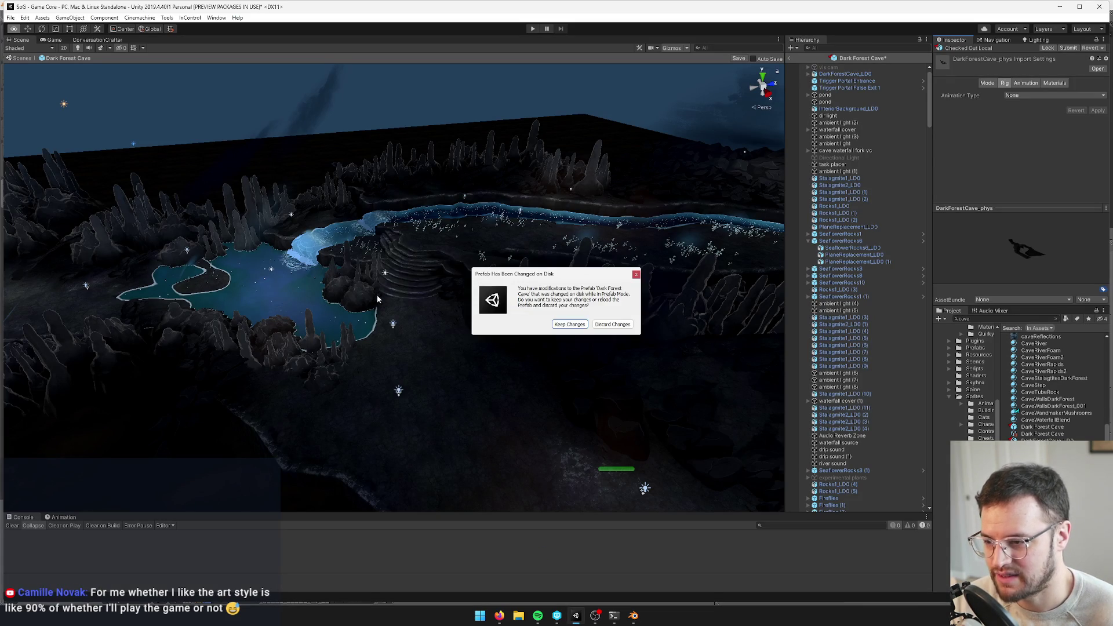
Keep the scene's changes to the prefab and select the dark (9) light quad by the waterfall
{"action": "left_click", "coordinate": [574, 327]}
{"action": "mouse_move", "coordinate": [391, 323]}
{"action": "left_mouse_down"}
{"action": "mouse_move", "coordinate": [433, 297]}
{"action": "mouse_move", "coordinate": [393, 195]}
{"action": "left_mouse_up"}
{"action": "left_click", "coordinate": [393, 196]}
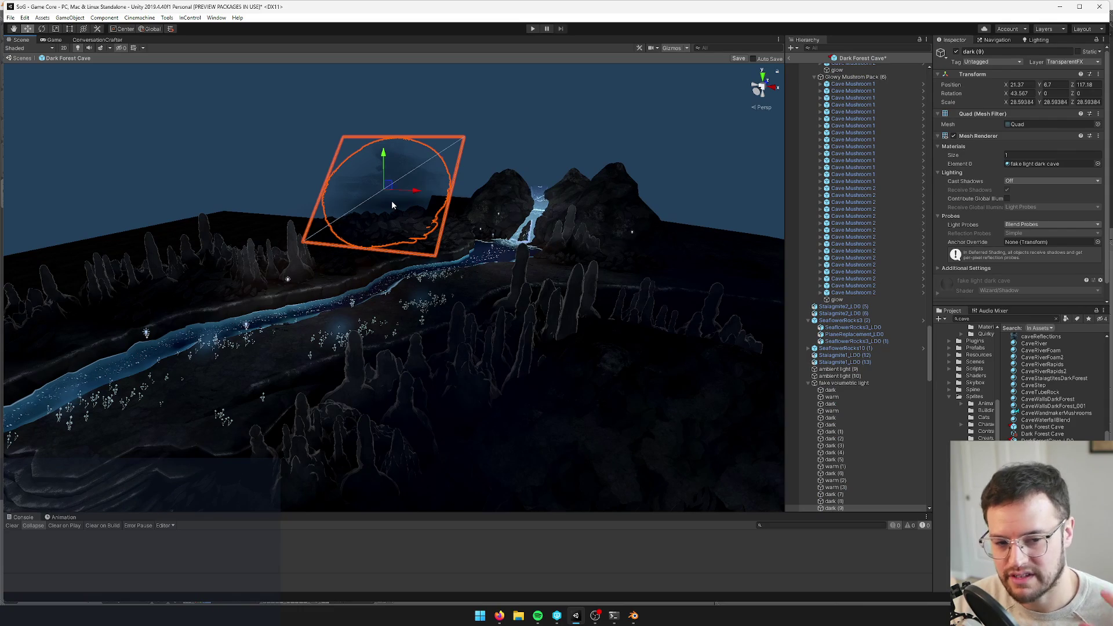
{"action": "left_click_drag", "start_coordinate": [392, 200], "coordinate": [403, 252]}
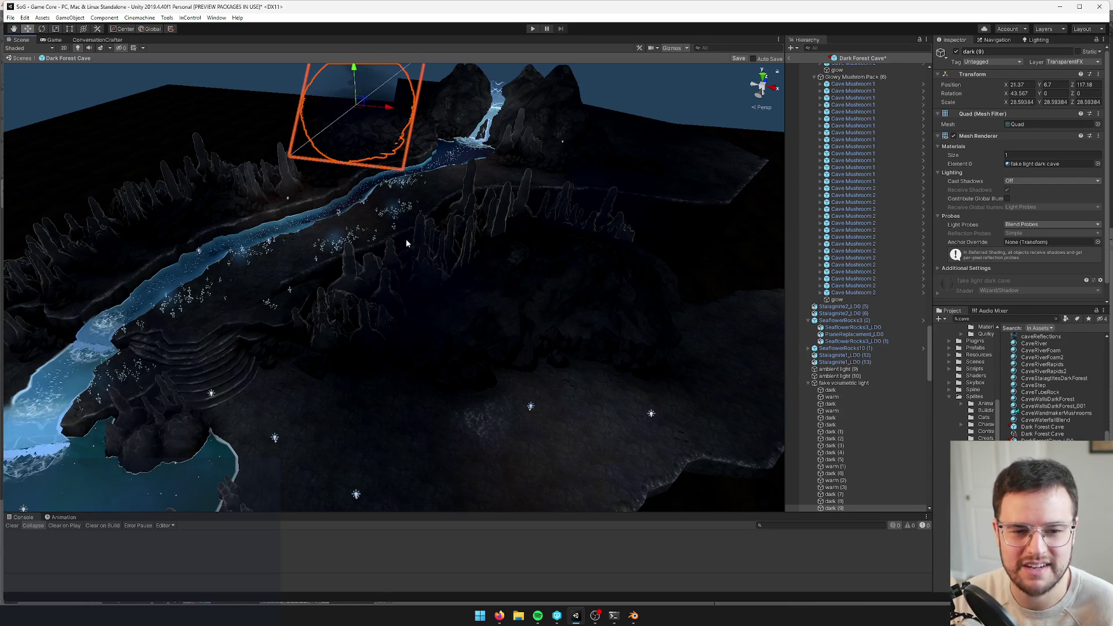
Reframe the Scene view along the river over the reimported cave floor
{"action": "mouse_move", "coordinate": [301, 232]}
{"action": "left_mouse_down"}
{"action": "mouse_move", "coordinate": [316, 230]}
{"action": "mouse_move", "coordinate": [303, 235]}
{"action": "left_mouse_up"}
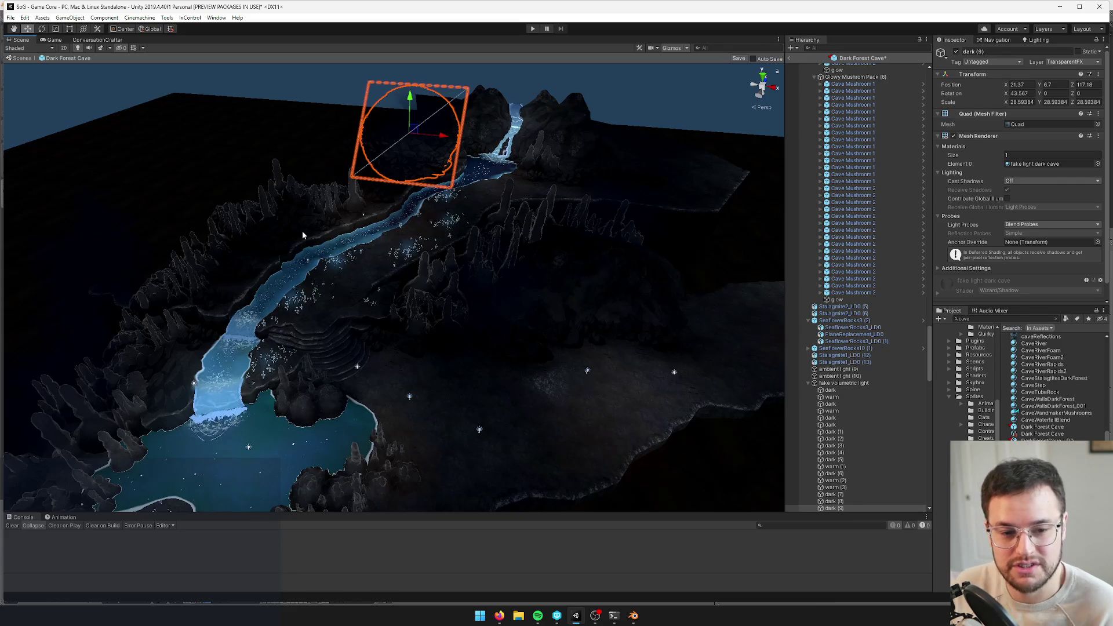
{"action": "left_click_drag", "start_coordinate": [303, 234], "coordinate": [517, 306]}
{"action": "scroll", "coordinate": [518, 306], "scroll_direction": "up", "scroll_amount": 10}
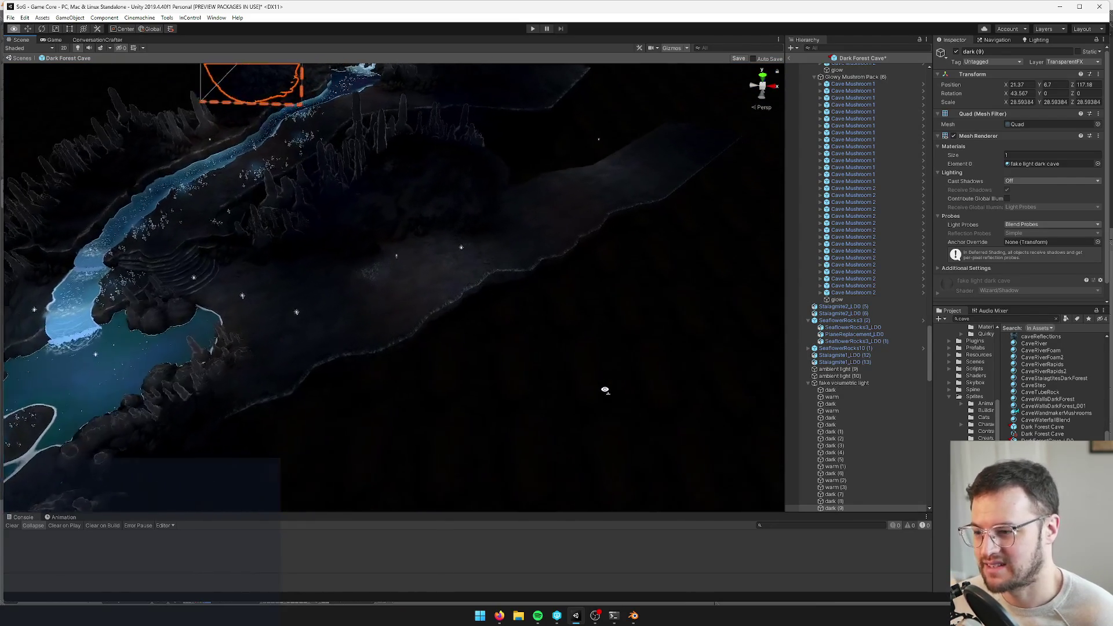
{"action": "scroll", "coordinate": [604, 390], "scroll_direction": "up", "scroll_amount": 5}
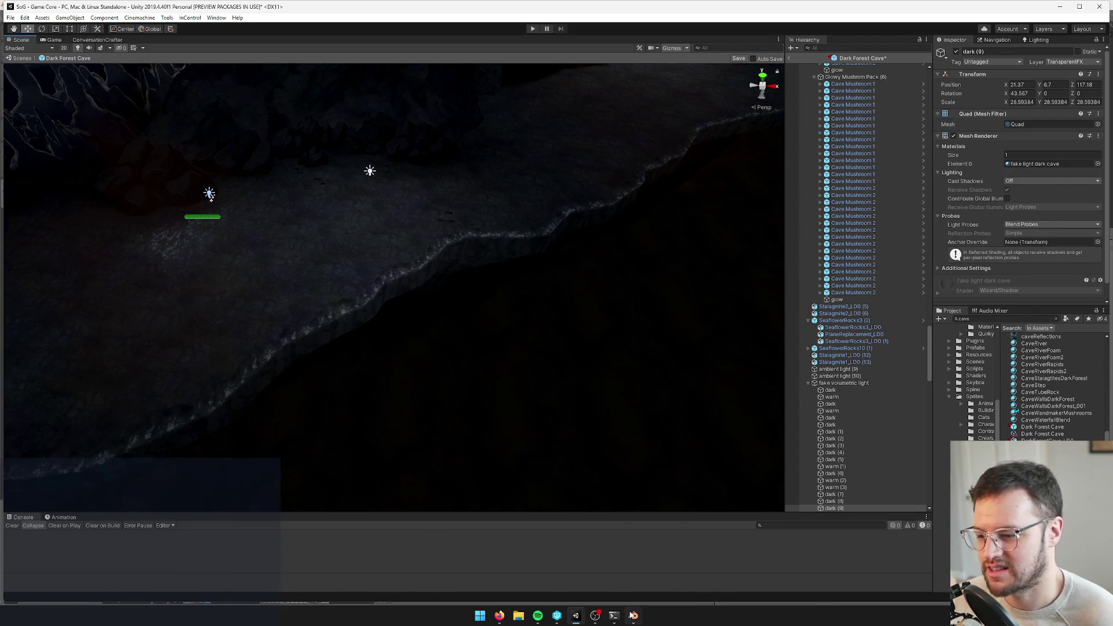
{"action": "left_click", "coordinate": [633, 615]}
Select Plane.026 and show the river and cave layers together
{"action": "right_click", "coordinate": [571, 351]}
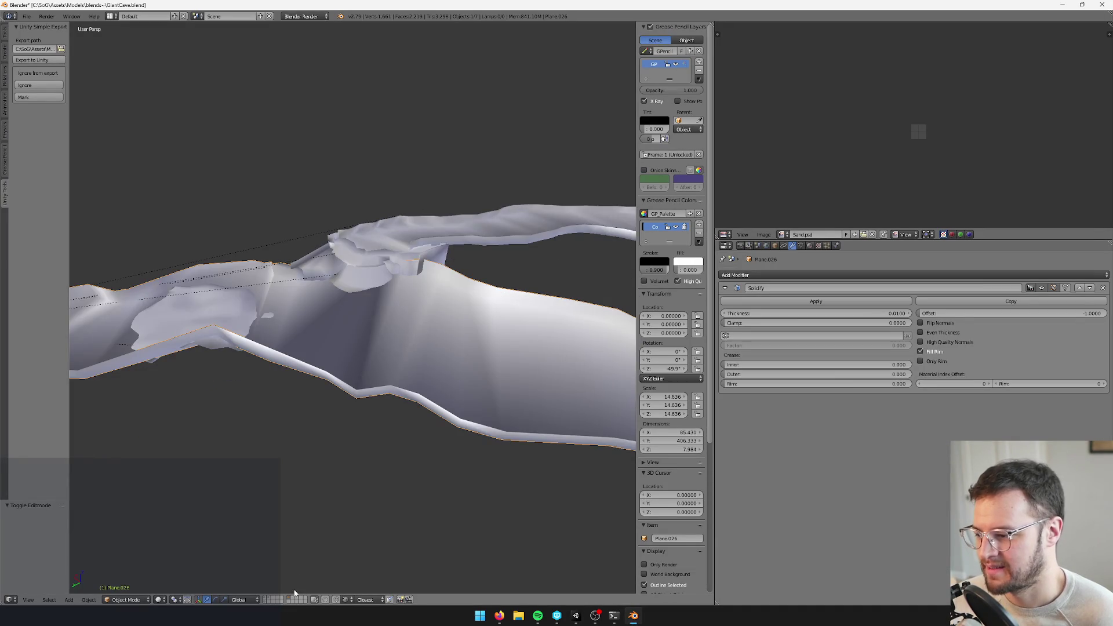
{"action": "left_click", "coordinate": [266, 600]}
{"action": "left_click", "coordinate": [270, 597], "text": "shift"}
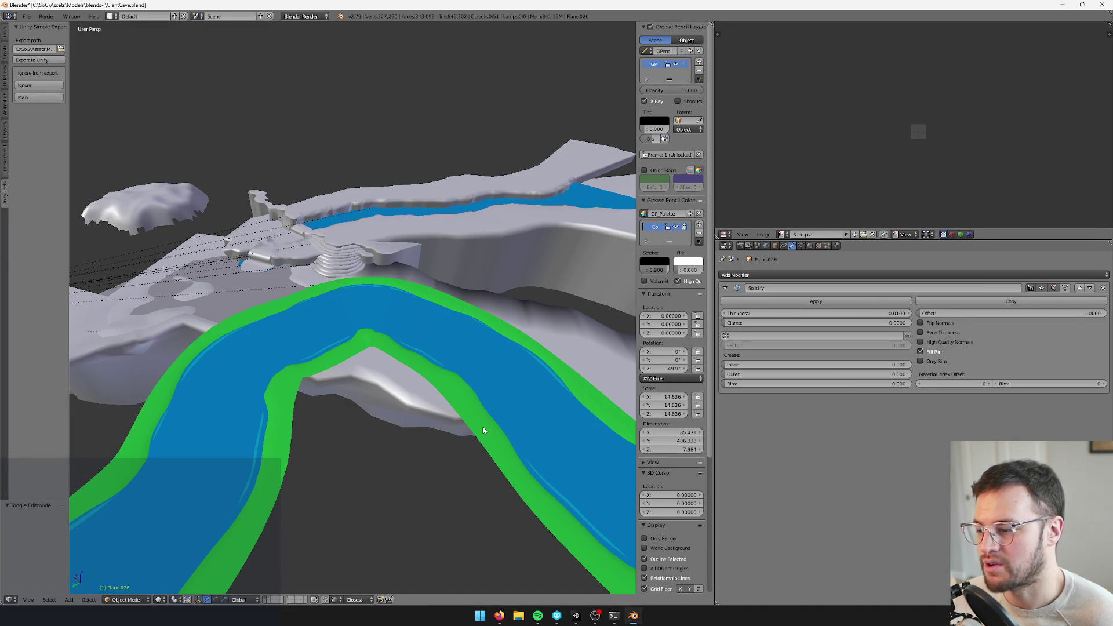
{"action": "scroll", "coordinate": [445, 348], "scroll_direction": "up", "scroll_amount": 3}
Scale down Plane.001's whole connected floor mesh, then keep Unity's prefab changes
{"action": "right_click", "coordinate": [445, 348]}
{"action": "key", "text": "Tab"}
{"action": "scroll", "coordinate": [466, 368], "scroll_direction": "down", "scroll_amount": 5}
{"action": "right_click", "coordinate": [430, 286]}
{"action": "key", "text": "ctrl+l"}
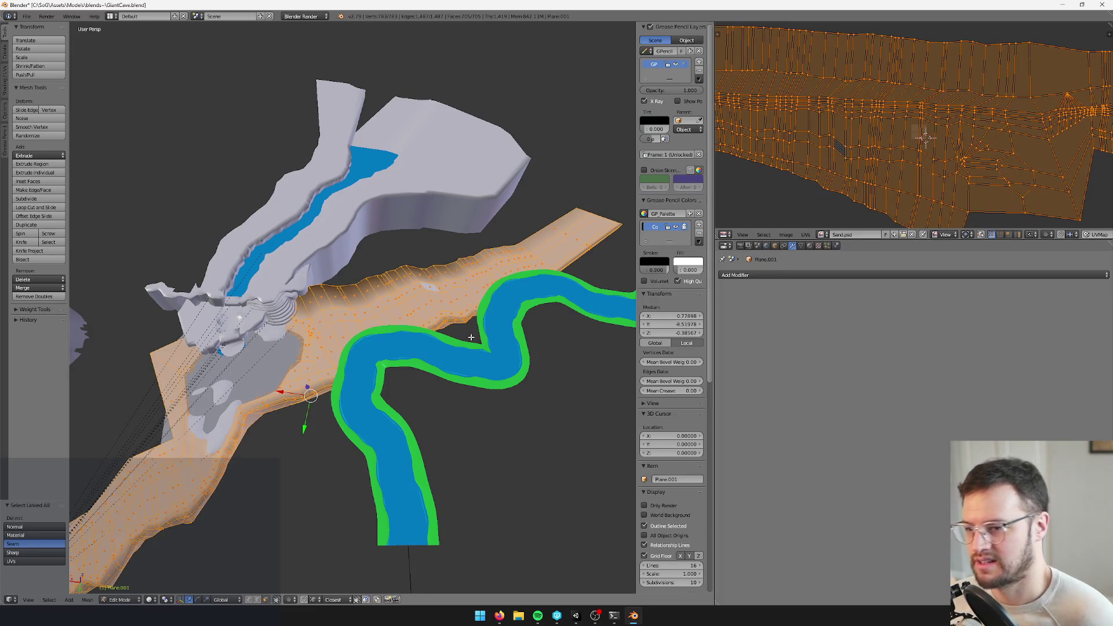
{"action": "key", "text": "s"}
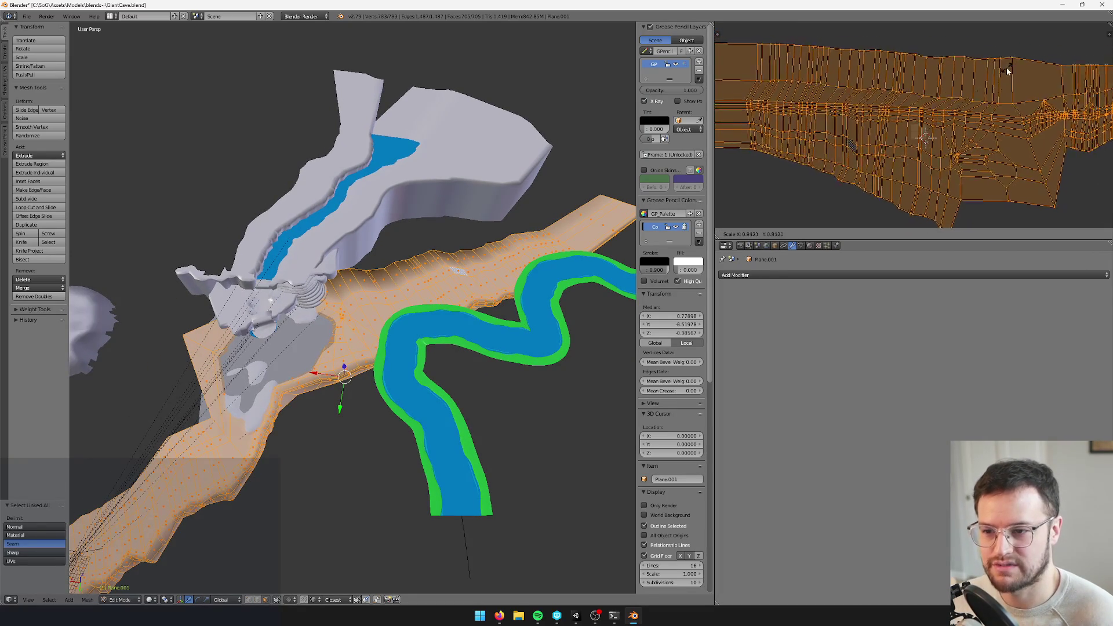
{"action": "left_click", "coordinate": [990, 73]}
{"action": "key", "text": "Tab"}
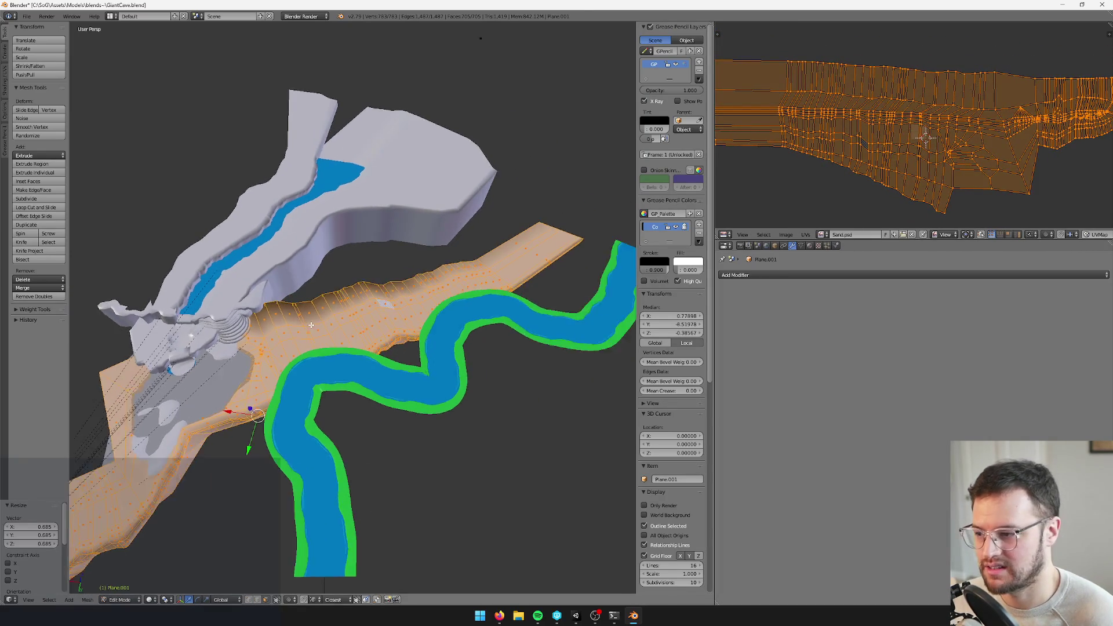
{"action": "scroll", "coordinate": [345, 270], "scroll_direction": "up", "scroll_amount": 5}
{"action": "key", "text": "alt+Tab"}
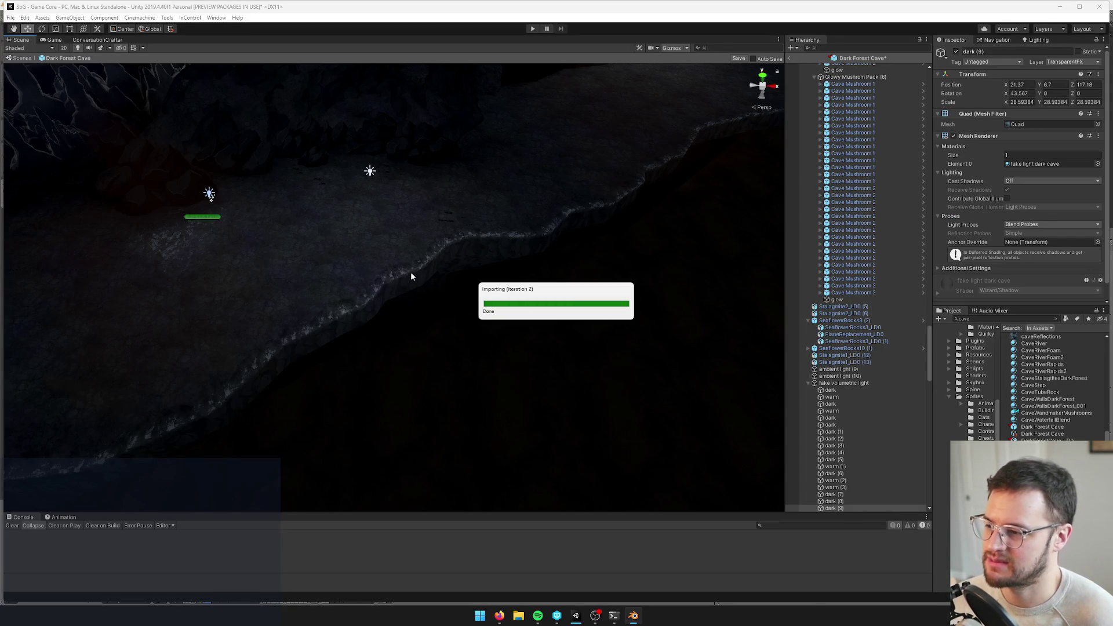
{"action": "left_click", "coordinate": [569, 324]}
Select the Plane.001 cave floor mesh in Blender and orbit to a low side view
{"action": "mouse_move", "coordinate": [397, 311]}
{"action": "left_mouse_down"}
{"action": "mouse_move", "coordinate": [447, 280]}
{"action": "mouse_move", "coordinate": [346, 287]}
{"action": "mouse_move", "coordinate": [348, 310]}
{"action": "mouse_move", "coordinate": [471, 307]}
{"action": "mouse_move", "coordinate": [527, 318]}
{"action": "mouse_move", "coordinate": [531, 336]}
{"action": "mouse_move", "coordinate": [464, 293]}
{"action": "mouse_move", "coordinate": [457, 300]}
{"action": "left_mouse_up"}
{"action": "key", "text": "alt+Tab"}
{"action": "right_click", "coordinate": [330, 319]}
{"action": "mouse_move", "coordinate": [329, 318]}
{"action": "left_mouse_down"}
{"action": "mouse_move", "coordinate": [385, 315]}
{"action": "mouse_move", "coordinate": [345, 324]}
{"action": "left_mouse_up"}
{"action": "key", "text": "v"}
{"action": "mouse_move", "coordinate": [368, 383]}
{"action": "left_mouse_down"}
{"action": "mouse_move", "coordinate": [397, 340]}
{"action": "mouse_move", "coordinate": [468, 325]}
{"action": "mouse_move", "coordinate": [457, 298]}
{"action": "mouse_move", "coordinate": [445, 309]}
{"action": "mouse_move", "coordinate": [475, 340]}
{"action": "mouse_move", "coordinate": [348, 375]}
{"action": "mouse_move", "coordinate": [390, 388]}
{"action": "mouse_move", "coordinate": [415, 311]}
{"action": "mouse_move", "coordinate": [370, 295]}
{"action": "mouse_move", "coordinate": [403, 362]}
{"action": "mouse_move", "coordinate": [381, 315]}
{"action": "mouse_move", "coordinate": [471, 355]}
{"action": "mouse_move", "coordinate": [462, 328]}
{"action": "mouse_move", "coordinate": [471, 327]}
{"action": "left_mouse_up"}
In edge-select Edit Mode, select the edge loop along the cave floor's wall rim
{"action": "key", "text": "Tab"}
{"action": "left_click", "coordinate": [258, 598]}
{"action": "right_click", "coordinate": [469, 248]}
{"action": "left_click_drag", "start_coordinate": [469, 247], "coordinate": [266, 303]}
{"action": "key", "text": "a"}
{"action": "right_click", "coordinate": [309, 282]}
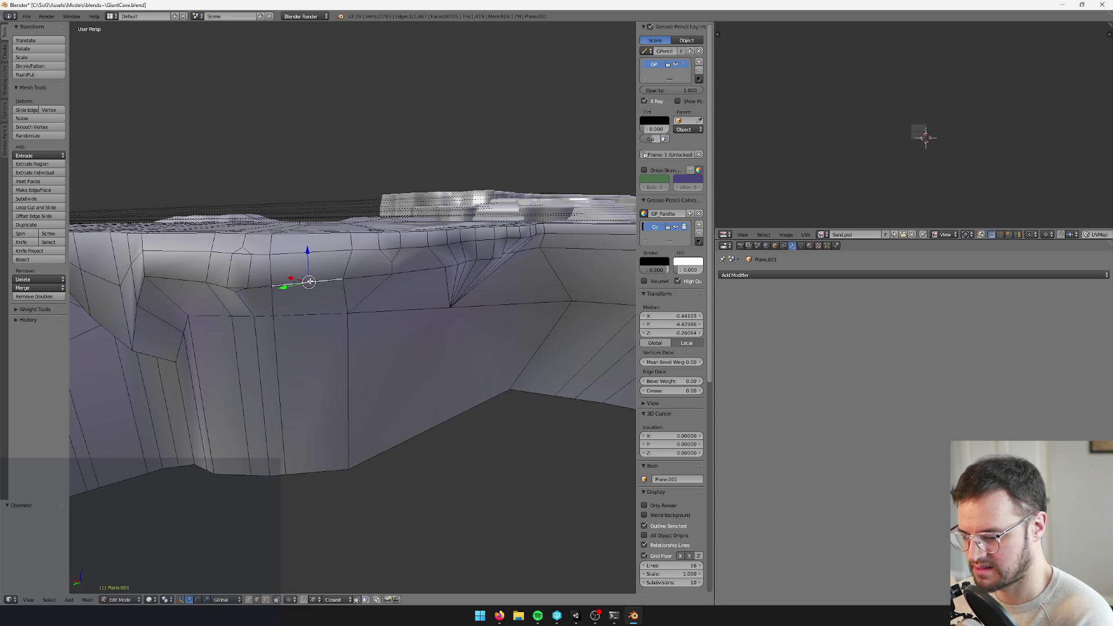
{"action": "key", "text": "ctrl+e"}
{"action": "left_click", "coordinate": [310, 281]}
{"action": "left_click_drag", "start_coordinate": [310, 281], "coordinate": [458, 267]}
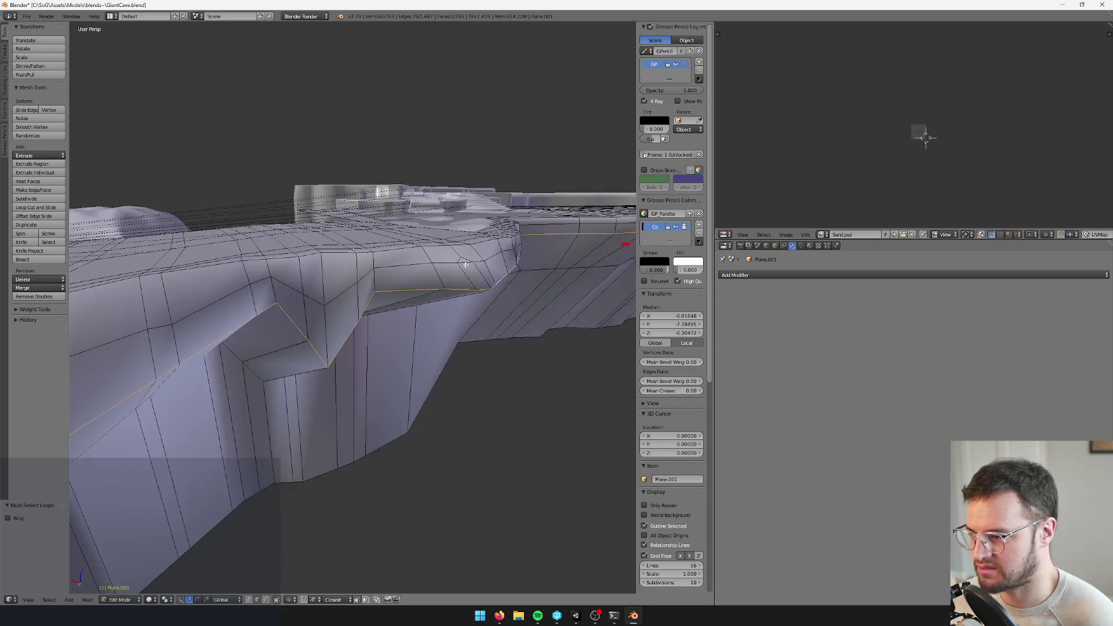
{"action": "key", "text": "ctrl+e"}
{"action": "key", "text": "Escape"}
Bevel the rim edge loop by about 0.088
{"action": "key", "text": "space"}
{"action": "key", "text": "Escape"}
{"action": "key", "text": "ctrl+z"}
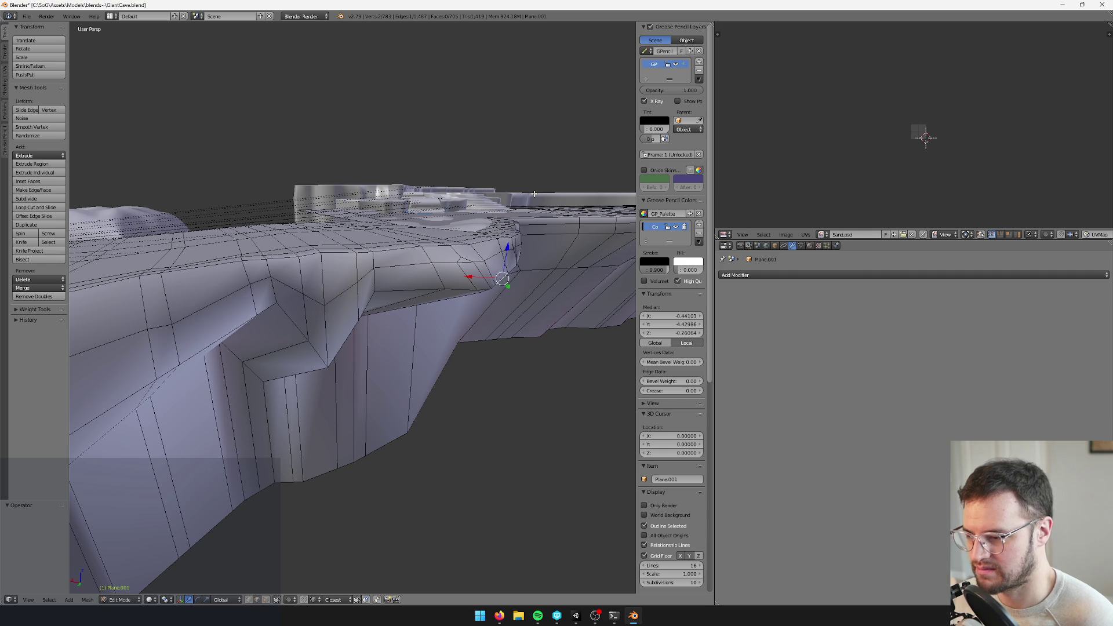
{"action": "key", "text": "ctrl+shift+z"}
{"action": "key", "text": "space"}
{"action": "type", "text": "bevel"}
{"action": "key", "text": "Return"}
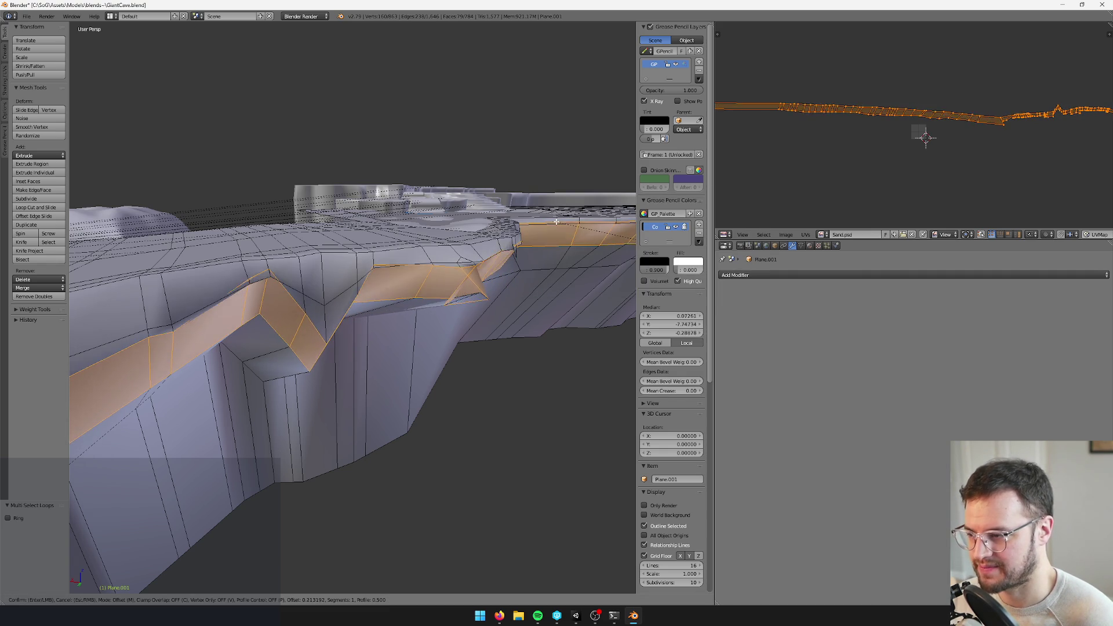
{"action": "left_click", "coordinate": [545, 229]}
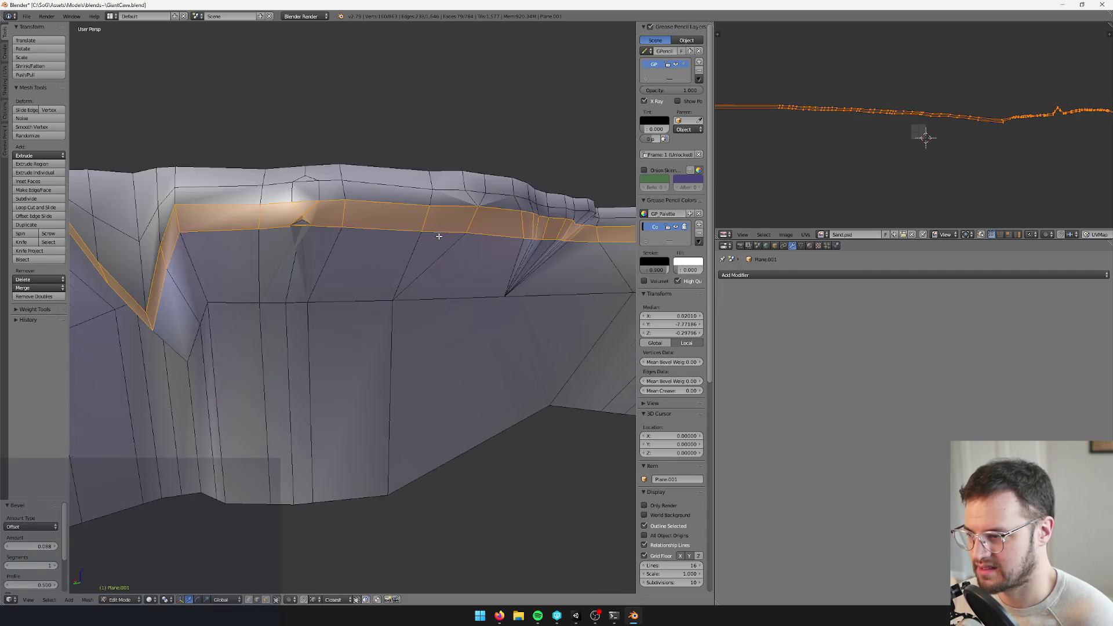
{"action": "scroll", "coordinate": [375, 264], "scroll_direction": "up", "scroll_amount": 2}
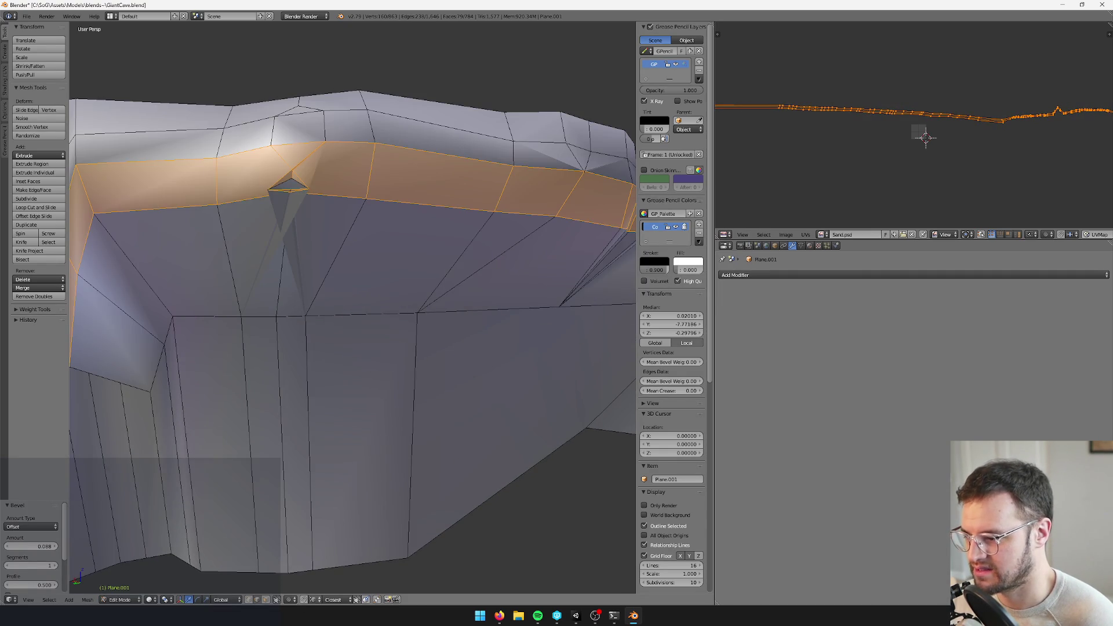
Merge three stray vertices on the beveled band at their center
{"action": "right_click", "coordinate": [290, 188]}
{"action": "key", "text": "alt+m"}
{"action": "left_click", "coordinate": [291, 187]}
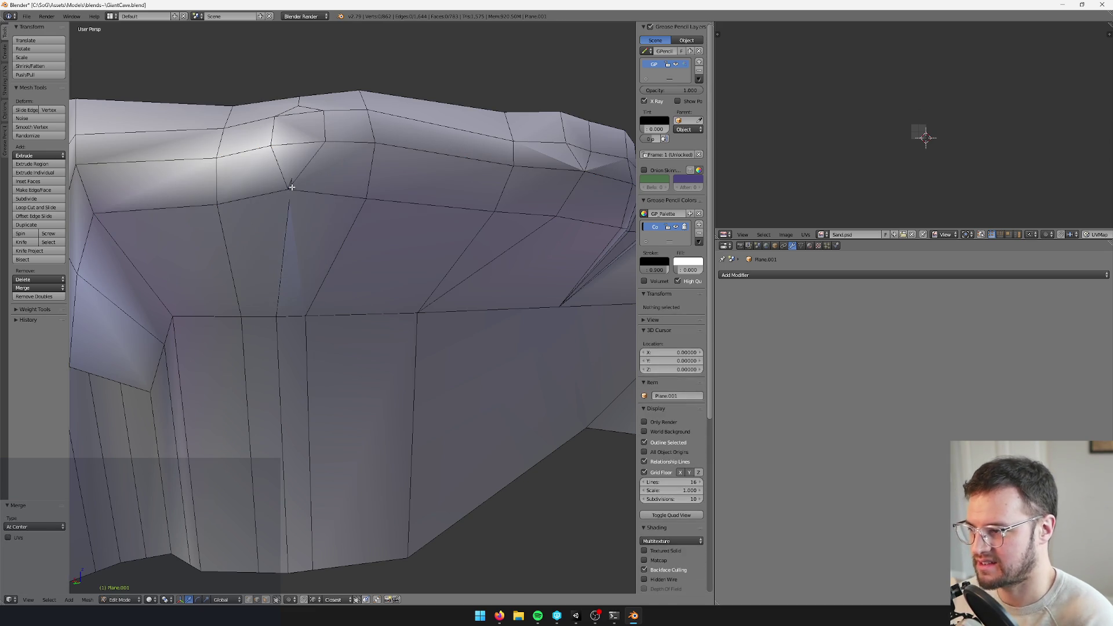
{"action": "key", "text": "ctrl+z"}
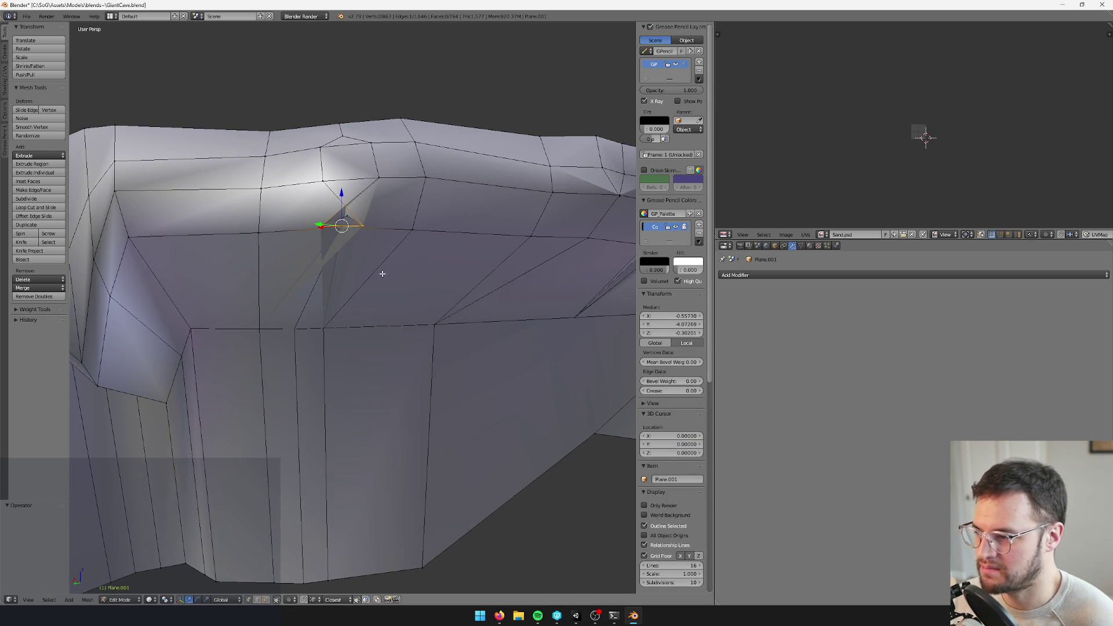
{"action": "right_click", "coordinate": [347, 212], "text": "shift"}
{"action": "key", "text": "alt+m"}
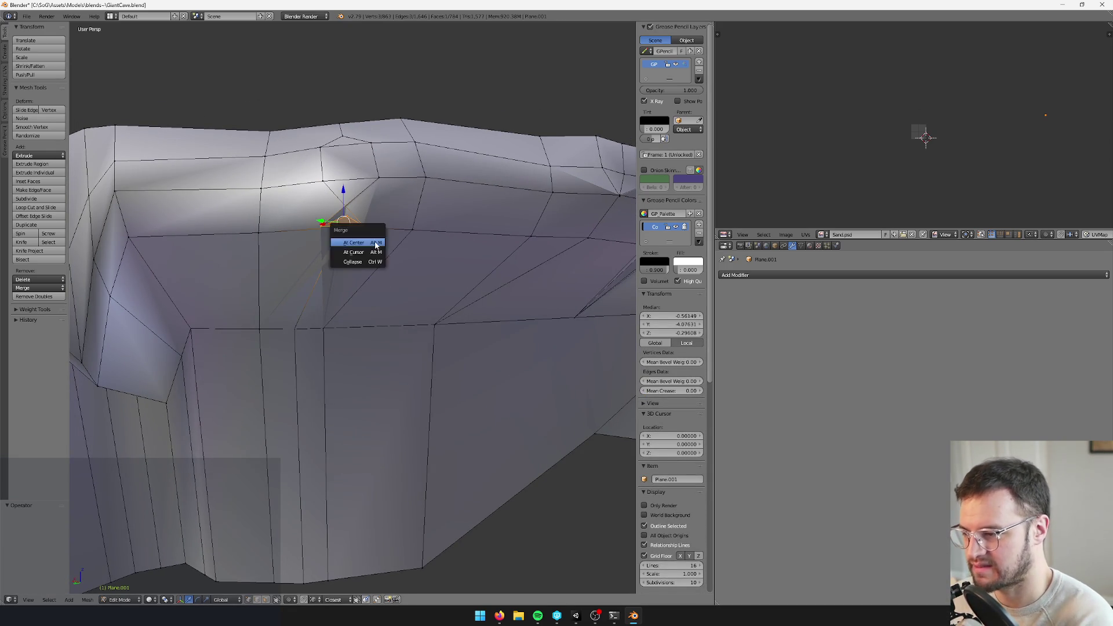
{"action": "left_click", "coordinate": [375, 245]}
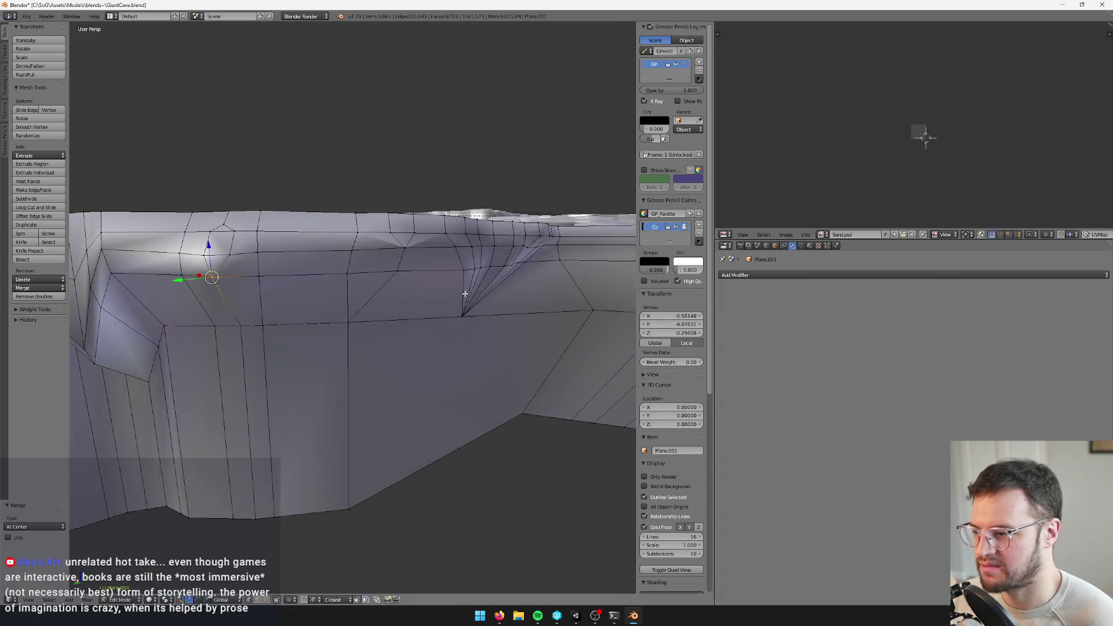
Merge another pair of stray vertices into one
{"action": "right_click", "coordinate": [295, 243]}
{"action": "right_click", "coordinate": [255, 258]}
{"action": "key", "text": "KP_Decimal"}
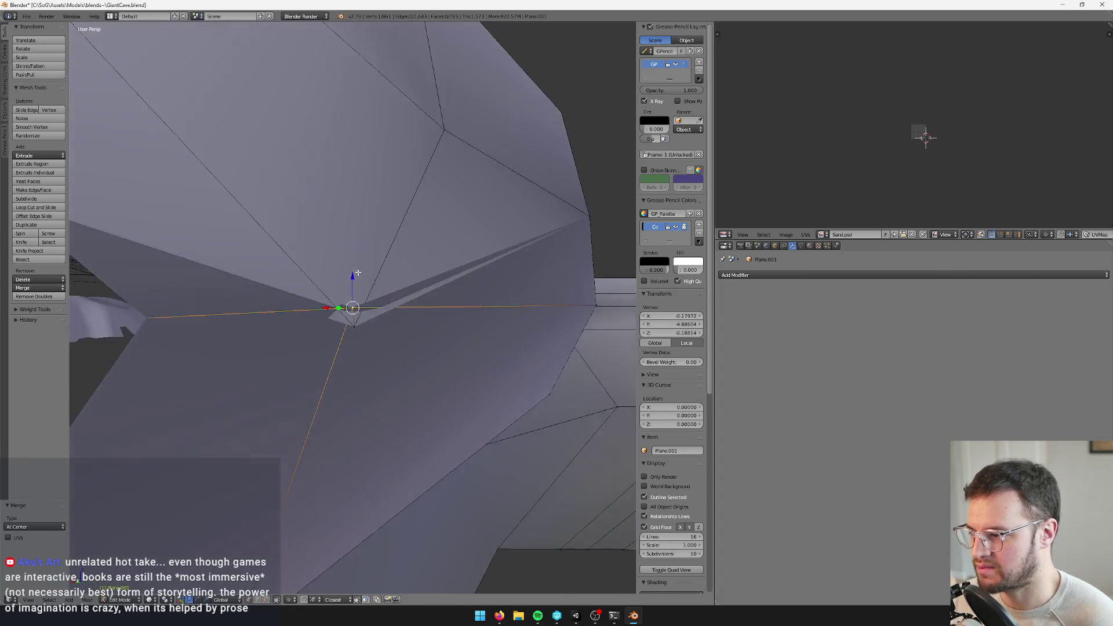
{"action": "right_click", "coordinate": [352, 313], "text": "shift"}
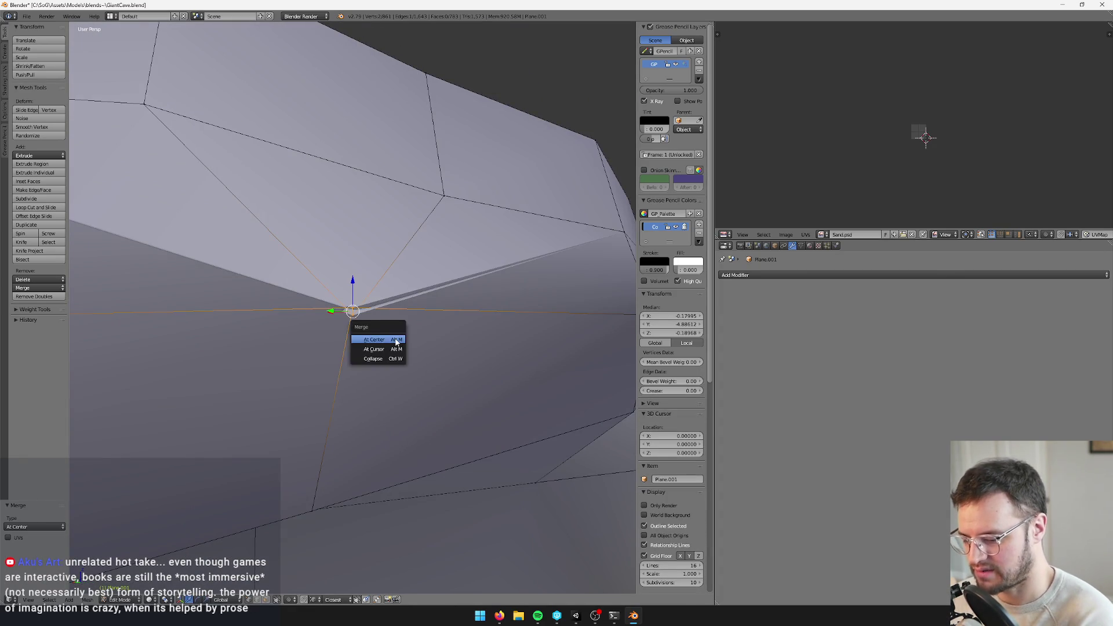
{"action": "key", "text": "alt+m"}
{"action": "left_click", "coordinate": [394, 335]}
{"action": "scroll", "coordinate": [371, 359], "scroll_direction": "down", "scroll_amount": 5}
Briefly enter vertex painting on the cave floor mesh, then return to Object Mode
{"action": "mouse_move", "coordinate": [336, 405]}
{"action": "left_mouse_down"}
{"action": "mouse_move", "coordinate": [392, 423]}
{"action": "mouse_move", "coordinate": [355, 353]}
{"action": "mouse_move", "coordinate": [377, 355]}
{"action": "mouse_move", "coordinate": [336, 378]}
{"action": "mouse_move", "coordinate": [361, 368]}
{"action": "mouse_move", "coordinate": [398, 390]}
{"action": "mouse_move", "coordinate": [303, 384]}
{"action": "mouse_move", "coordinate": [447, 380]}
{"action": "mouse_move", "coordinate": [455, 389]}
{"action": "mouse_move", "coordinate": [345, 373]}
{"action": "mouse_move", "coordinate": [492, 385]}
{"action": "mouse_move", "coordinate": [392, 365]}
{"action": "mouse_move", "coordinate": [446, 380]}
{"action": "mouse_move", "coordinate": [427, 387]}
{"action": "mouse_move", "coordinate": [409, 374]}
{"action": "mouse_move", "coordinate": [497, 373]}
{"action": "mouse_move", "coordinate": [307, 364]}
{"action": "mouse_move", "coordinate": [372, 367]}
{"action": "mouse_move", "coordinate": [385, 335]}
{"action": "mouse_move", "coordinate": [405, 344]}
{"action": "mouse_move", "coordinate": [284, 574]}
{"action": "left_mouse_up"}
{"action": "key", "text": "Tab"}
{"action": "key", "text": "v"}
{"action": "scroll", "coordinate": [348, 369], "scroll_direction": "down", "scroll_amount": 3}
{"action": "key", "text": "v"}
{"action": "key", "text": "v"}
{"action": "key", "text": "v"}
In Edit Mode, start selecting a strip of the cave's side-wall faces
{"action": "key", "text": "Tab"}
{"action": "key", "text": "Tab"}
{"action": "key", "text": "Tab"}
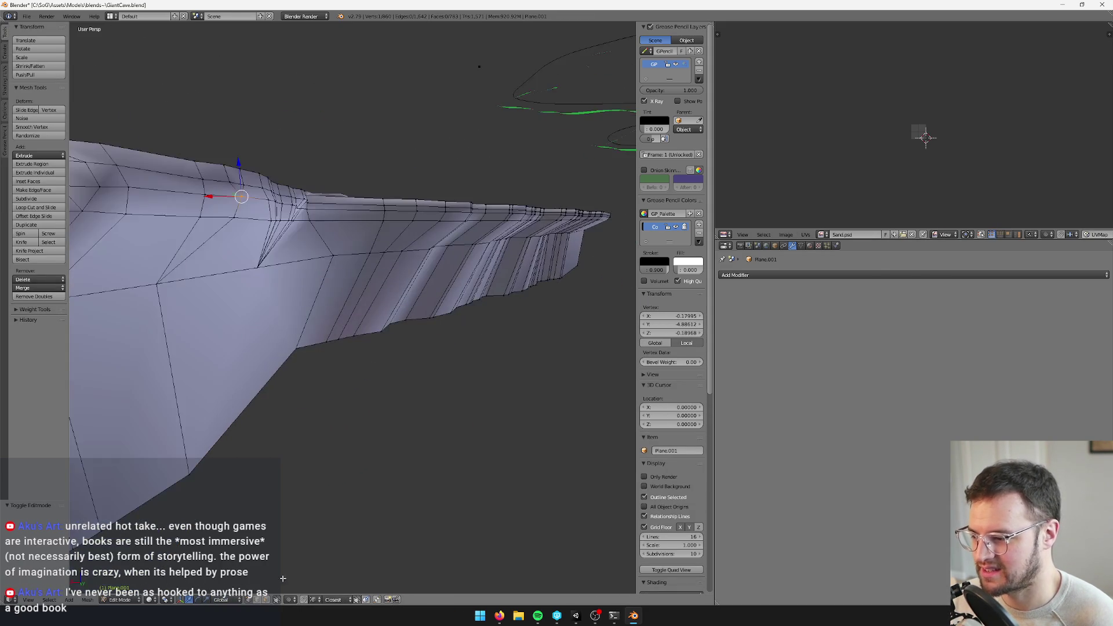
{"action": "right_click", "coordinate": [373, 266], "text": "shift"}
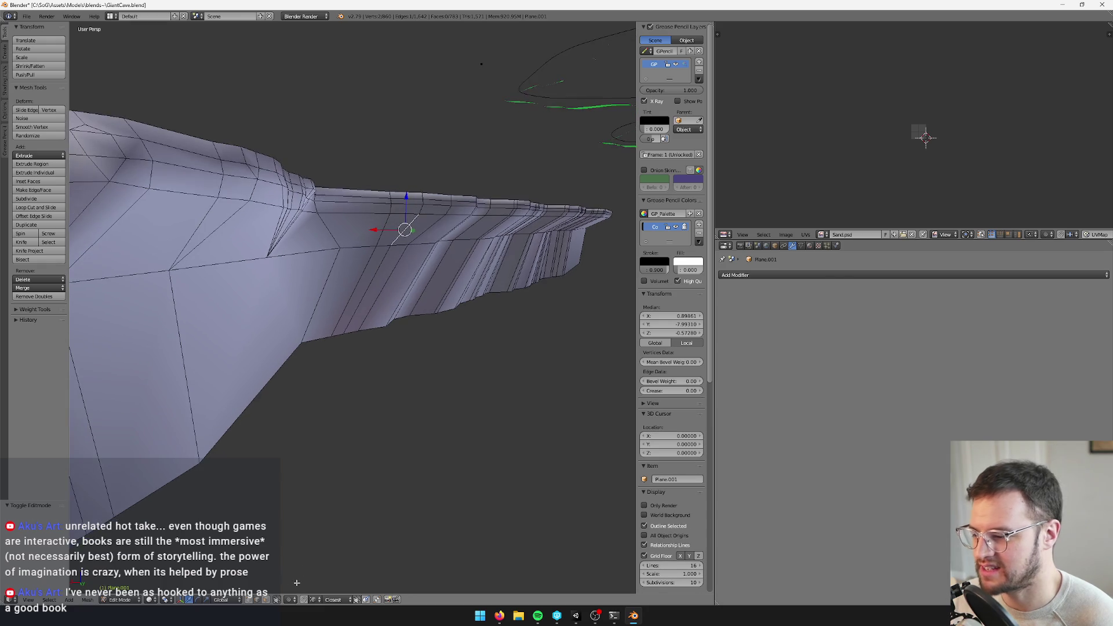
{"action": "right_click", "coordinate": [396, 257], "text": "alt"}
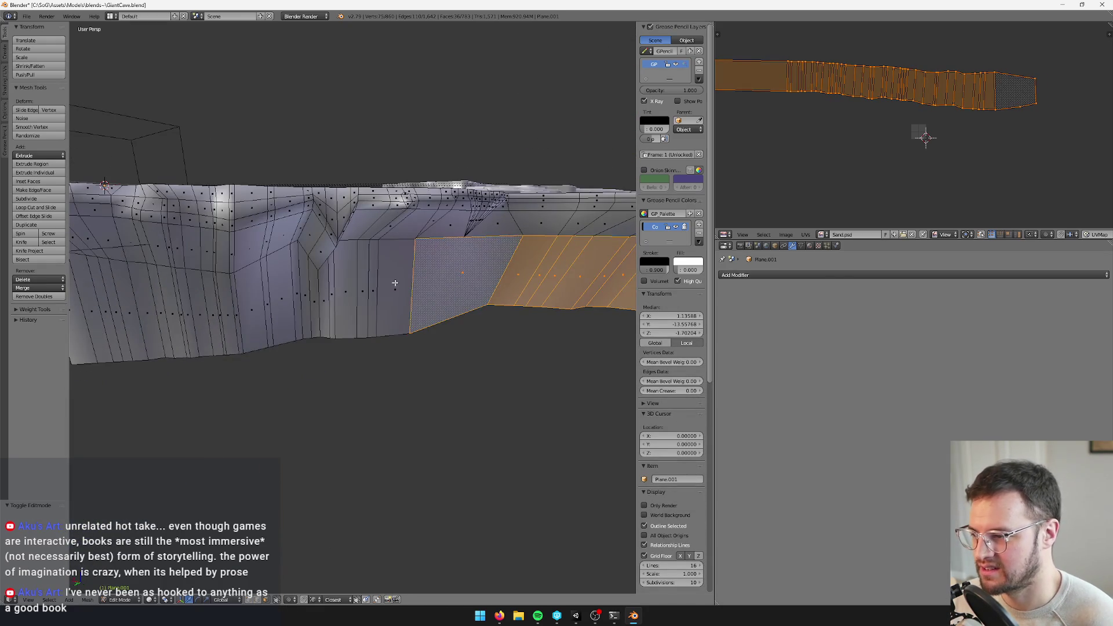
{"action": "right_click", "coordinate": [393, 280], "text": "shift"}
{"action": "right_click", "coordinate": [258, 316], "text": "alt+shift"}
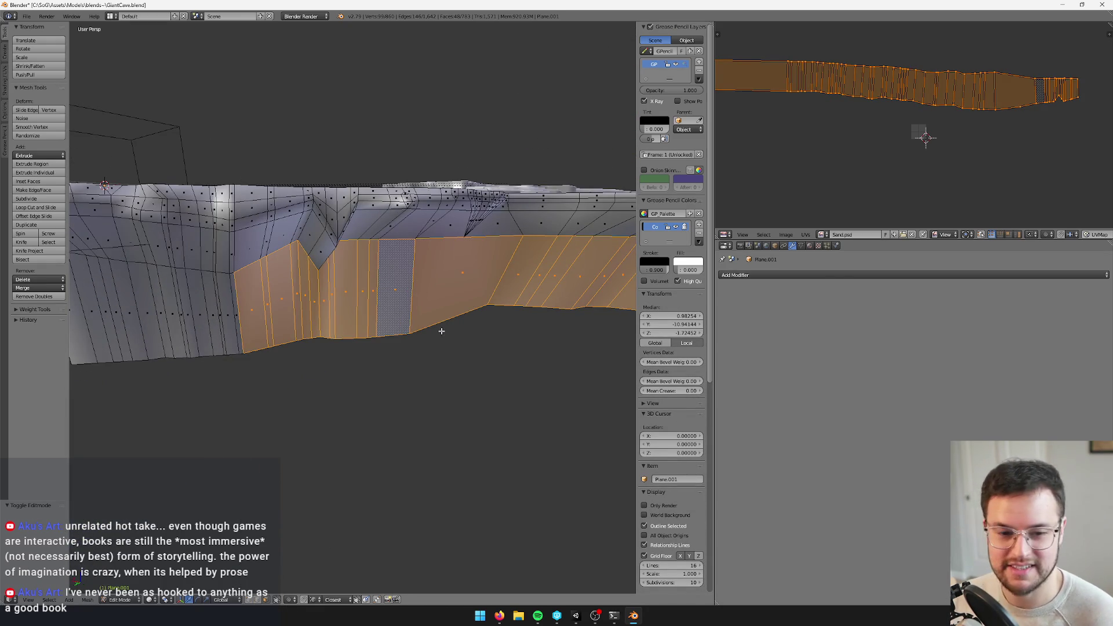
Extend the selection to the whole face loop around the cave wall
{"action": "left_click_drag", "start_coordinate": [329, 315], "coordinate": [313, 267]}
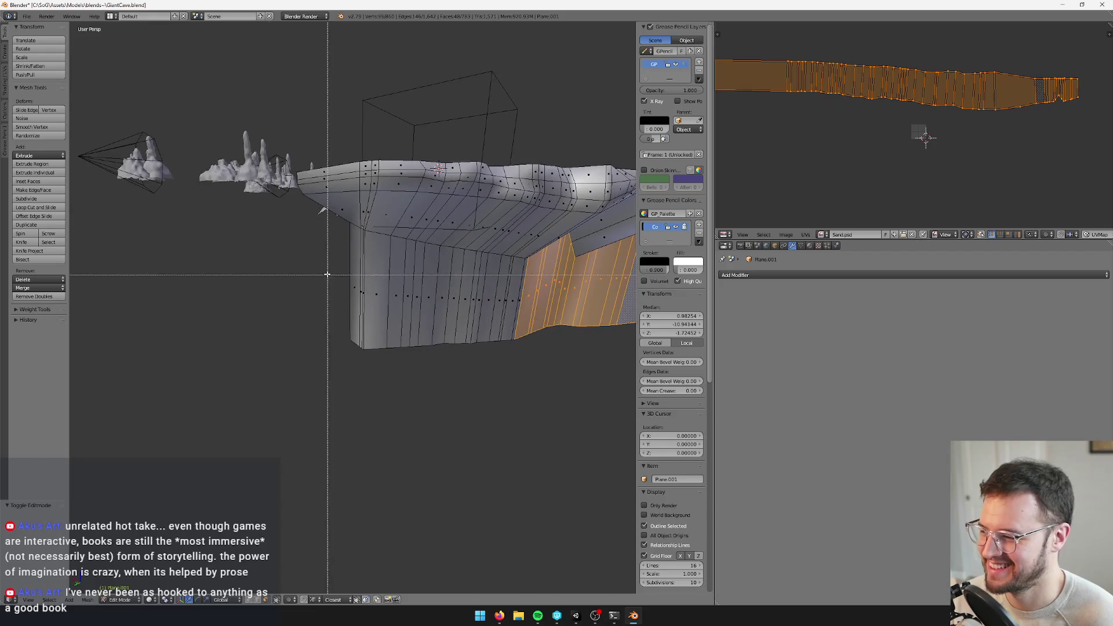
{"action": "right_click", "coordinate": [418, 285], "text": "shift"}
{"action": "mouse_move", "coordinate": [418, 285]}
{"action": "left_mouse_down"}
{"action": "mouse_move", "coordinate": [447, 303]}
{"action": "mouse_move", "coordinate": [418, 318]}
{"action": "left_mouse_up"}
{"action": "scroll", "coordinate": [418, 318], "scroll_direction": "up", "scroll_amount": 4}
{"action": "right_click", "coordinate": [344, 325], "text": "shift"}
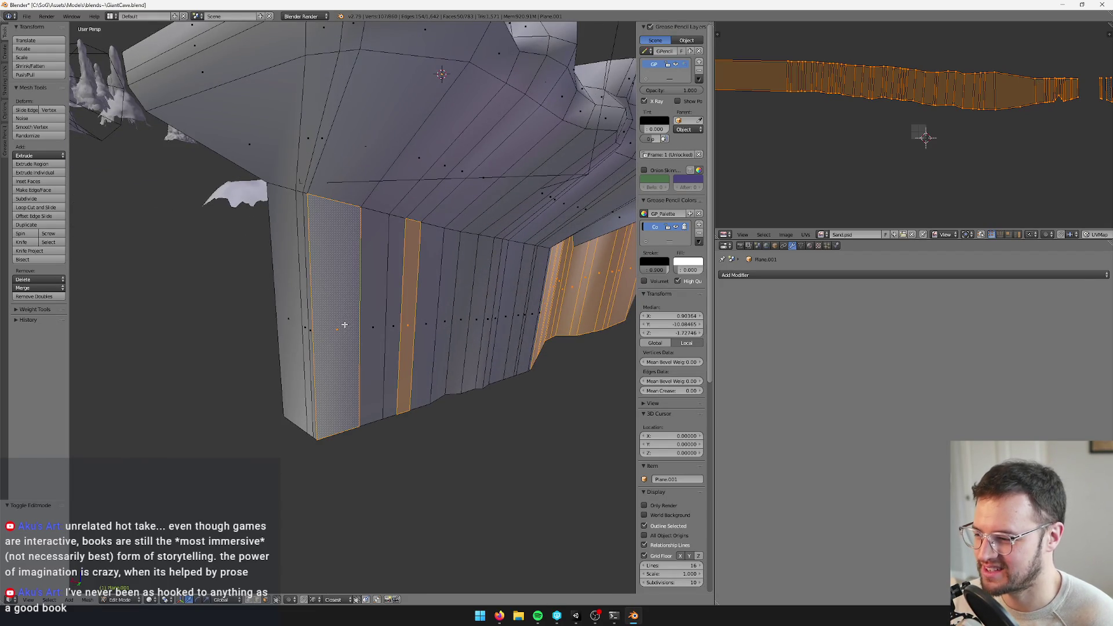
{"action": "right_click", "coordinate": [350, 292], "text": "alt+shift"}
{"action": "scroll", "coordinate": [388, 329], "scroll_direction": "down", "scroll_amount": 4}
{"action": "mouse_move", "coordinate": [389, 329]}
{"action": "left_mouse_down"}
{"action": "mouse_move", "coordinate": [390, 348]}
{"action": "mouse_move", "coordinate": [462, 347]}
{"action": "mouse_move", "coordinate": [92, 345]}
{"action": "mouse_move", "coordinate": [411, 325]}
{"action": "mouse_move", "coordinate": [434, 330]}
{"action": "mouse_move", "coordinate": [418, 342]}
{"action": "mouse_move", "coordinate": [430, 351]}
{"action": "mouse_move", "coordinate": [428, 377]}
{"action": "mouse_move", "coordinate": [407, 318]}
{"action": "mouse_move", "coordinate": [458, 231]}
{"action": "mouse_move", "coordinate": [473, 270]}
{"action": "mouse_move", "coordinate": [555, 201]}
{"action": "mouse_move", "coordinate": [216, 419]}
{"action": "left_mouse_up"}
{"action": "scroll", "coordinate": [455, 345], "scroll_direction": "up", "scroll_amount": 4}
Slide the selected wall faces sideways, restricted to the XY plane
{"action": "key", "text": "g"}
{"action": "key", "text": "shift+z"}
{"action": "left_click", "coordinate": [405, 304]}
{"action": "scroll", "coordinate": [405, 304], "scroll_direction": "down", "scroll_amount": 5}
Box-select more wall vertices, slide them sideways in XY, and return to Object Mode
{"action": "key", "text": "b"}
{"action": "scroll", "coordinate": [328, 387], "scroll_direction": "up", "scroll_amount": 2}
{"action": "mouse_move", "coordinate": [328, 388]}
{"action": "left_mouse_down"}
{"action": "mouse_move", "coordinate": [422, 298]}
{"action": "mouse_move", "coordinate": [421, 324]}
{"action": "left_mouse_up"}
{"action": "key", "text": "g"}
{"action": "key", "text": "shift+z"}
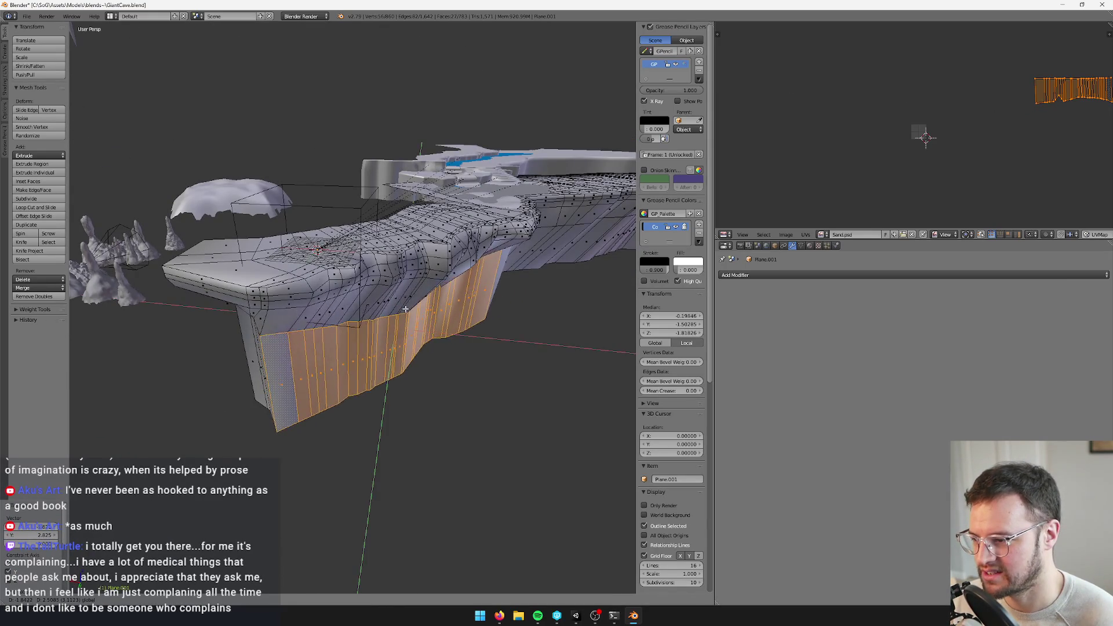
{"action": "left_click", "coordinate": [407, 311]}
{"action": "key", "text": "Tab"}
{"action": "scroll", "coordinate": [408, 310], "scroll_direction": "down", "scroll_amount": 3}
{"action": "scroll", "coordinate": [392, 303], "scroll_direction": "up", "scroll_amount": 3}
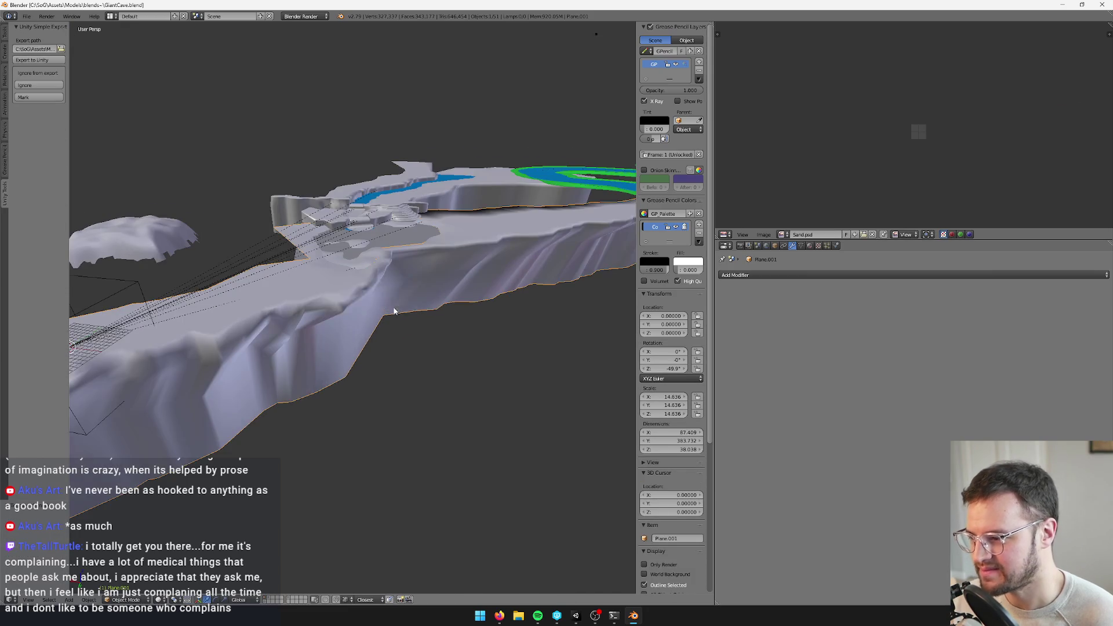
Back in Unity, keep the scene's own prefab edits when the reimported cave prompts
{"action": "key", "text": "alt+Tab"}
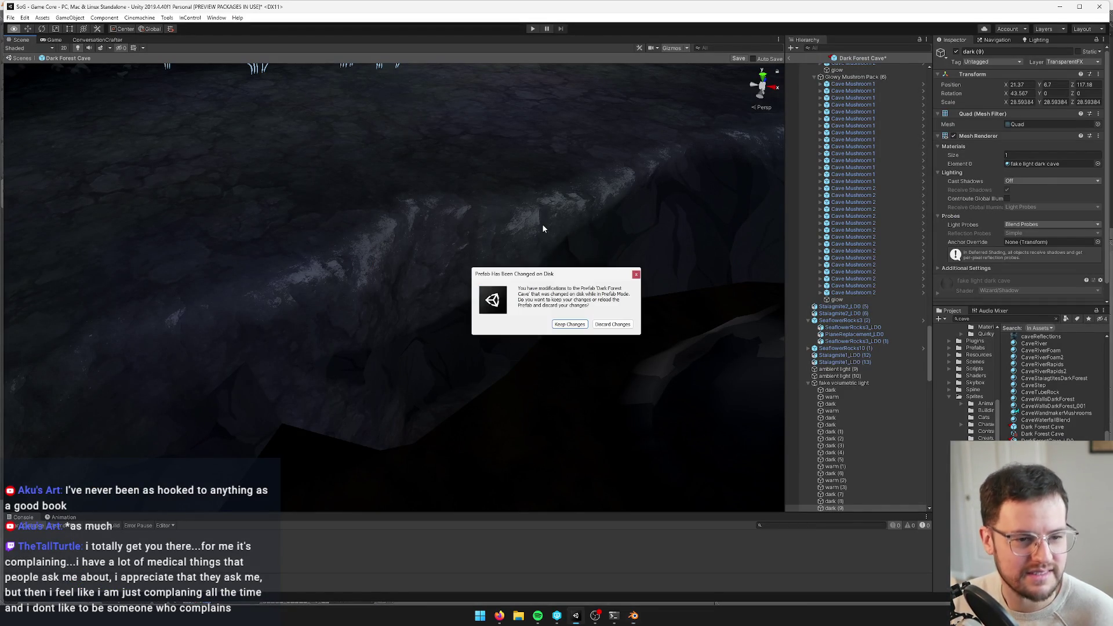
{"action": "left_click", "coordinate": [570, 324]}
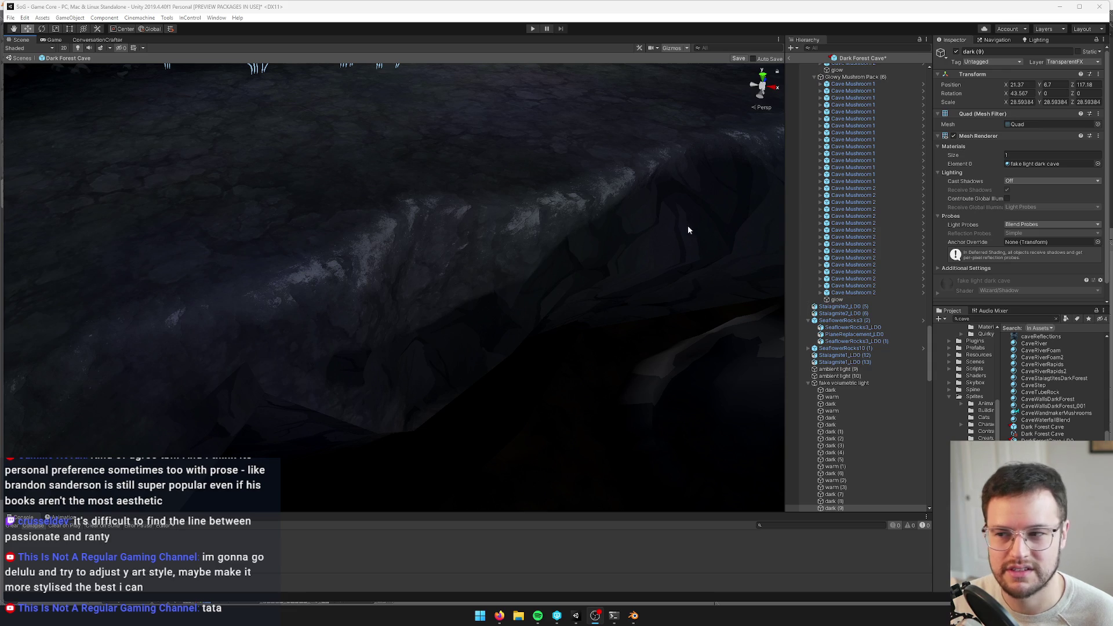
Orbit the Scene view camera above the reimported cave floor and glowing pool
{"action": "mouse_move", "coordinate": [544, 201]}
{"action": "left_mouse_down"}
{"action": "mouse_move", "coordinate": [509, 186]}
{"action": "mouse_move", "coordinate": [501, 194]}
{"action": "mouse_move", "coordinate": [577, 191]}
{"action": "mouse_move", "coordinate": [458, 179]}
{"action": "mouse_move", "coordinate": [448, 151]}
{"action": "mouse_move", "coordinate": [568, 172]}
{"action": "mouse_move", "coordinate": [548, 200]}
{"action": "mouse_move", "coordinate": [509, 211]}
{"action": "mouse_move", "coordinate": [532, 110]}
{"action": "mouse_move", "coordinate": [523, 182]}
{"action": "mouse_move", "coordinate": [503, 221]}
{"action": "left_mouse_up"}
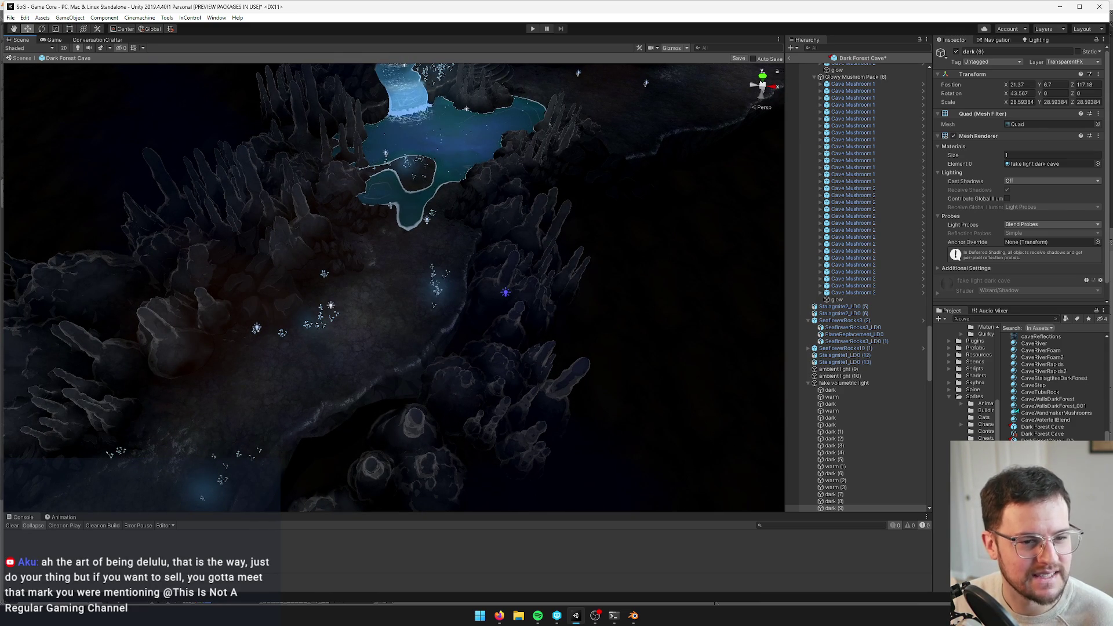
{"action": "key", "text": "alt+Tab"}
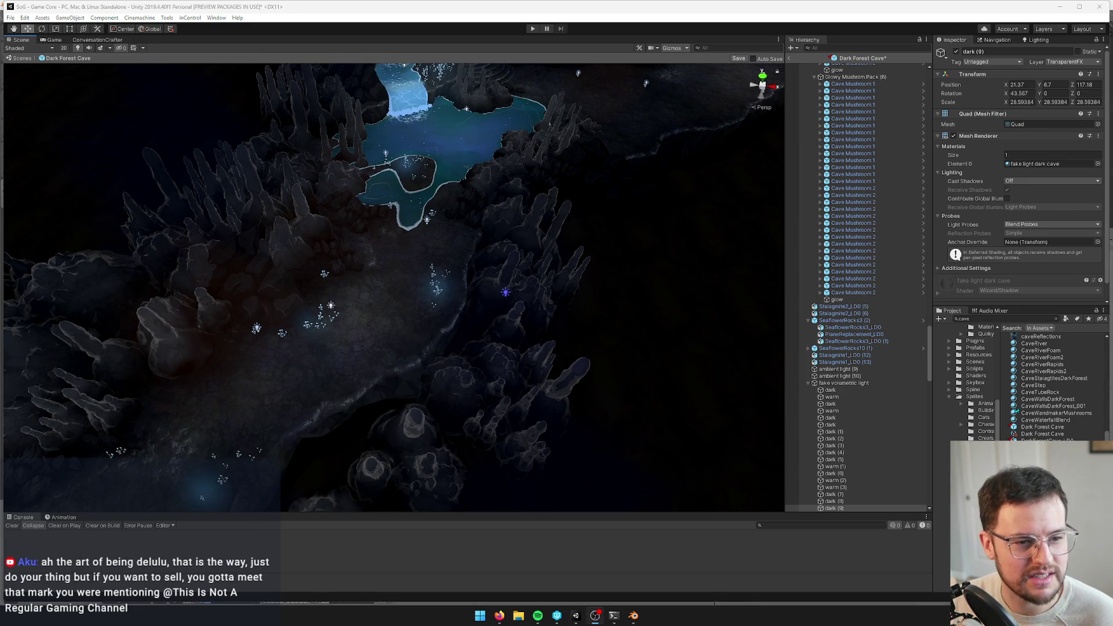
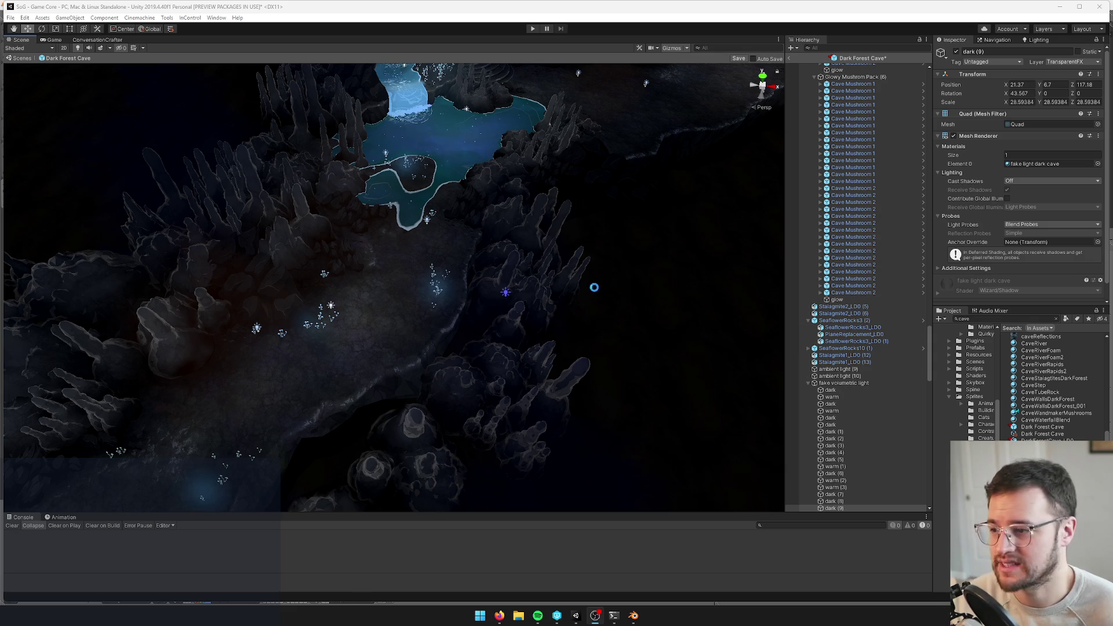
Fly the view deep into the cave past the river and inspect the warm (7) fake light quad
{"action": "mouse_move", "coordinate": [513, 231]}
{"action": "left_mouse_down"}
{"action": "mouse_move", "coordinate": [496, 268]}
{"action": "mouse_move", "coordinate": [469, 278]}
{"action": "mouse_move", "coordinate": [454, 199]}
{"action": "mouse_move", "coordinate": [490, 218]}
{"action": "mouse_move", "coordinate": [534, 218]}
{"action": "mouse_move", "coordinate": [539, 199]}
{"action": "mouse_move", "coordinate": [519, 218]}
{"action": "mouse_move", "coordinate": [516, 199]}
{"action": "mouse_move", "coordinate": [421, 295]}
{"action": "mouse_move", "coordinate": [440, 295]}
{"action": "mouse_move", "coordinate": [381, 268]}
{"action": "left_mouse_up"}
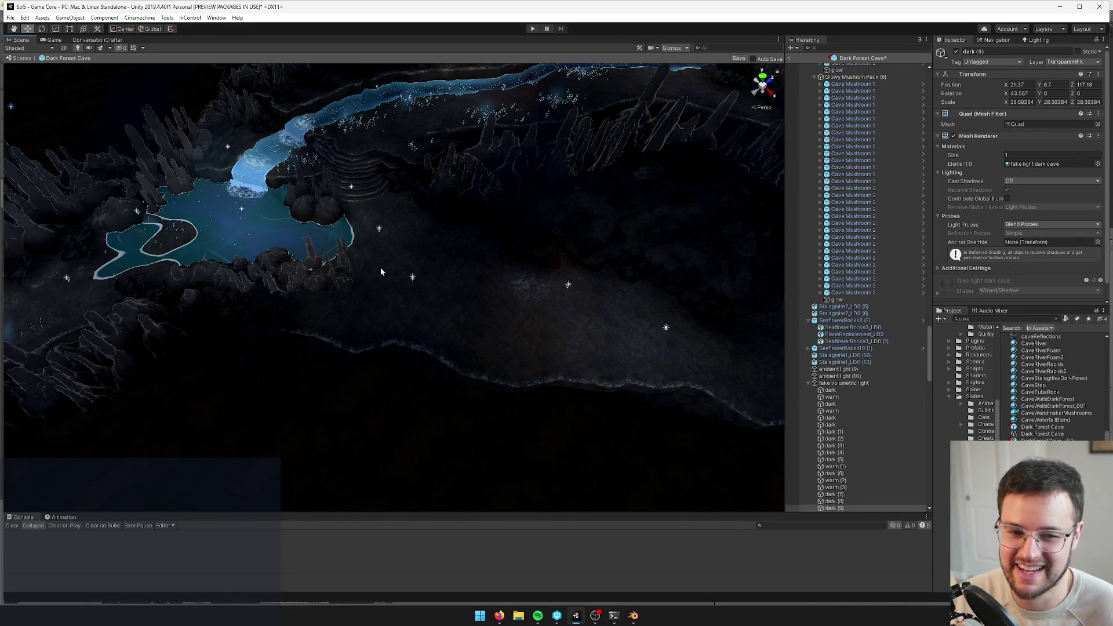
{"action": "mouse_move", "coordinate": [398, 259]}
{"action": "left_mouse_down"}
{"action": "mouse_move", "coordinate": [415, 241]}
{"action": "mouse_move", "coordinate": [416, 259]}
{"action": "mouse_move", "coordinate": [452, 271]}
{"action": "mouse_move", "coordinate": [454, 228]}
{"action": "left_mouse_up"}
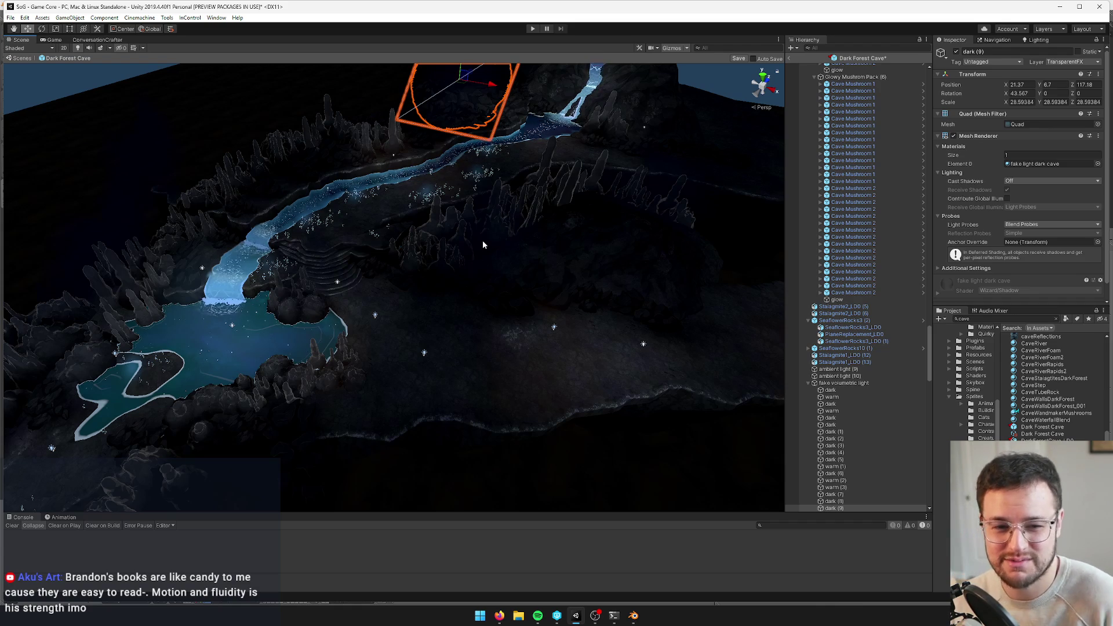
{"action": "mouse_move", "coordinate": [481, 243]}
{"action": "left_mouse_down"}
{"action": "mouse_move", "coordinate": [556, 255]}
{"action": "mouse_move", "coordinate": [529, 168]}
{"action": "mouse_move", "coordinate": [549, 141]}
{"action": "mouse_move", "coordinate": [521, 112]}
{"action": "mouse_move", "coordinate": [490, 200]}
{"action": "left_mouse_up"}
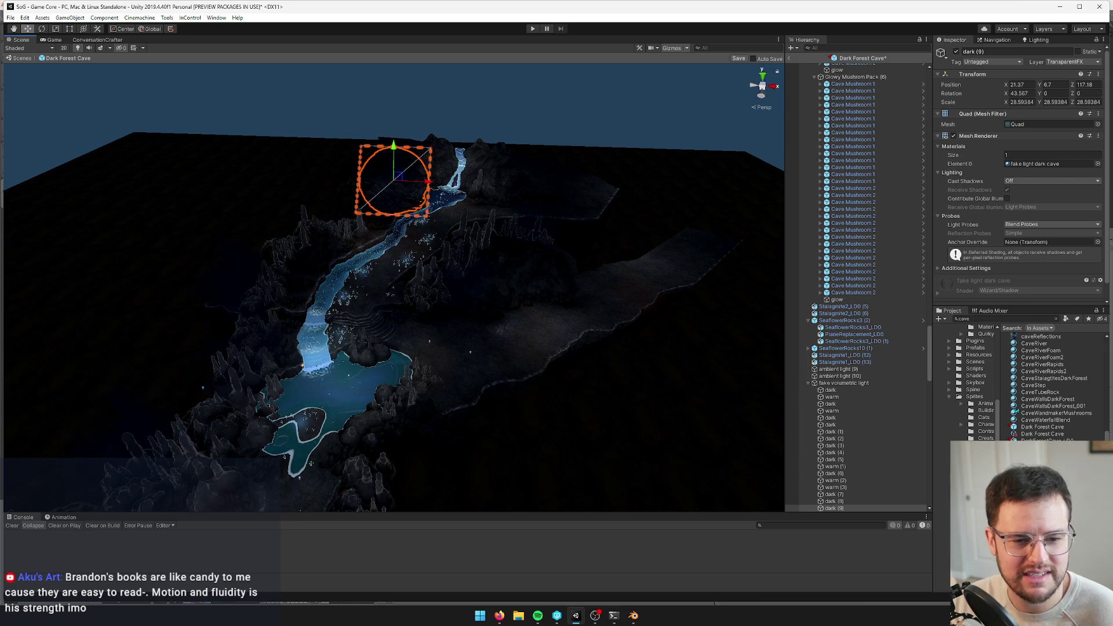
{"action": "mouse_move", "coordinate": [356, 250]}
{"action": "left_mouse_down"}
{"action": "mouse_move", "coordinate": [447, 248]}
{"action": "mouse_move", "coordinate": [286, 211]}
{"action": "left_mouse_up"}
{"action": "left_click", "coordinate": [286, 210]}
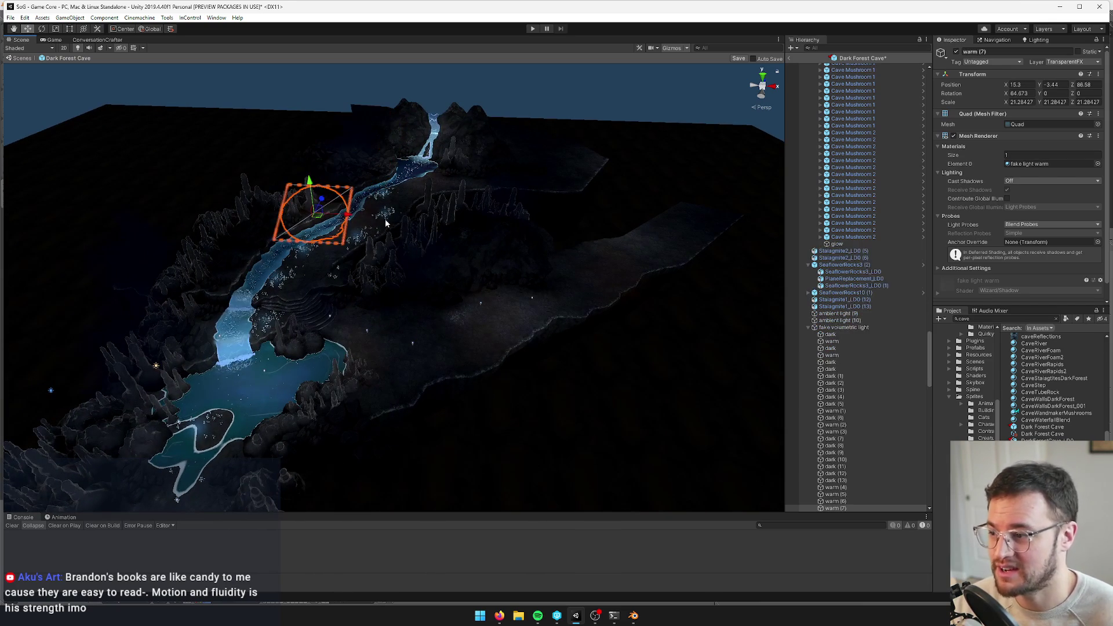
{"action": "left_click_drag", "start_coordinate": [410, 209], "coordinate": [412, 210]}
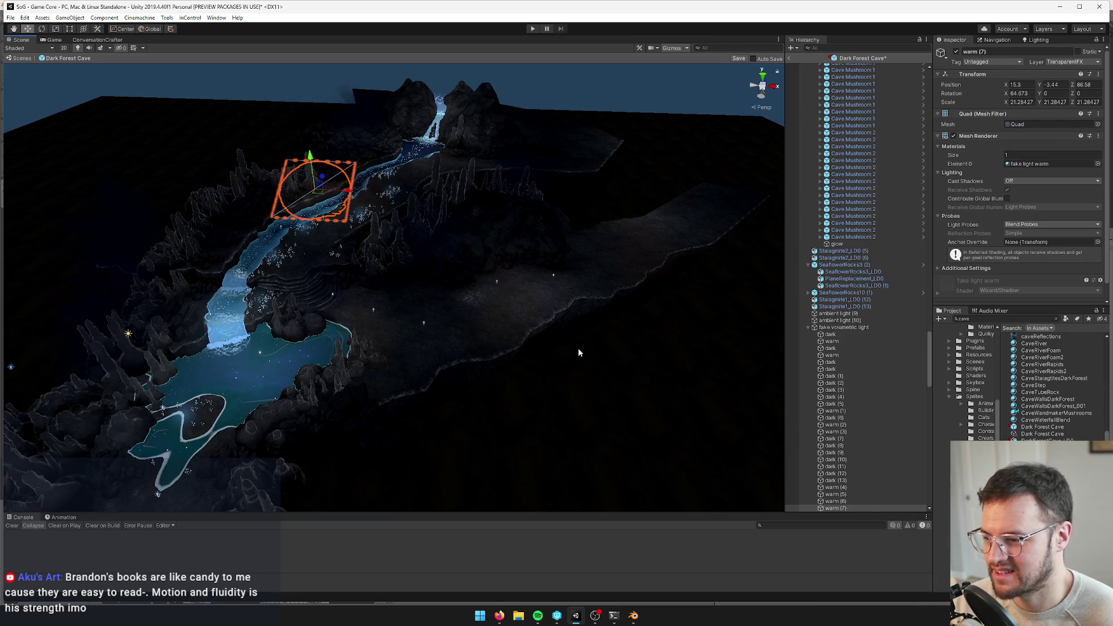
Inspect the InteriorBackground_LD0 backdrop, ambient light (12), mountain mesh and SeaflowerRocks3 (10) rock group
{"action": "left_click", "coordinate": [597, 278]}
{"action": "scroll", "coordinate": [596, 274], "scroll_direction": "up", "scroll_amount": 5}
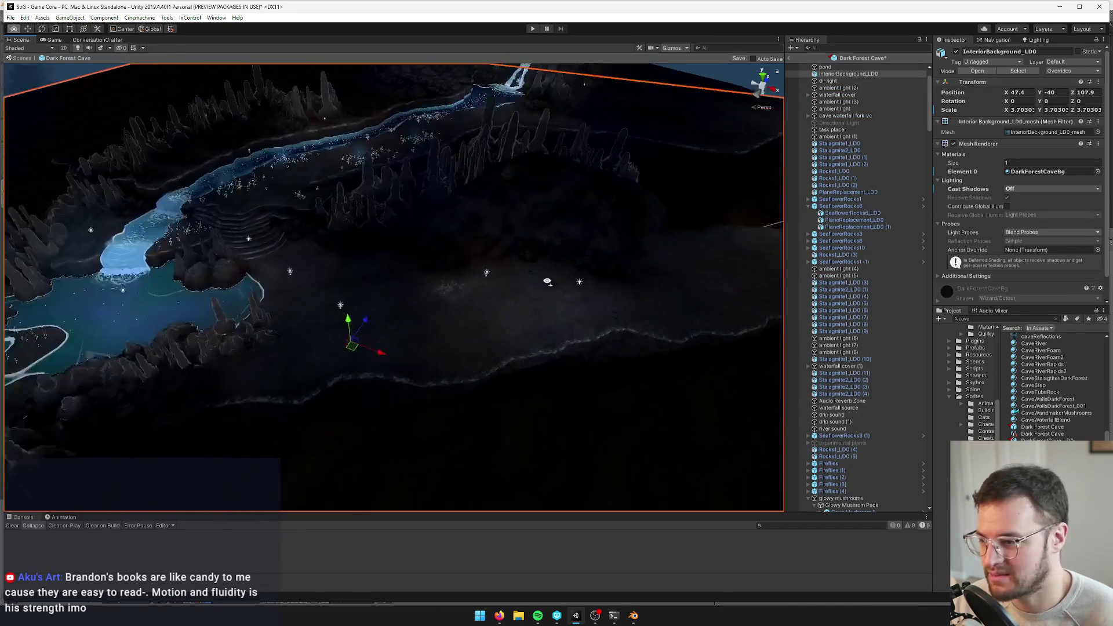
{"action": "left_click", "coordinate": [558, 283]}
{"action": "mouse_move", "coordinate": [554, 293]}
{"action": "left_mouse_down"}
{"action": "mouse_move", "coordinate": [390, 278]}
{"action": "mouse_move", "coordinate": [515, 293]}
{"action": "mouse_move", "coordinate": [460, 318]}
{"action": "mouse_move", "coordinate": [507, 295]}
{"action": "mouse_move", "coordinate": [492, 284]}
{"action": "mouse_move", "coordinate": [408, 370]}
{"action": "mouse_move", "coordinate": [485, 245]}
{"action": "mouse_move", "coordinate": [395, 181]}
{"action": "left_mouse_up"}
{"action": "left_click", "coordinate": [493, 284]}
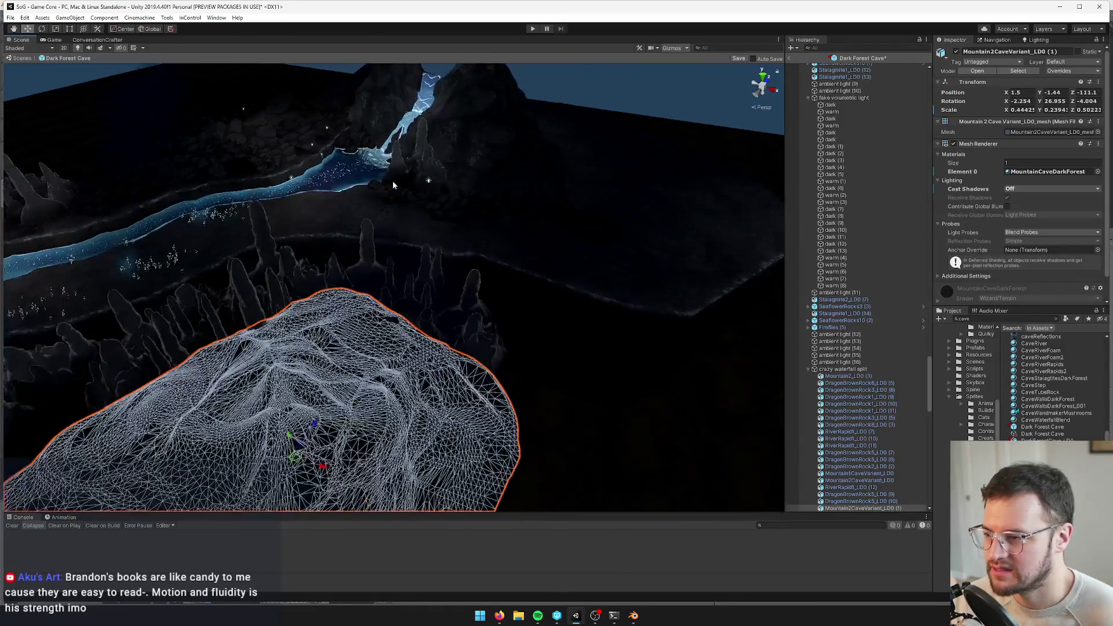
{"action": "left_click", "coordinate": [384, 189]}
{"action": "key", "text": "f"}
{"action": "left_click_drag", "start_coordinate": [462, 195], "coordinate": [464, 224]}
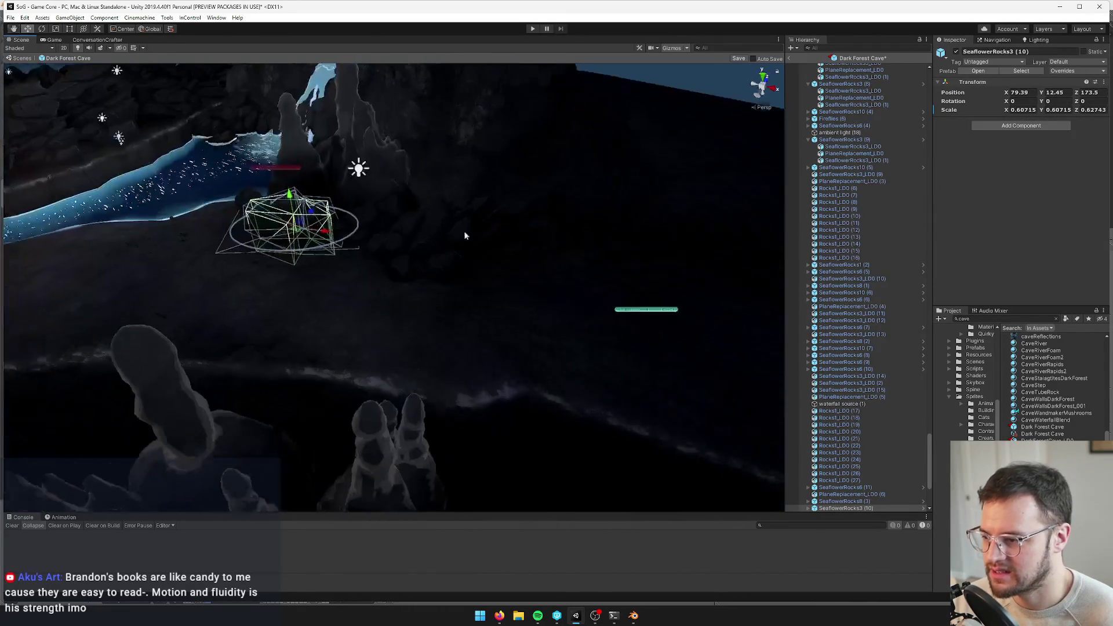
Select several rocks and the large circular object beside the water channel
{"action": "left_click", "coordinate": [419, 233], "text": "shift"}
{"action": "left_click", "coordinate": [321, 261], "text": "shift"}
{"action": "mouse_move", "coordinate": [319, 260]}
{"action": "left_mouse_down"}
{"action": "mouse_move", "coordinate": [551, 274]}
{"action": "mouse_move", "coordinate": [481, 309]}
{"action": "mouse_move", "coordinate": [489, 330]}
{"action": "mouse_move", "coordinate": [401, 313]}
{"action": "mouse_move", "coordinate": [365, 266]}
{"action": "mouse_move", "coordinate": [377, 255]}
{"action": "mouse_move", "coordinate": [414, 282]}
{"action": "mouse_move", "coordinate": [385, 260]}
{"action": "mouse_move", "coordinate": [415, 273]}
{"action": "mouse_move", "coordinate": [385, 280]}
{"action": "left_mouse_up"}
{"action": "scroll", "coordinate": [265, 270], "scroll_direction": "down", "scroll_amount": 5}
{"action": "left_click_drag", "start_coordinate": [266, 270], "coordinate": [488, 298]}
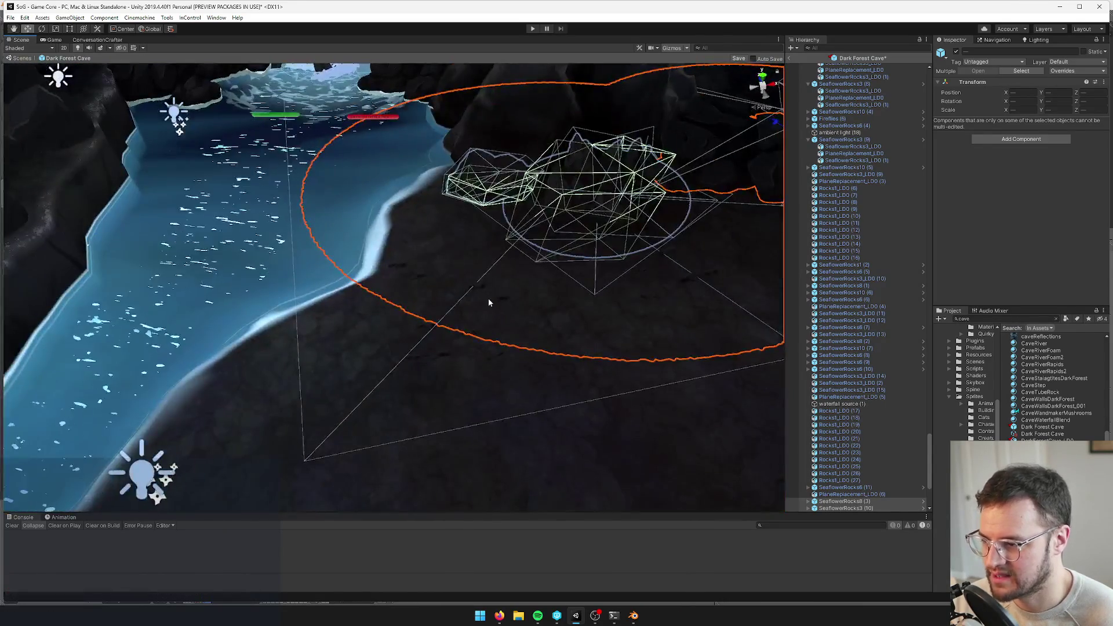
{"action": "scroll", "coordinate": [488, 298], "scroll_direction": "up", "scroll_amount": 10}
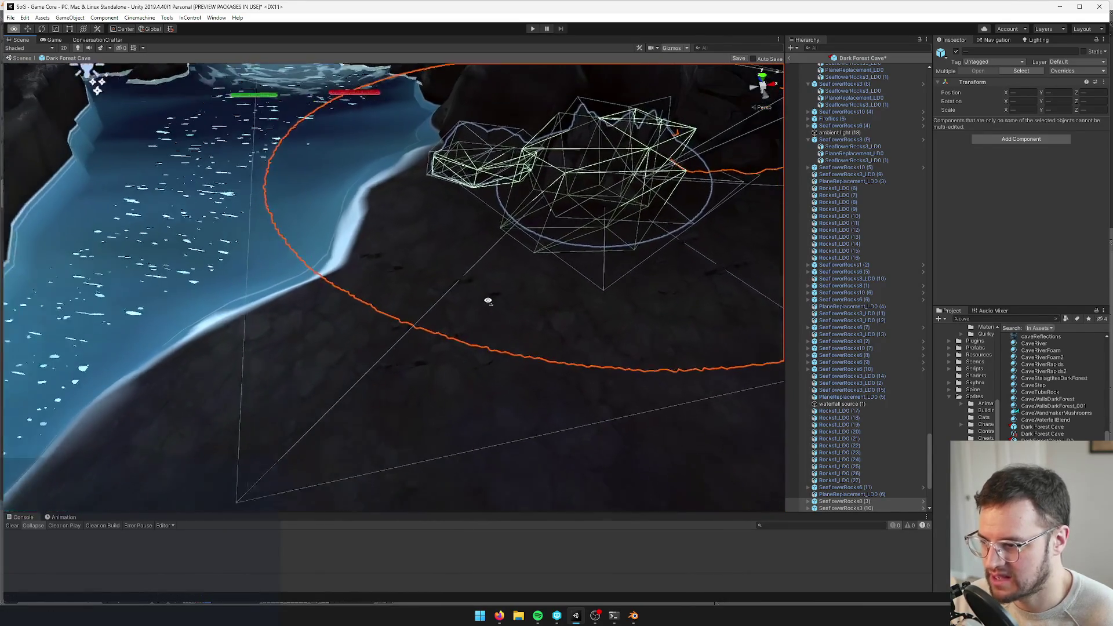
{"action": "left_click", "coordinate": [396, 278], "text": "shift"}
{"action": "mouse_move", "coordinate": [395, 280]}
{"action": "left_mouse_down"}
{"action": "mouse_move", "coordinate": [470, 269]}
{"action": "mouse_move", "coordinate": [428, 260]}
{"action": "mouse_move", "coordinate": [464, 219]}
{"action": "mouse_move", "coordinate": [480, 230]}
{"action": "mouse_move", "coordinate": [450, 241]}
{"action": "mouse_move", "coordinate": [489, 231]}
{"action": "mouse_move", "coordinate": [516, 193]}
{"action": "mouse_move", "coordinate": [375, 172]}
{"action": "left_mouse_up"}
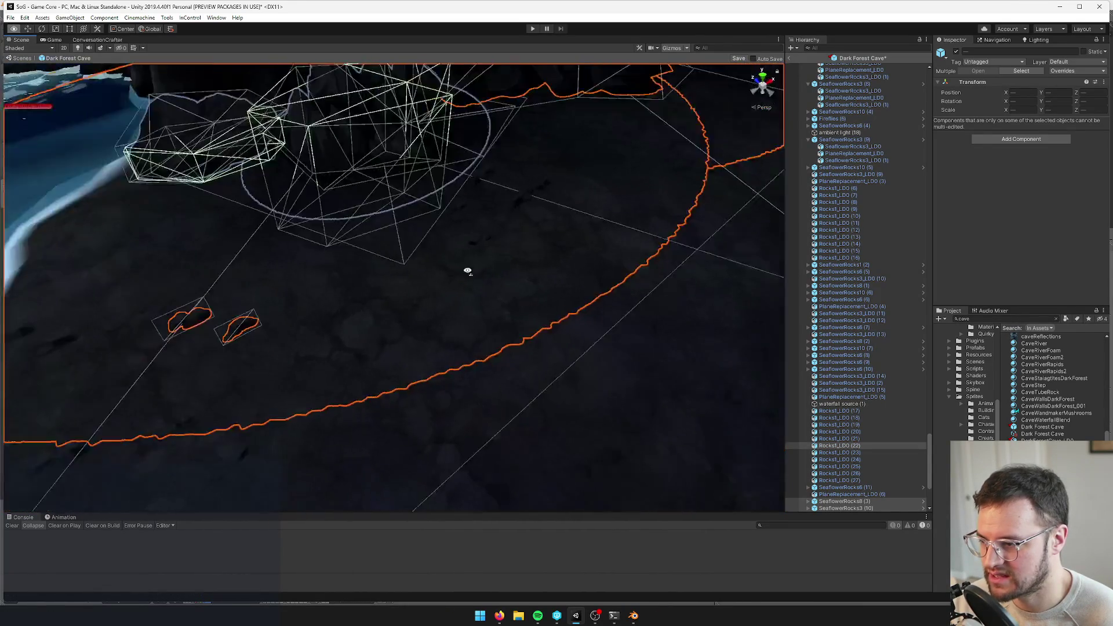
Frame and close in on the selected wireframe rock cluster and its light
{"action": "scroll", "coordinate": [480, 229], "scroll_direction": "down", "scroll_amount": 3}
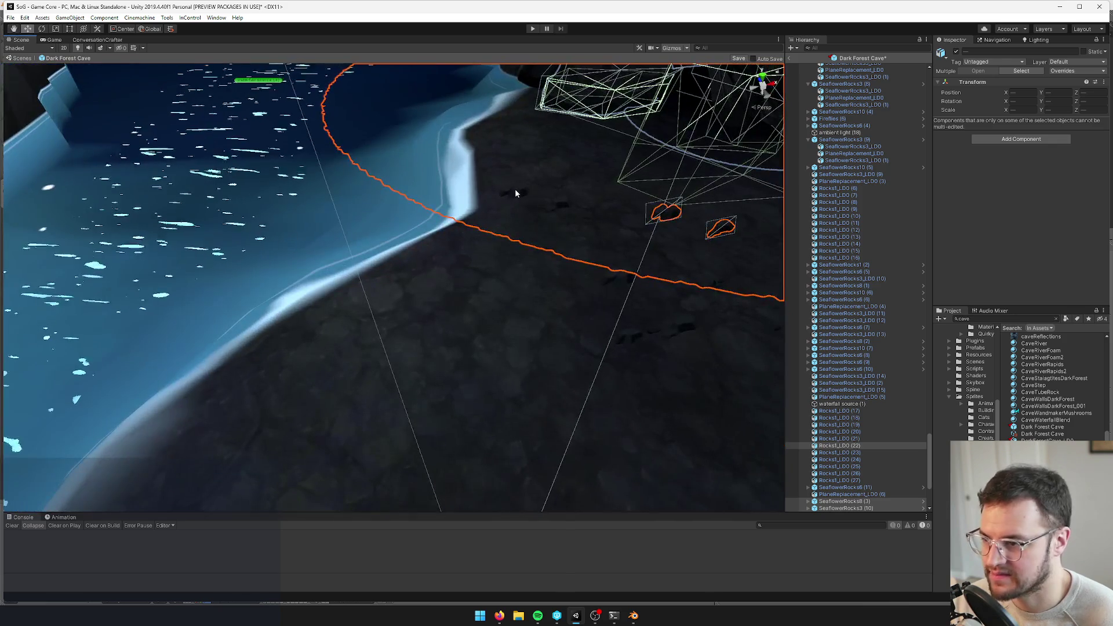
{"action": "scroll", "coordinate": [515, 191], "scroll_direction": "down", "scroll_amount": 5}
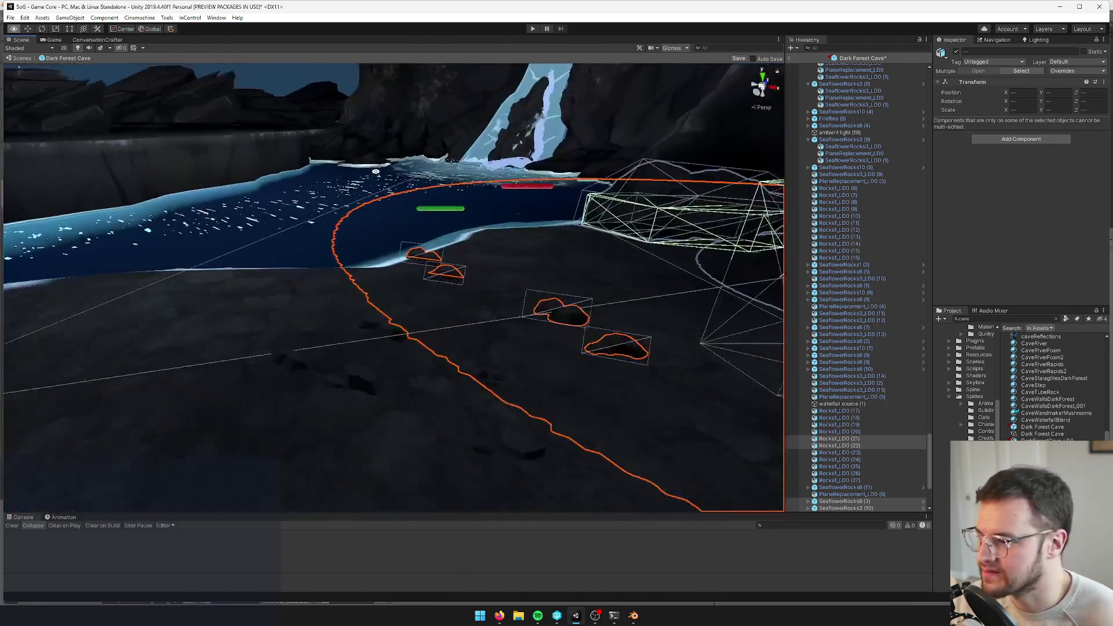
{"action": "scroll", "coordinate": [376, 174], "scroll_direction": "down", "scroll_amount": 8}
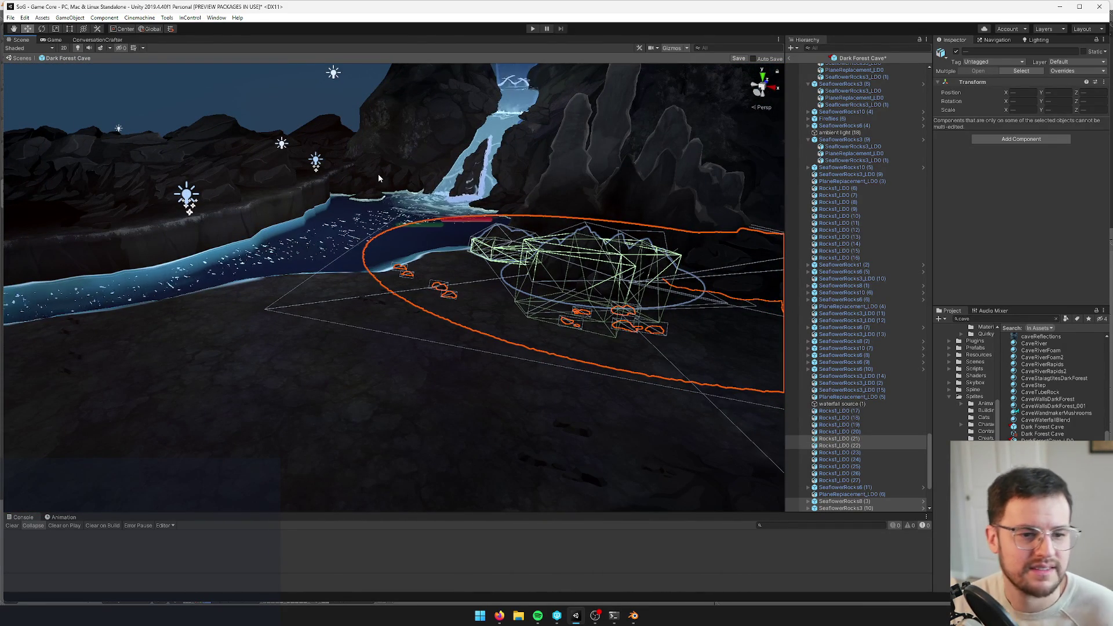
{"action": "mouse_move", "coordinate": [378, 173]}
{"action": "left_mouse_down", "text": "alt"}
{"action": "mouse_move", "coordinate": [435, 174]}
{"action": "mouse_move", "coordinate": [288, 214]}
{"action": "left_mouse_up", "text": "alt"}
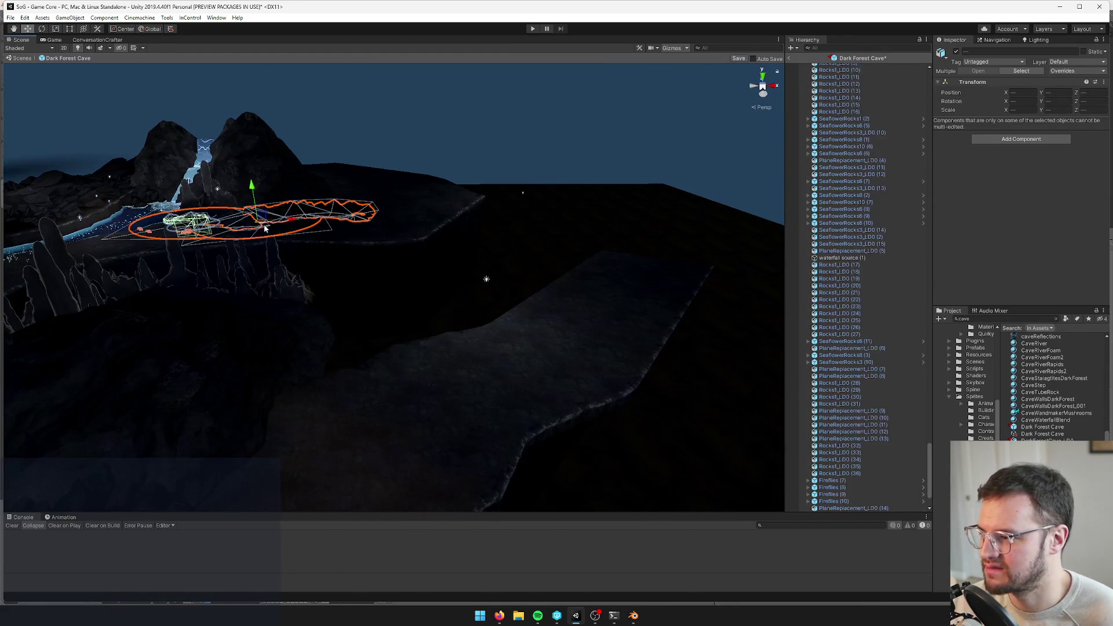
{"action": "key", "text": "f"}
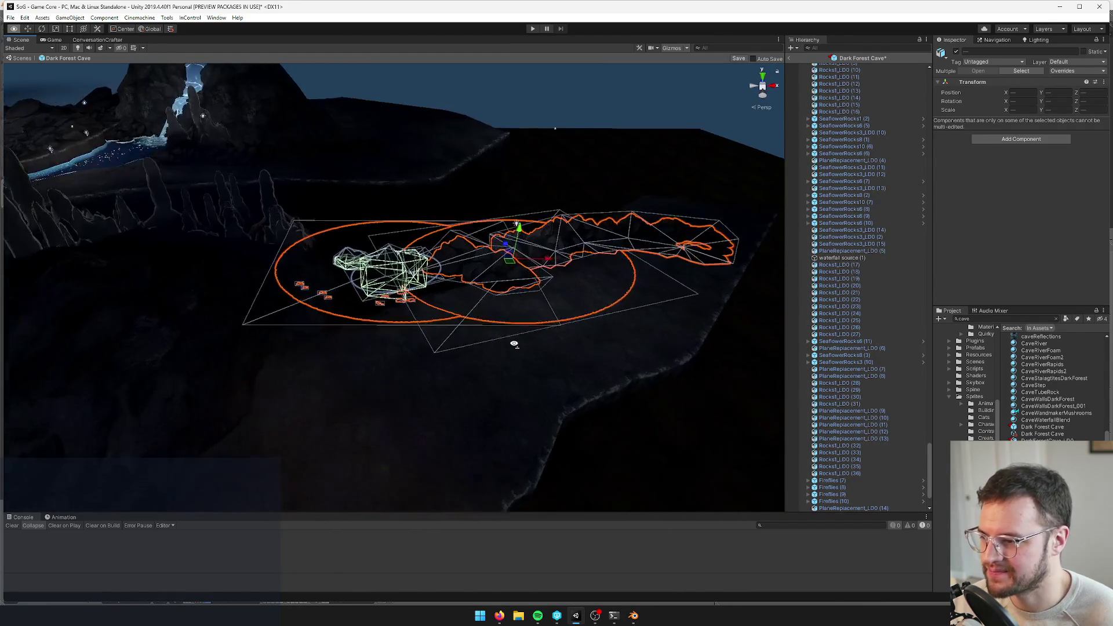
{"action": "left_click_drag", "start_coordinate": [592, 224], "coordinate": [569, 263]}
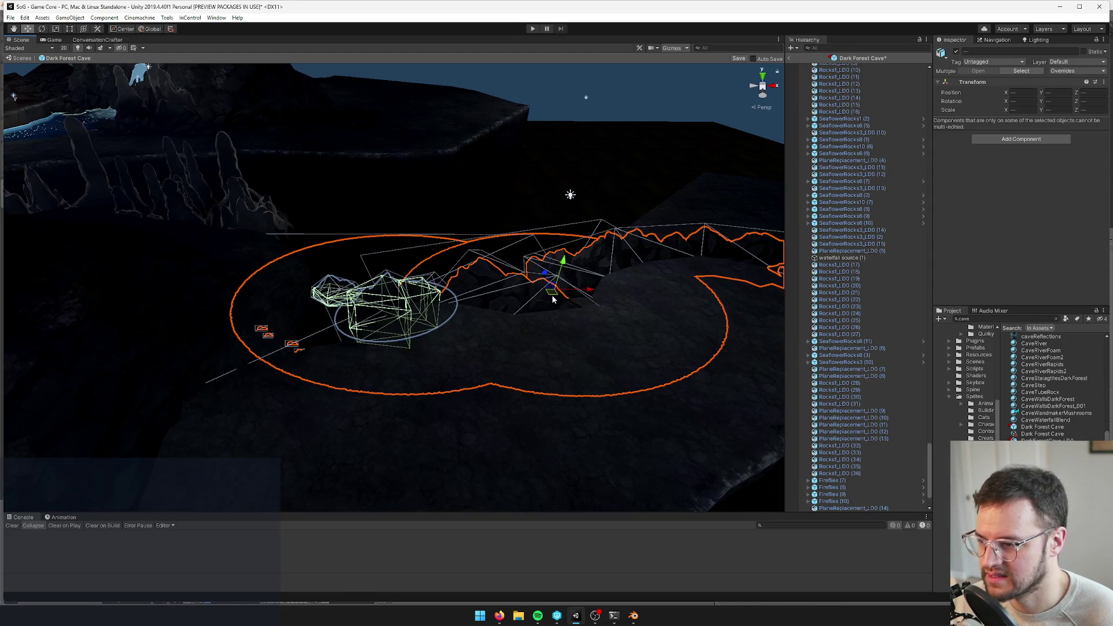
{"action": "mouse_move", "coordinate": [553, 300]}
{"action": "left_mouse_down"}
{"action": "mouse_move", "coordinate": [589, 290]}
{"action": "mouse_move", "coordinate": [576, 300]}
{"action": "mouse_move", "coordinate": [641, 203]}
{"action": "mouse_move", "coordinate": [658, 224]}
{"action": "mouse_move", "coordinate": [576, 131]}
{"action": "mouse_move", "coordinate": [486, 153]}
{"action": "mouse_move", "coordinate": [495, 176]}
{"action": "mouse_move", "coordinate": [418, 225]}
{"action": "mouse_move", "coordinate": [447, 241]}
{"action": "mouse_move", "coordinate": [488, 235]}
{"action": "mouse_move", "coordinate": [520, 190]}
{"action": "mouse_move", "coordinate": [502, 225]}
{"action": "mouse_move", "coordinate": [513, 224]}
{"action": "mouse_move", "coordinate": [521, 219]}
{"action": "mouse_move", "coordinate": [496, 200]}
{"action": "mouse_move", "coordinate": [462, 225]}
{"action": "mouse_move", "coordinate": [453, 219]}
{"action": "mouse_move", "coordinate": [529, 116]}
{"action": "mouse_move", "coordinate": [496, 167]}
{"action": "mouse_move", "coordinate": [430, 218]}
{"action": "mouse_move", "coordinate": [342, 219]}
{"action": "mouse_move", "coordinate": [403, 204]}
{"action": "mouse_move", "coordinate": [425, 174]}
{"action": "mouse_move", "coordinate": [480, 174]}
{"action": "mouse_move", "coordinate": [423, 191]}
{"action": "mouse_move", "coordinate": [556, 192]}
{"action": "mouse_move", "coordinate": [589, 210]}
{"action": "left_mouse_up"}
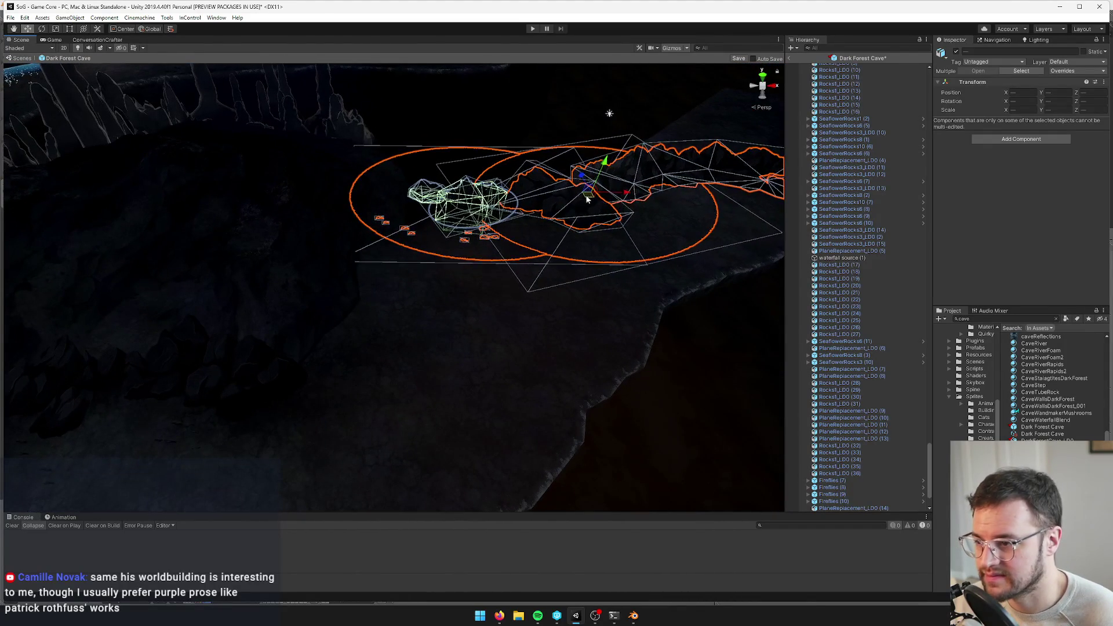
{"action": "scroll", "coordinate": [587, 198], "scroll_direction": "up", "scroll_amount": 4}
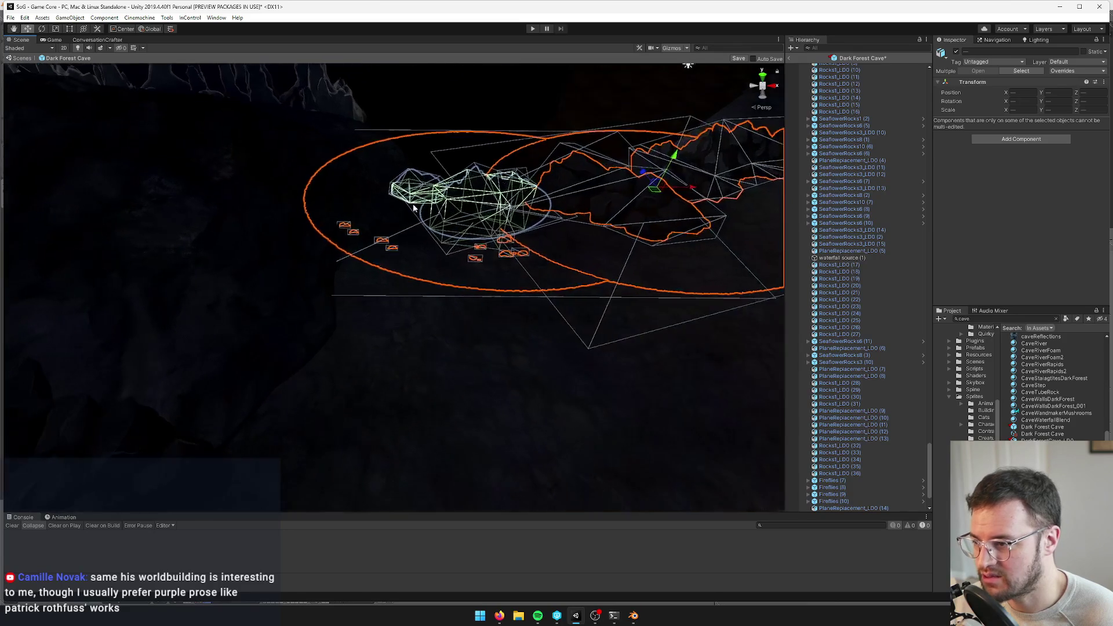
Select the warm (8) fake light quad and look through the layout presets and scene layers lists
{"action": "left_click", "coordinate": [484, 199]}
{"action": "left_click_drag", "start_coordinate": [483, 204], "coordinate": [502, 204]}
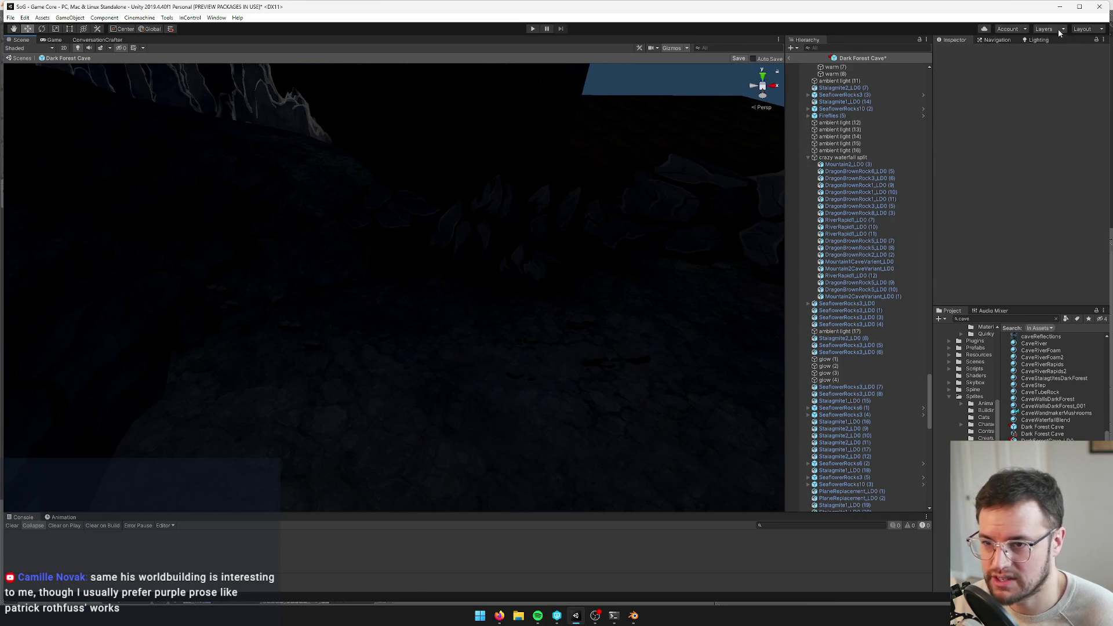
{"action": "left_click", "coordinate": [1084, 29]}
{"action": "left_click", "coordinate": [1042, 28]}
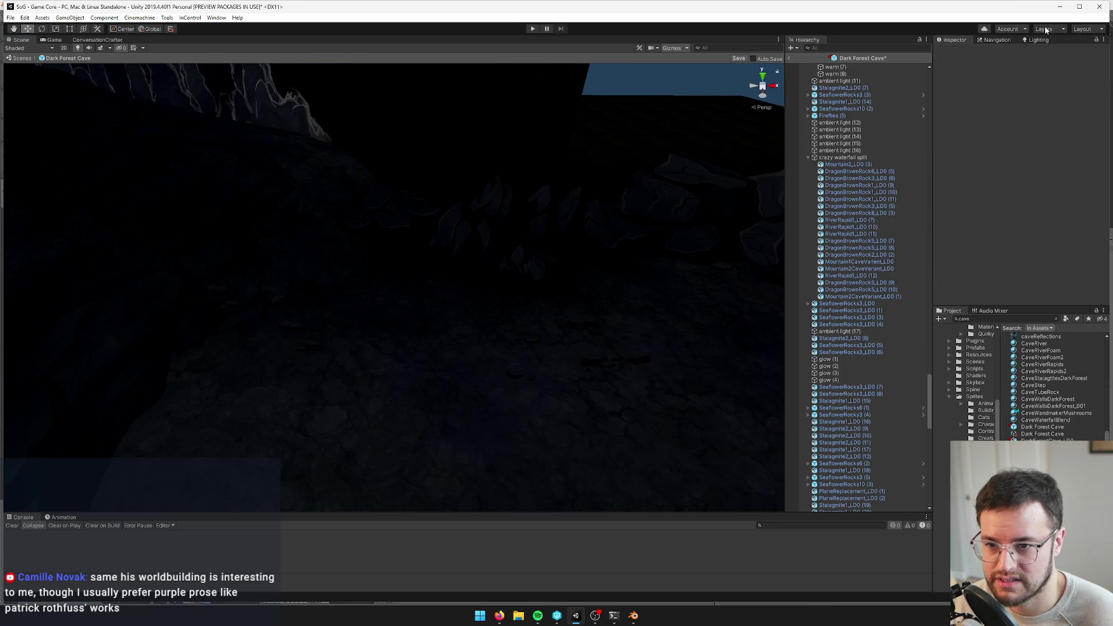
{"action": "left_click", "coordinate": [1048, 31]}
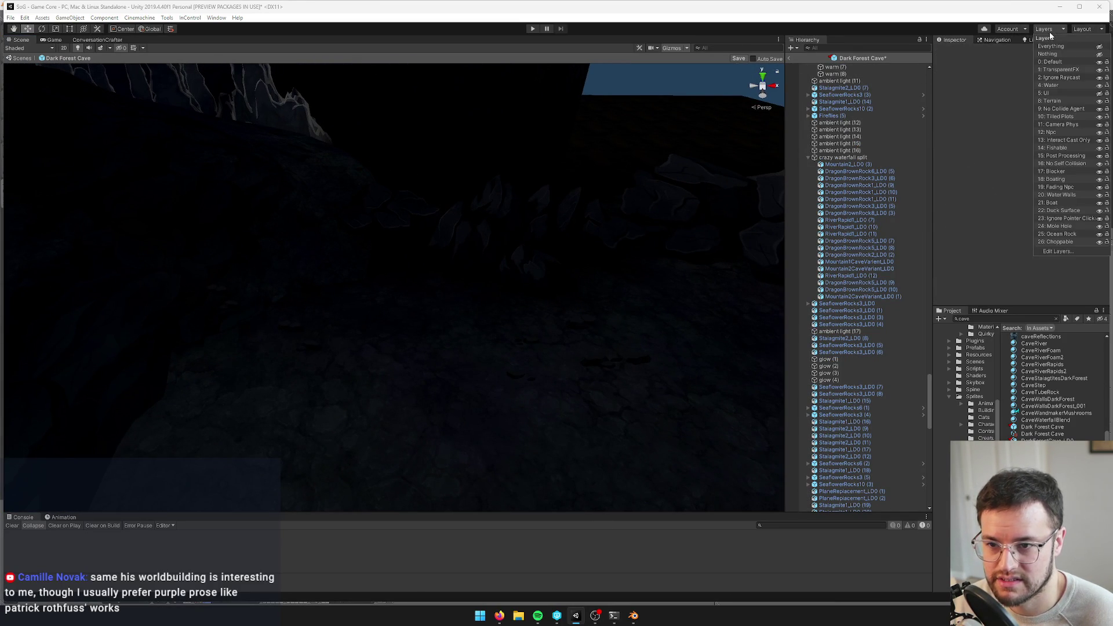
{"action": "left_click", "coordinate": [1100, 71]}
Select PlaneReplacement_LD0 (15) together with the surrounding rocks and sprites on the cave floor
{"action": "left_click", "coordinate": [402, 235]}
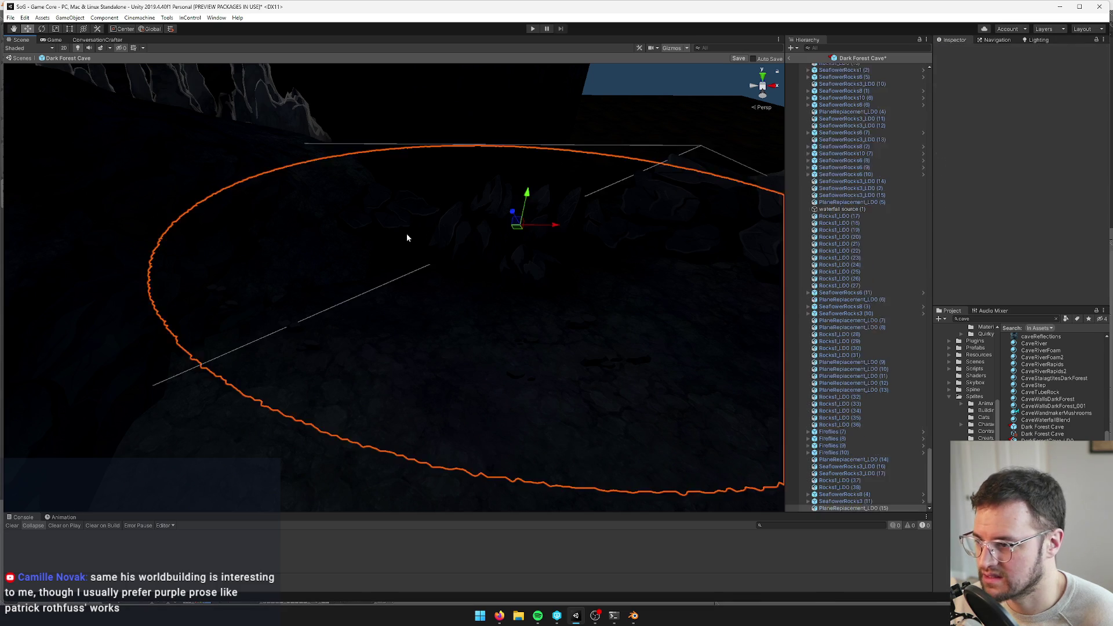
{"action": "mouse_move", "coordinate": [468, 240]}
{"action": "left_mouse_down"}
{"action": "mouse_move", "coordinate": [488, 224]}
{"action": "mouse_move", "coordinate": [578, 325]}
{"action": "left_mouse_up"}
{"action": "scroll", "coordinate": [578, 325], "scroll_direction": "up", "scroll_amount": 10}
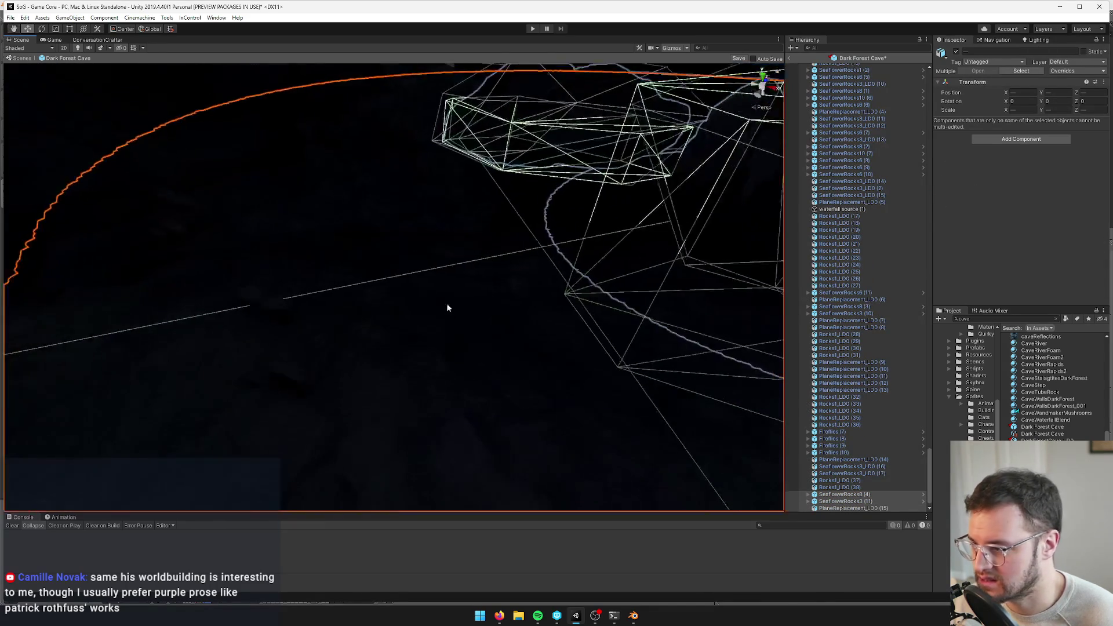
{"action": "left_click", "coordinate": [252, 300], "text": "shift"}
{"action": "left_click", "coordinate": [165, 217], "text": "shift"}
{"action": "left_click_drag", "start_coordinate": [195, 207], "coordinate": [269, 223]}
{"action": "scroll", "coordinate": [269, 224], "scroll_direction": "down", "scroll_amount": 10}
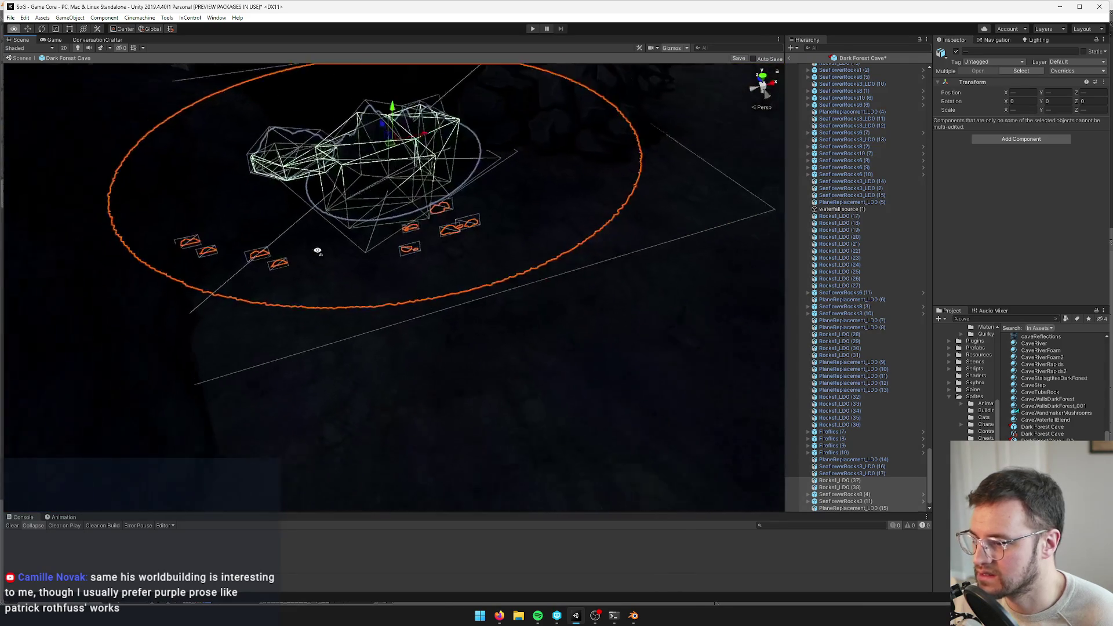
{"action": "mouse_move", "coordinate": [389, 199]}
{"action": "left_mouse_down"}
{"action": "mouse_move", "coordinate": [437, 259]}
{"action": "mouse_move", "coordinate": [347, 216]}
{"action": "mouse_move", "coordinate": [390, 239]}
{"action": "left_mouse_up"}
{"action": "scroll", "coordinate": [385, 231], "scroll_direction": "up", "scroll_amount": 5}
Narrow the selection to SeaflowerRocks8 (4) and view it from above
{"action": "left_click", "coordinate": [409, 277]}
{"action": "left_click_drag", "start_coordinate": [460, 268], "coordinate": [438, 261]}
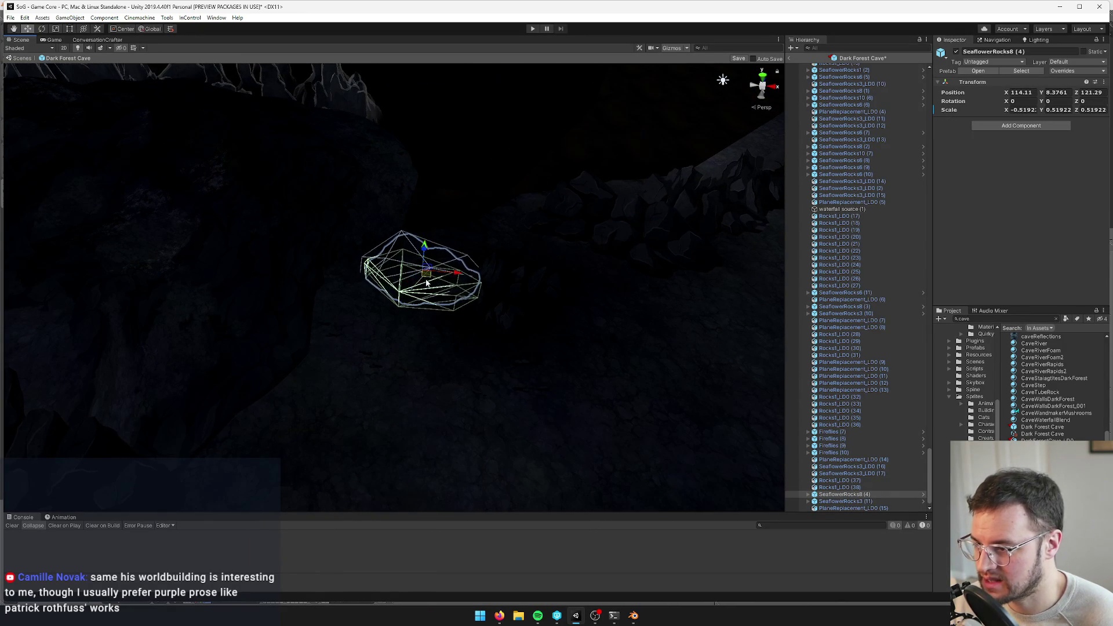
{"action": "left_click_drag", "start_coordinate": [417, 279], "coordinate": [469, 278]}
{"action": "scroll", "coordinate": [922, 446], "scroll_direction": "up", "scroll_amount": 10}
Activate the vis cam object, frame it and nudge it slightly across the floor
{"action": "left_click_drag", "start_coordinate": [932, 454], "coordinate": [840, 66]}
{"action": "left_click", "coordinate": [826, 83]}
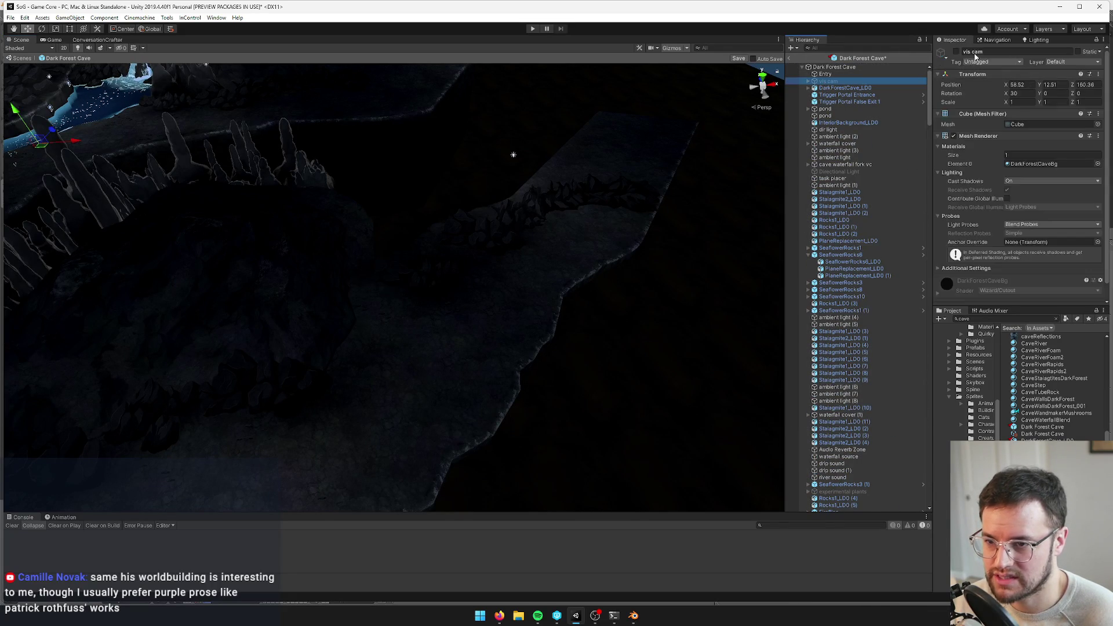
{"action": "left_click", "coordinate": [956, 52]}
{"action": "key", "text": "f"}
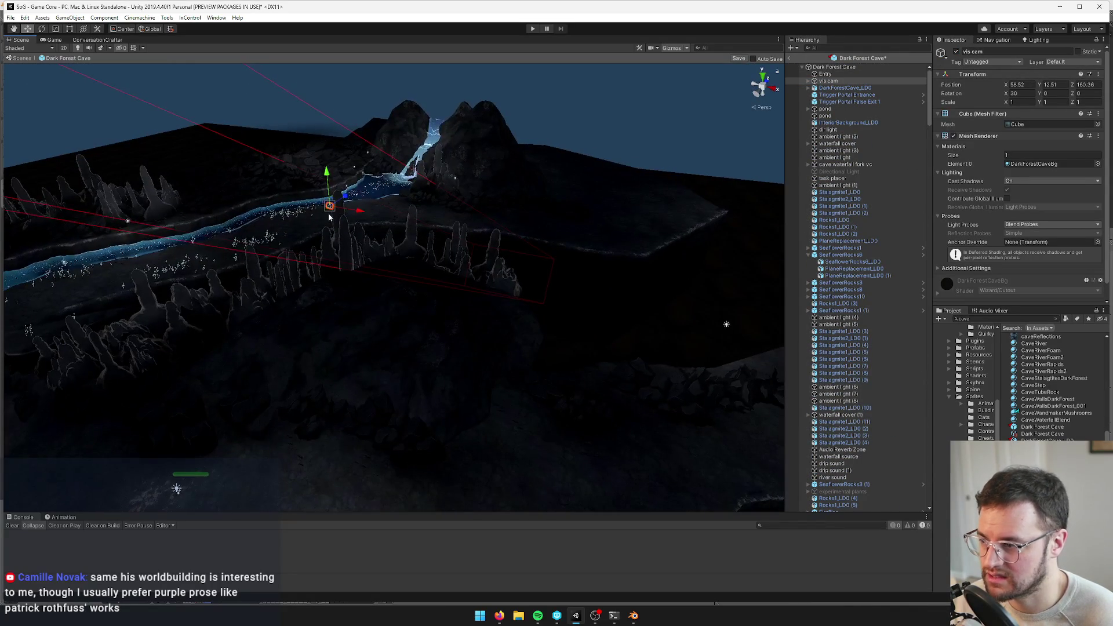
{"action": "left_click_drag", "start_coordinate": [647, 462], "coordinate": [638, 465]}
{"action": "key", "text": "f"}
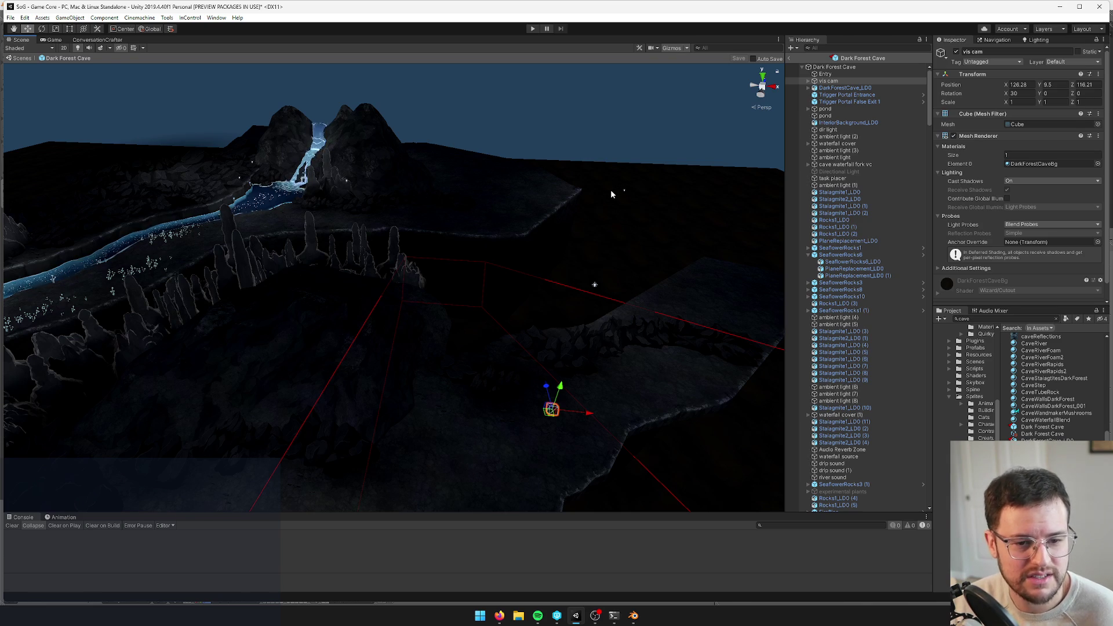
Shift SeaflowerRocks3_LD0 (17) left and up along the cave floor and save the Dark Forest Cave prefab
{"action": "mouse_move", "coordinate": [272, 232]}
{"action": "left_mouse_down"}
{"action": "mouse_move", "coordinate": [270, 253]}
{"action": "mouse_move", "coordinate": [502, 266]}
{"action": "left_mouse_up"}
{"action": "left_click", "coordinate": [502, 266]}
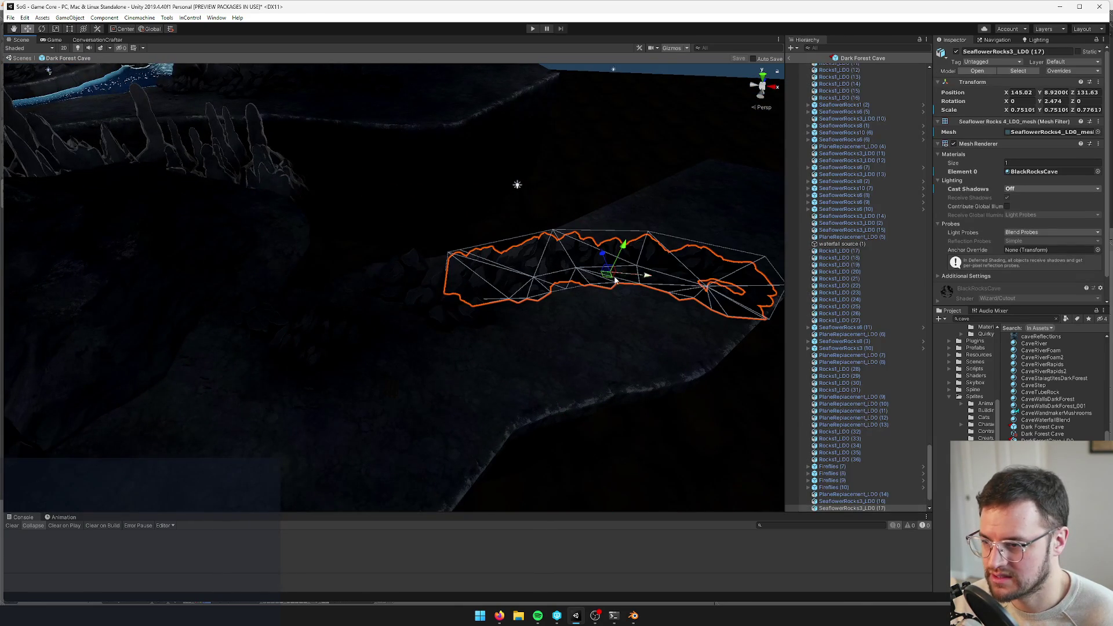
{"action": "mouse_move", "coordinate": [586, 249]}
{"action": "left_mouse_down"}
{"action": "mouse_move", "coordinate": [546, 252]}
{"action": "mouse_move", "coordinate": [557, 273]}
{"action": "left_mouse_up"}
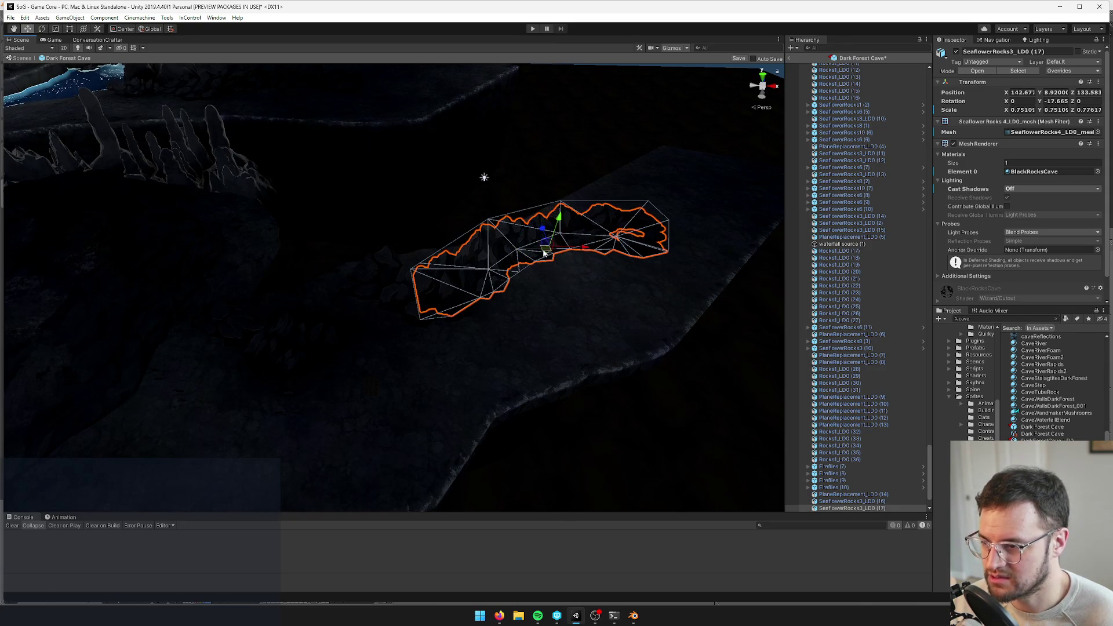
{"action": "left_click", "coordinate": [542, 268]}
{"action": "left_click_drag", "start_coordinate": [542, 251], "coordinate": [521, 236]}
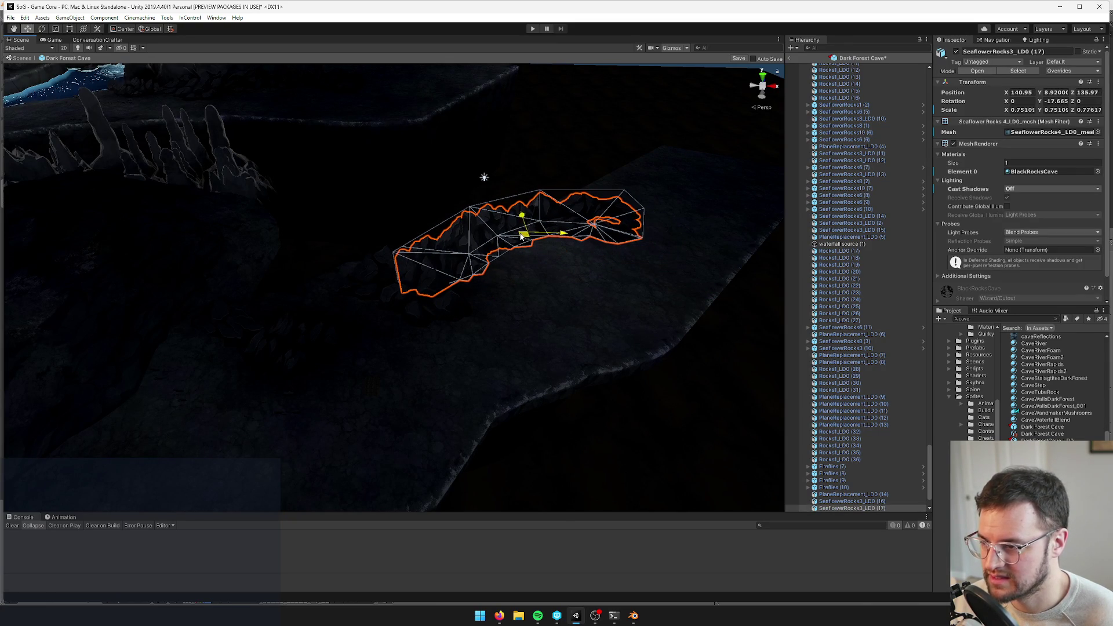
{"action": "left_click", "coordinate": [738, 59]}
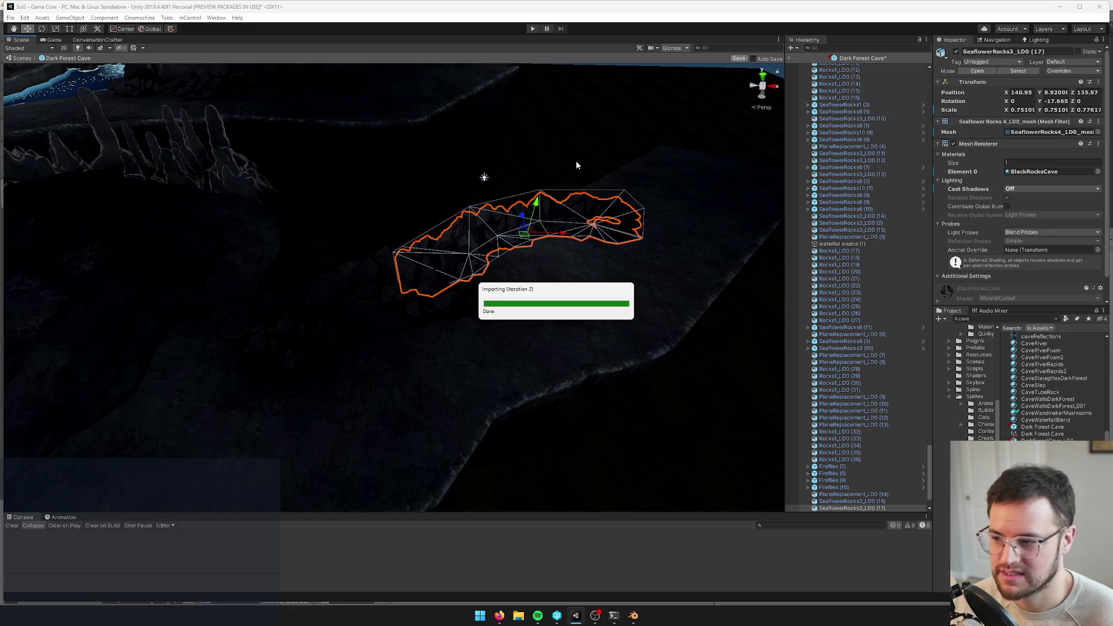
Leave the cave prefab for the Exterior World scene and orbit around the house
{"action": "left_click", "coordinate": [64, 39]}
{"action": "left_click", "coordinate": [30, 40]}
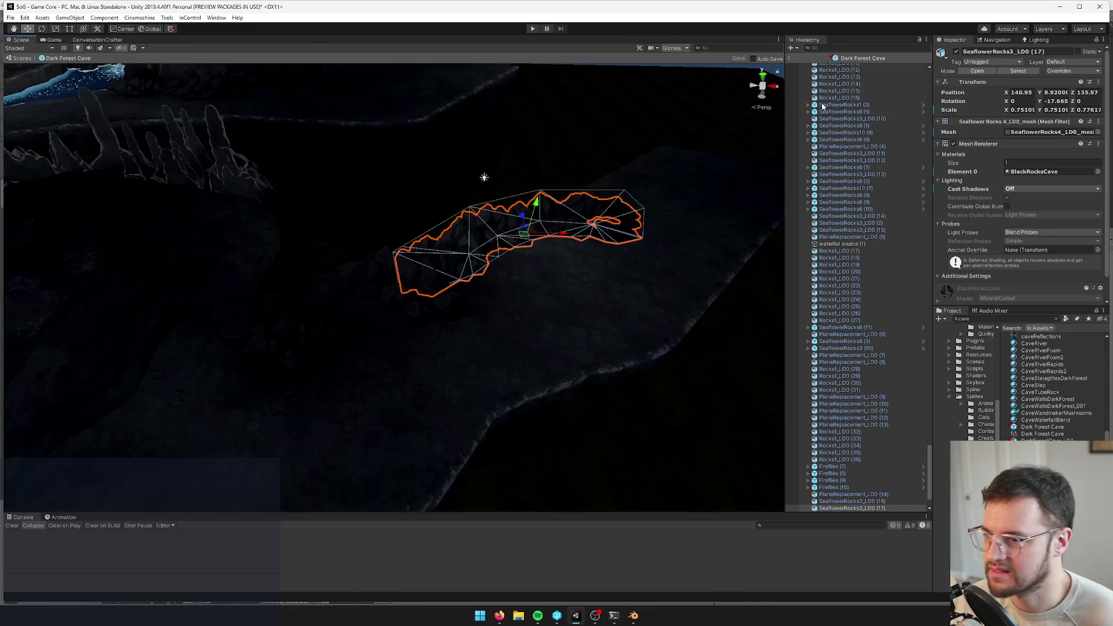
{"action": "left_click", "coordinate": [789, 59]}
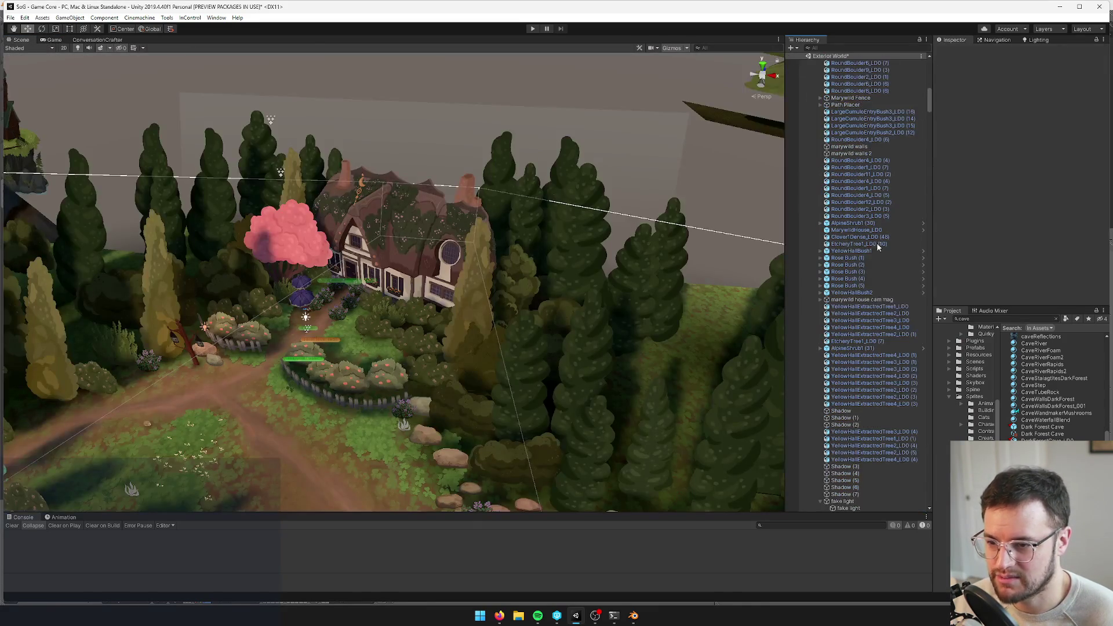
{"action": "scroll", "coordinate": [441, 255], "scroll_direction": "up", "scroll_amount": 10}
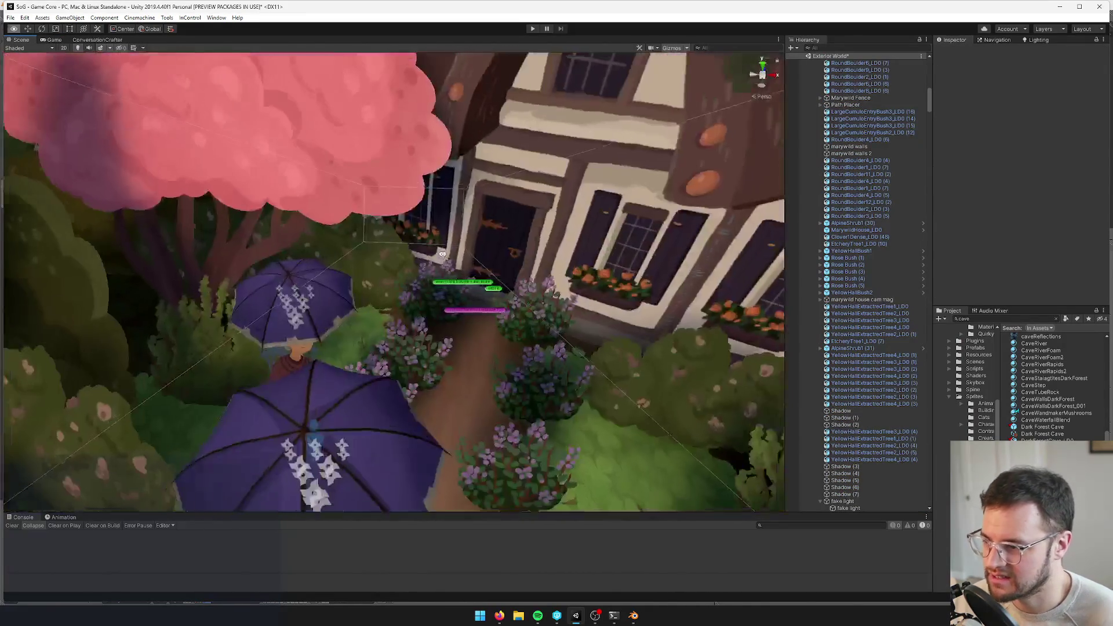
{"action": "left_click", "coordinate": [496, 289]}
{"action": "left_click_drag", "start_coordinate": [497, 290], "coordinate": [382, 277]}
{"action": "left_click_drag", "start_coordinate": [367, 279], "coordinate": [345, 276]}
Search the Hierarchy for 'dark forest cav', select Dark Forest Cave and clear the search
{"action": "left_click", "coordinate": [847, 51]}
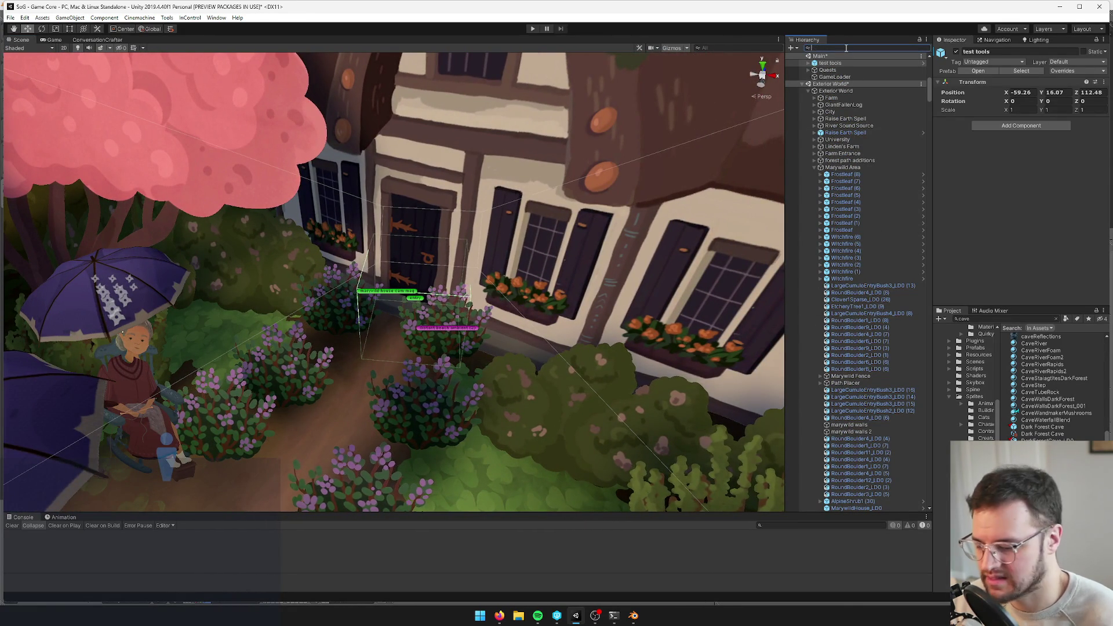
{"action": "type", "text": "dark forest"}
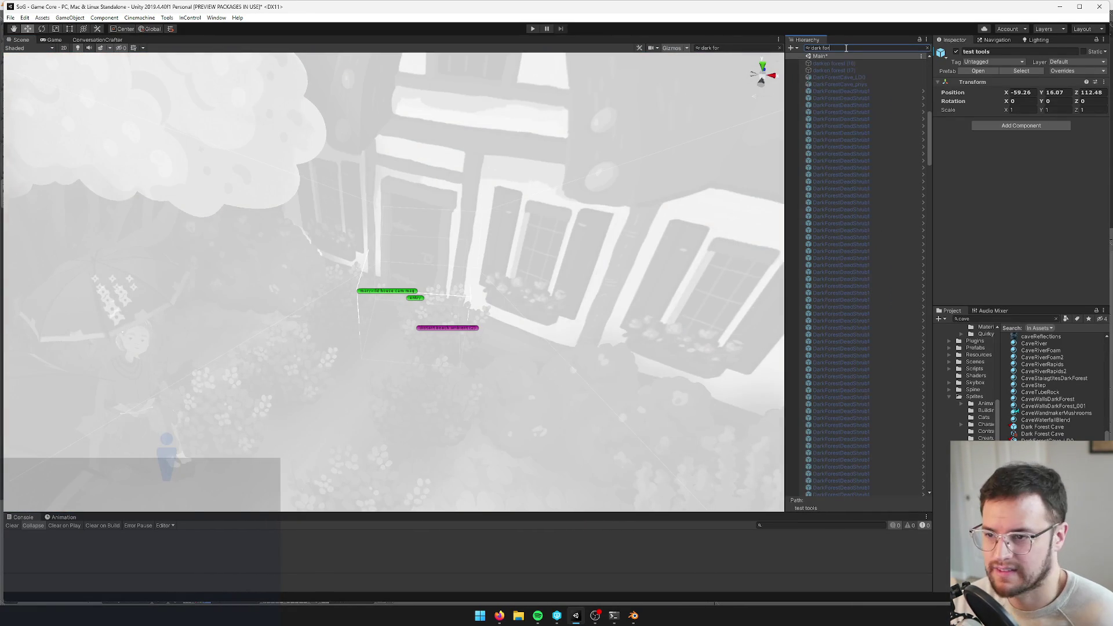
{"action": "left_click", "coordinate": [927, 48]}
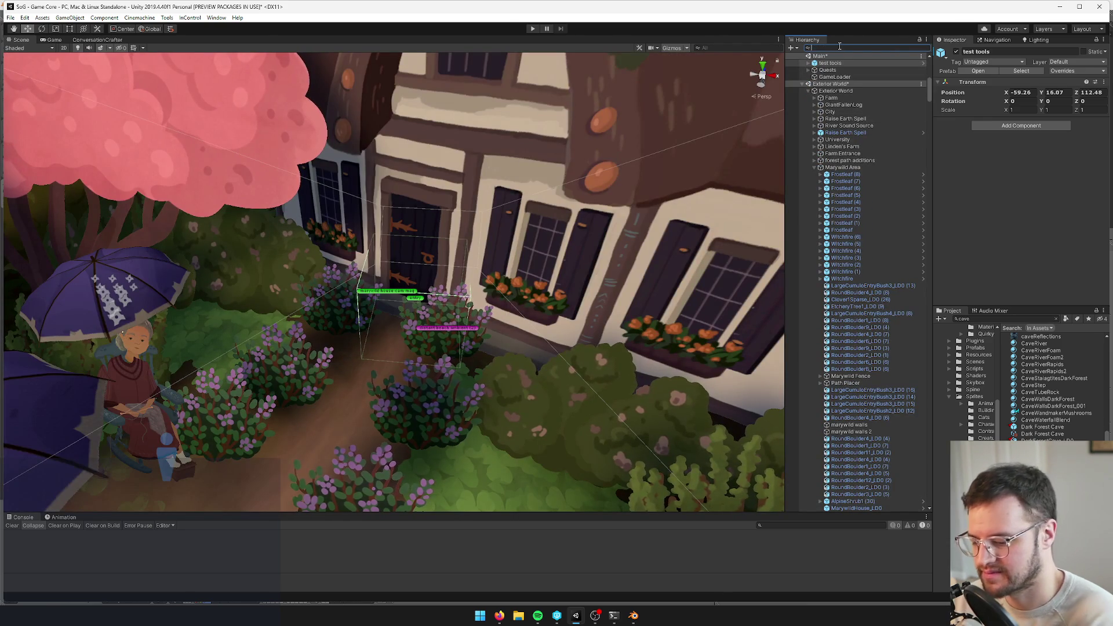
{"action": "type", "text": "dark fores"}
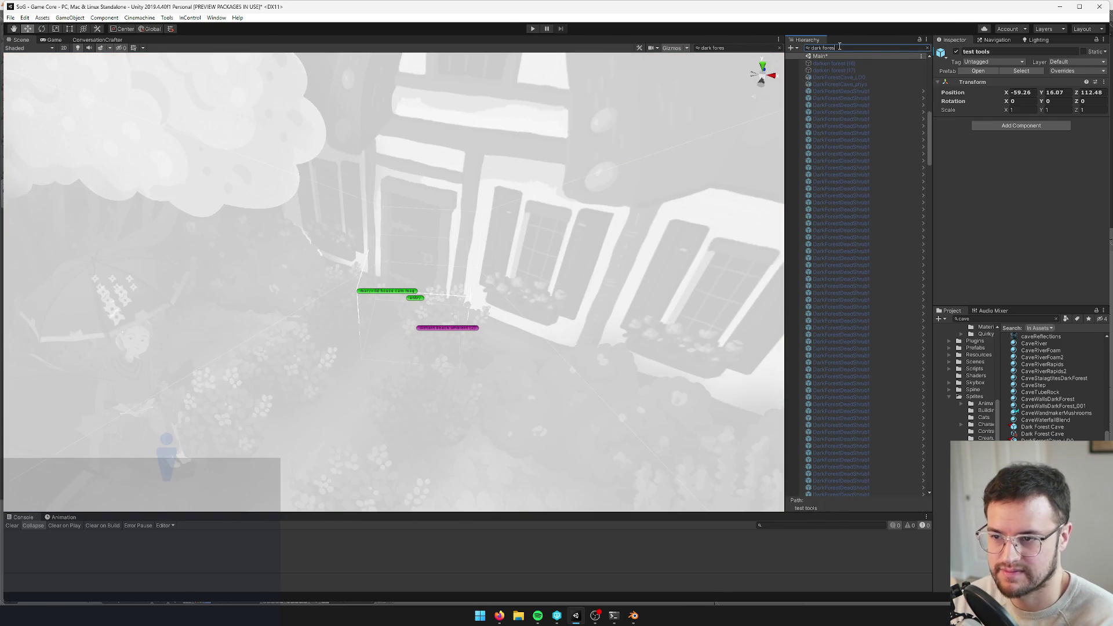
{"action": "type", "text": "t cav"}
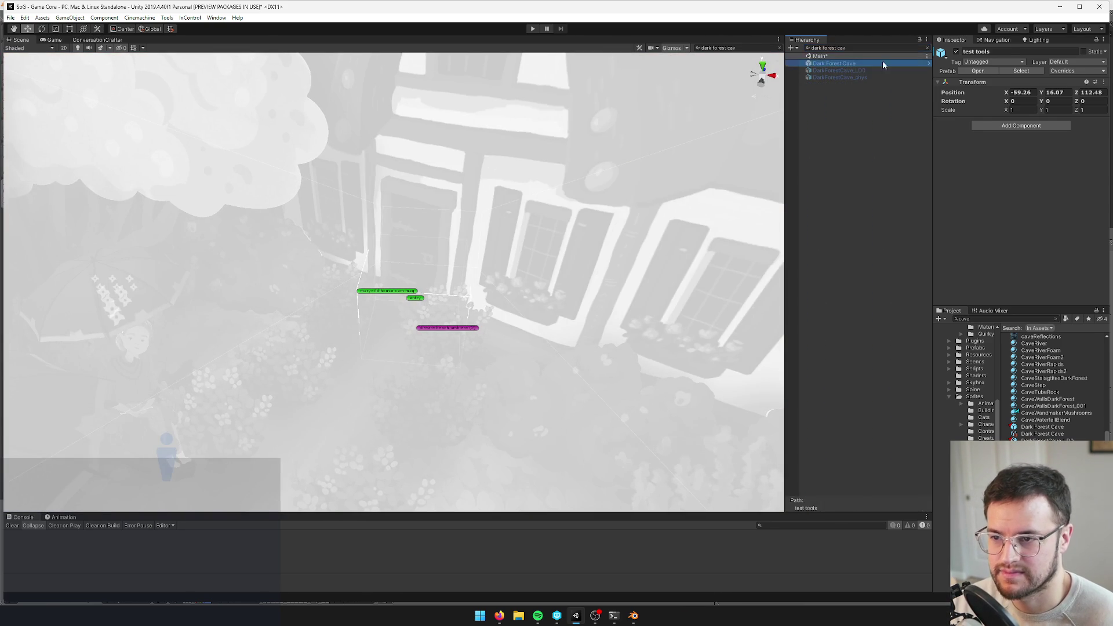
{"action": "left_click", "coordinate": [852, 67]}
{"action": "left_click", "coordinate": [927, 49]}
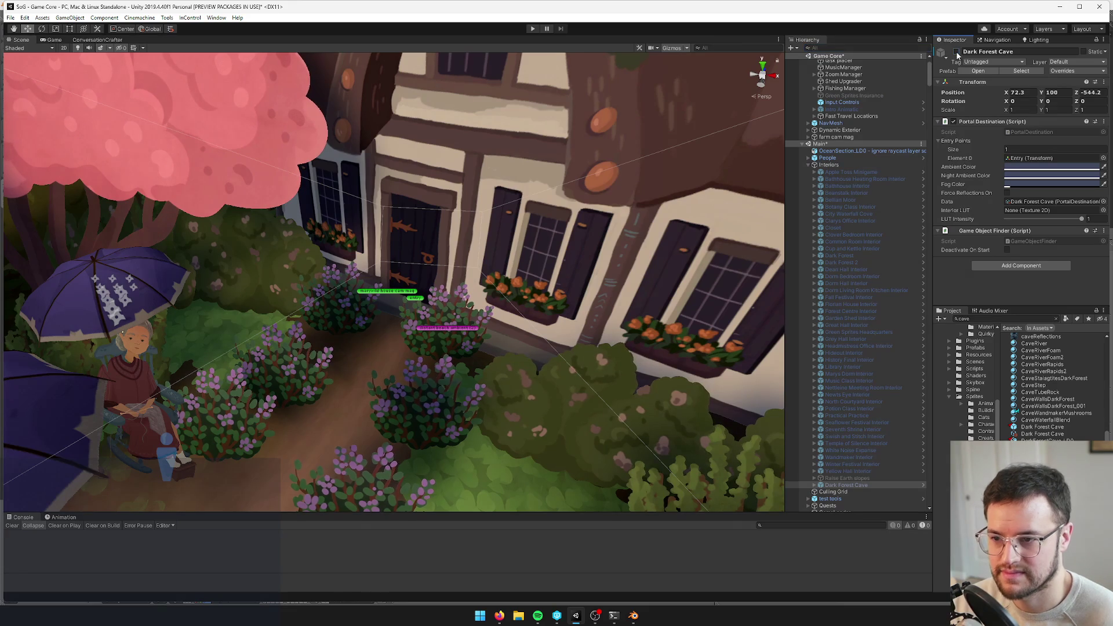
Frame Dark Forest Cave in the Scene view and show the dark cave in the Game view
{"action": "scroll", "coordinate": [439, 202], "scroll_direction": "down", "scroll_amount": 10}
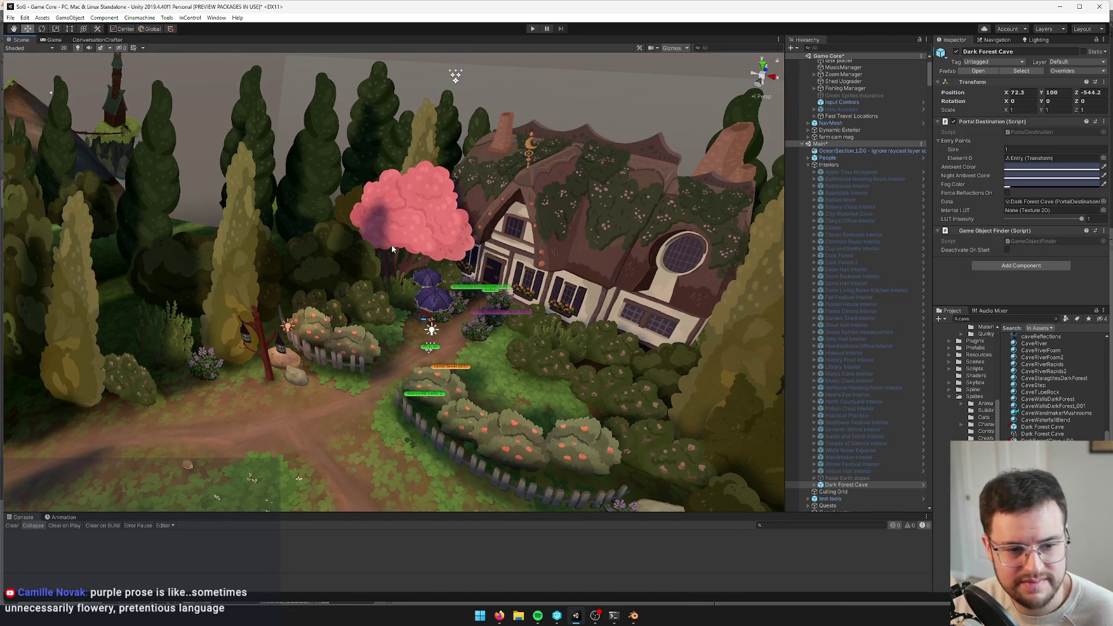
{"action": "left_click_drag", "start_coordinate": [391, 249], "coordinate": [499, 206], "text": "alt"}
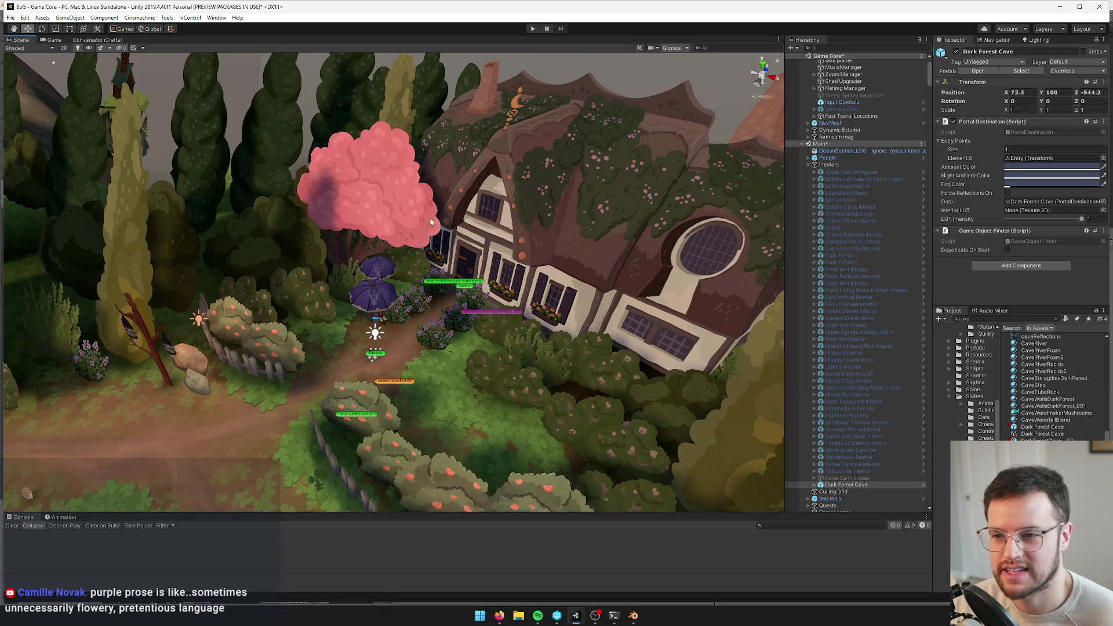
{"action": "left_click", "coordinate": [54, 41]}
{"action": "left_click", "coordinate": [19, 42]}
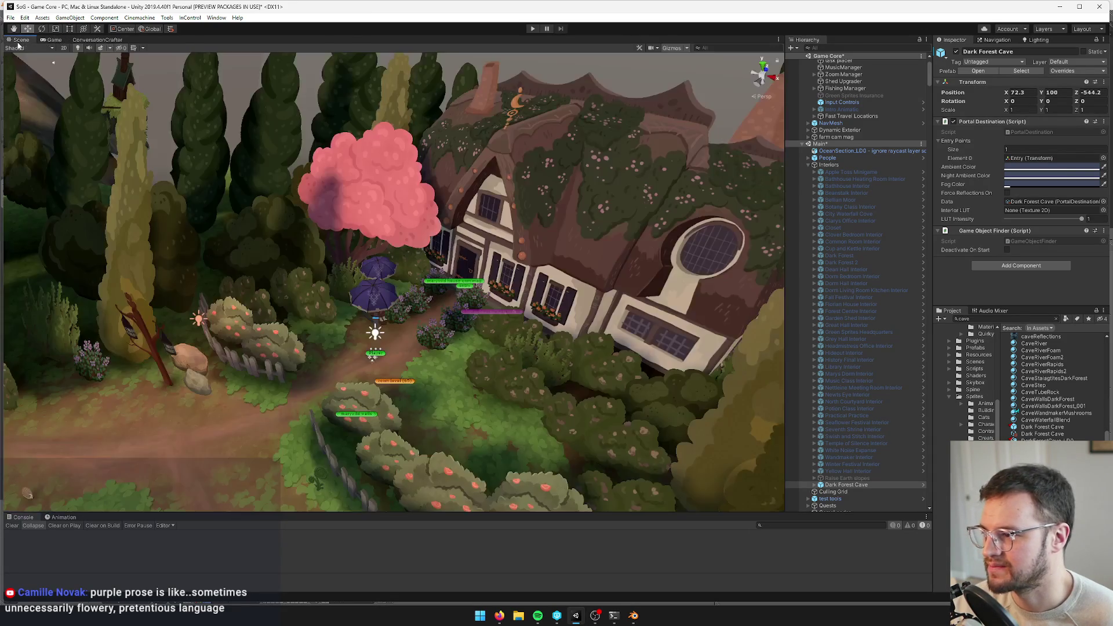
{"action": "key", "text": "f"}
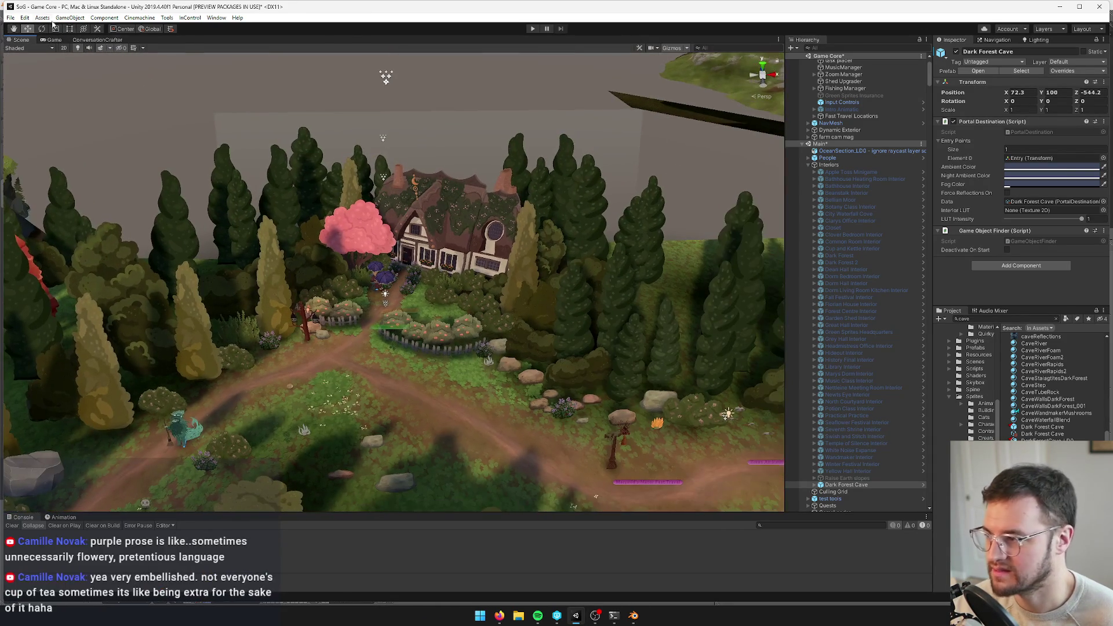
{"action": "left_click", "coordinate": [53, 40]}
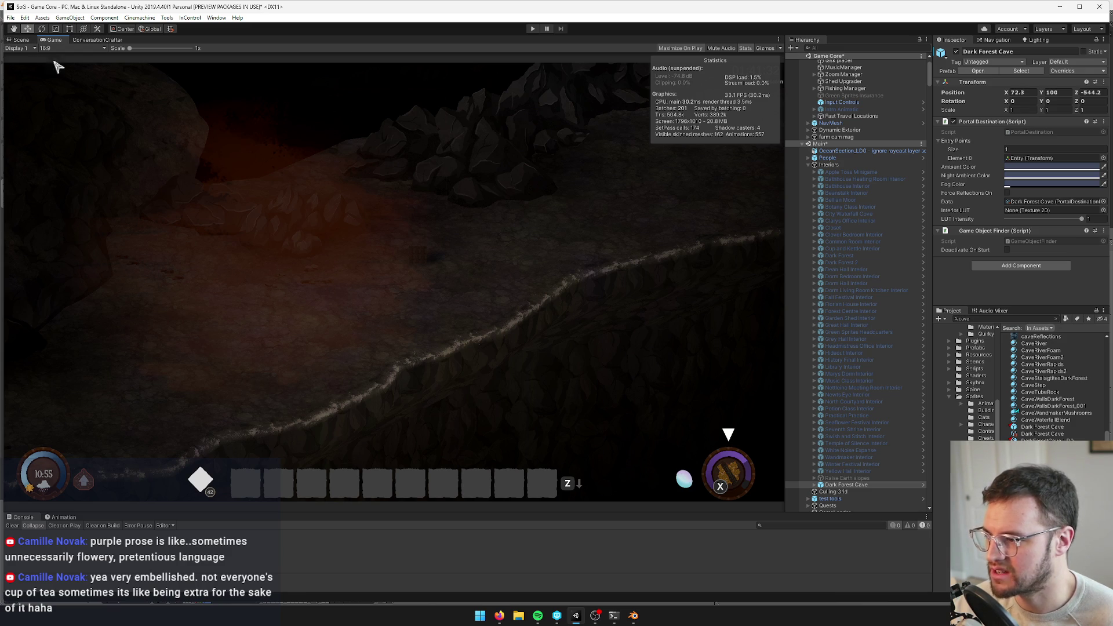
Open the Dark Forest Cave prefab contents and select the PlaneReplacement_LD0 (15) shadow plane
{"action": "left_click", "coordinate": [22, 40]}
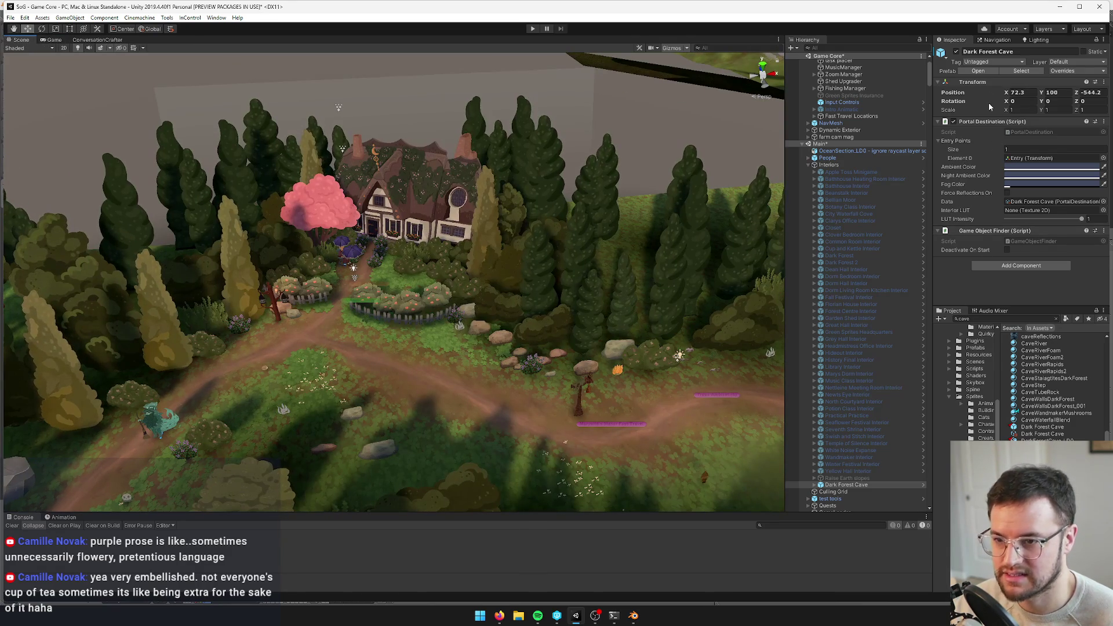
{"action": "left_click", "coordinate": [53, 40]}
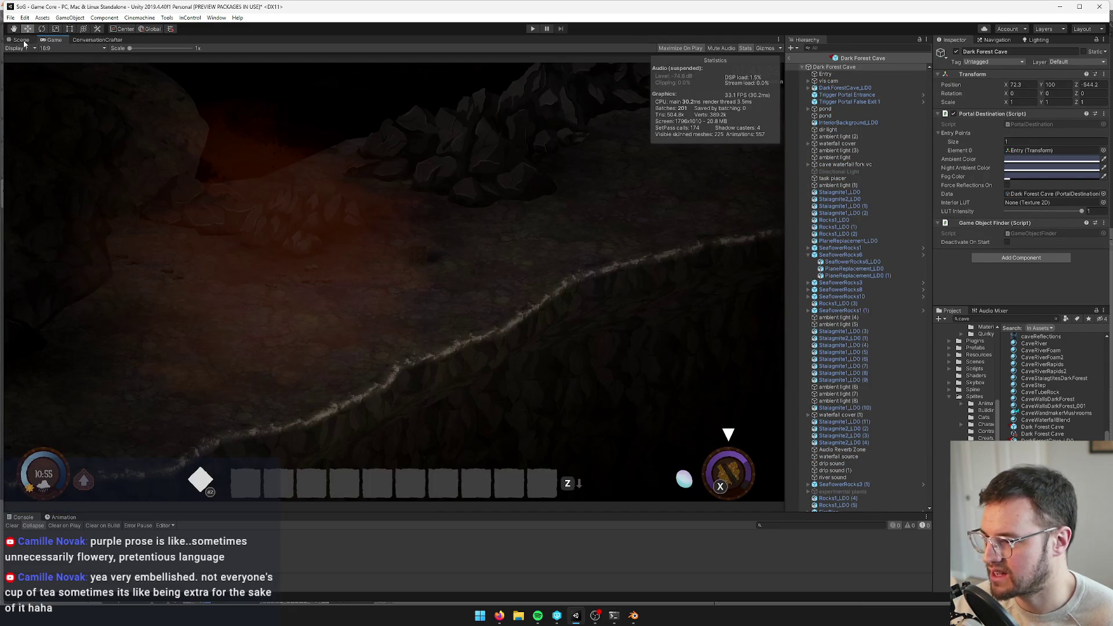
{"action": "left_click", "coordinate": [23, 40]}
{"action": "left_click", "coordinate": [308, 225]}
{"action": "mouse_move", "coordinate": [338, 210]}
{"action": "left_mouse_down"}
{"action": "mouse_move", "coordinate": [325, 217]}
{"action": "mouse_move", "coordinate": [655, 134]}
{"action": "mouse_move", "coordinate": [600, 174]}
{"action": "left_mouse_up"}
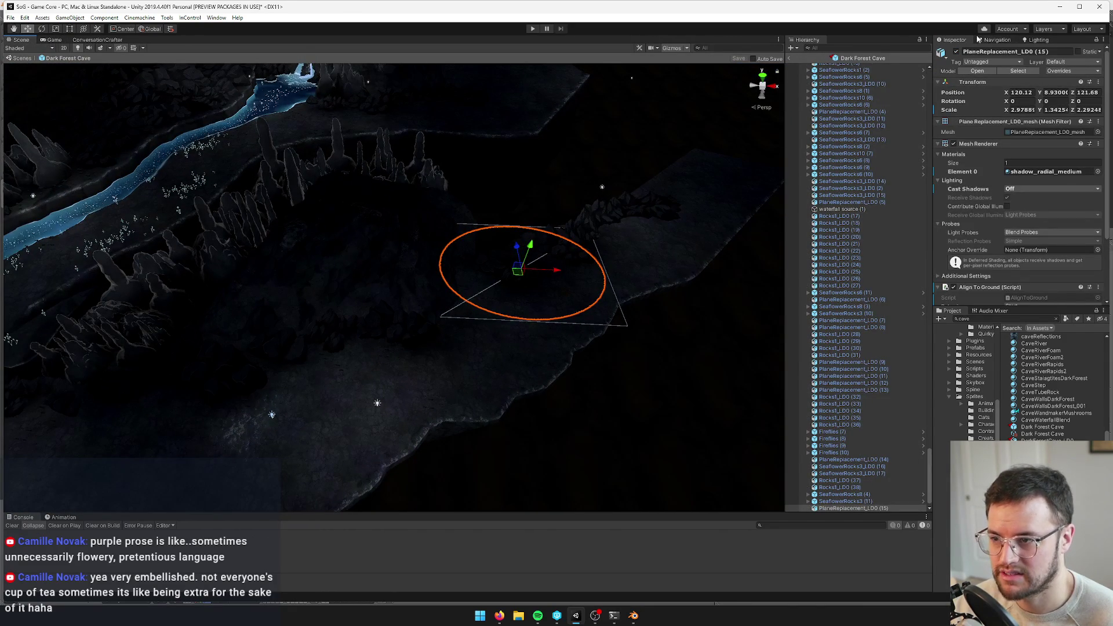
{"action": "left_click", "coordinate": [1080, 29]}
{"action": "left_click", "coordinate": [1037, 29]}
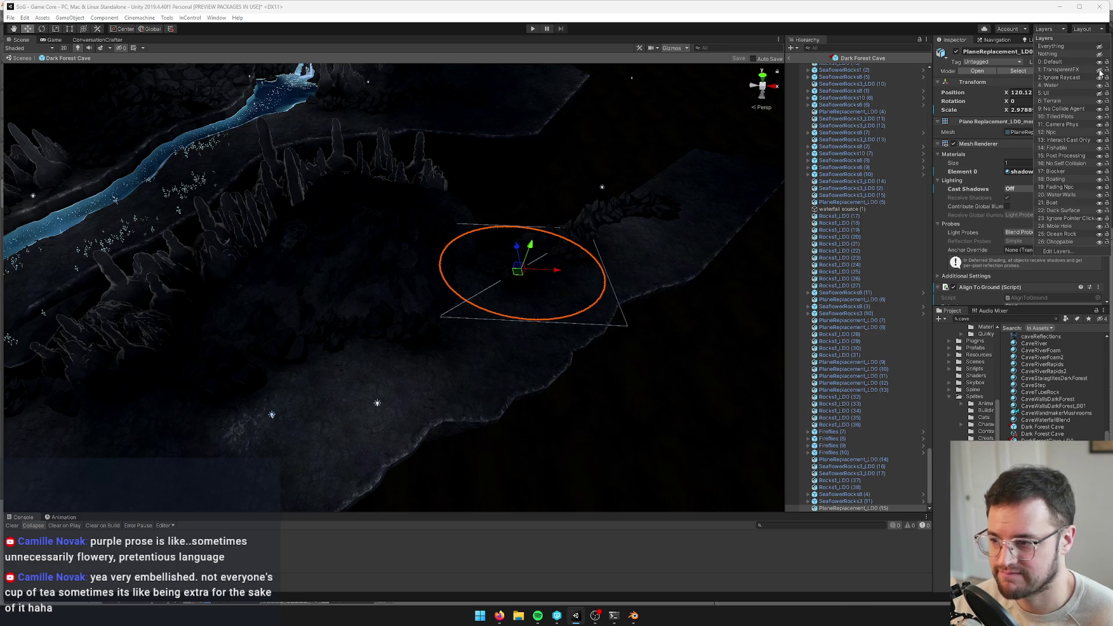
{"action": "left_click", "coordinate": [578, 362]}
Select the warm (8) quad, then shrink the warm (4) light quad with the Scale tool
{"action": "left_click_drag", "start_coordinate": [621, 287], "coordinate": [507, 308]}
{"action": "left_click", "coordinate": [576, 331]}
{"action": "key", "text": "r"}
{"action": "key", "text": "w"}
{"action": "left_click_drag", "start_coordinate": [336, 323], "coordinate": [473, 273]}
{"action": "left_click", "coordinate": [478, 273]}
{"action": "key", "text": "r"}
{"action": "mouse_move", "coordinate": [522, 223]}
{"action": "left_mouse_down"}
{"action": "mouse_move", "coordinate": [510, 240]}
{"action": "mouse_move", "coordinate": [527, 239]}
{"action": "mouse_move", "coordinate": [369, 215]}
{"action": "left_mouse_up"}
Save the Dark Forest Cave prefab with the reshaped warm (4) quad and check the Game view
{"action": "scroll", "coordinate": [506, 239], "scroll_direction": "down", "scroll_amount": 2}
{"action": "key", "text": "w"}
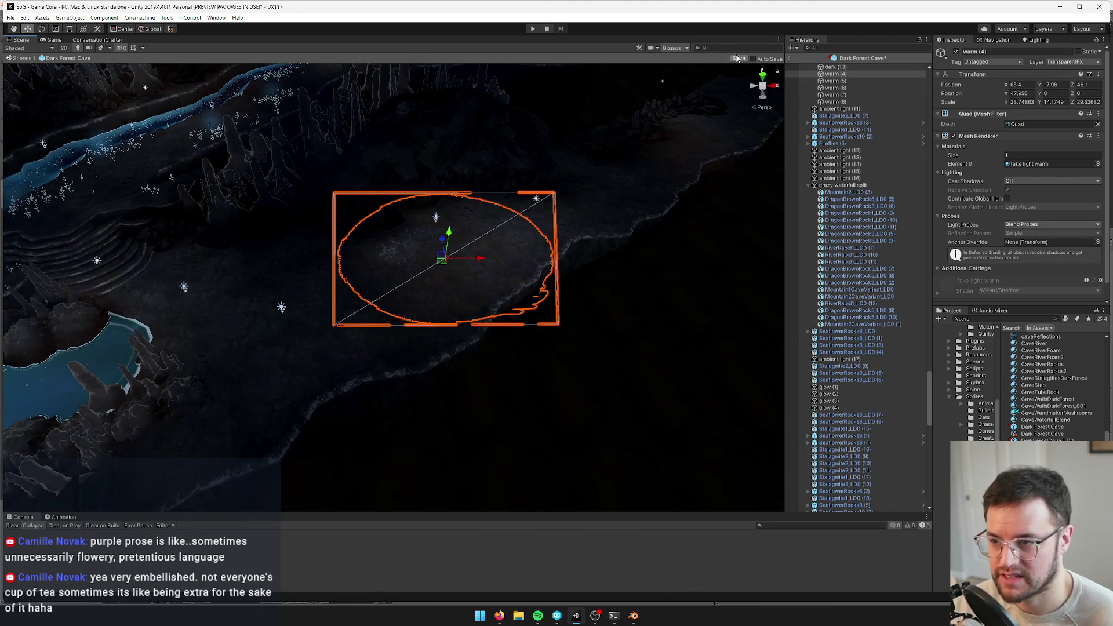
{"action": "left_click", "coordinate": [738, 58]}
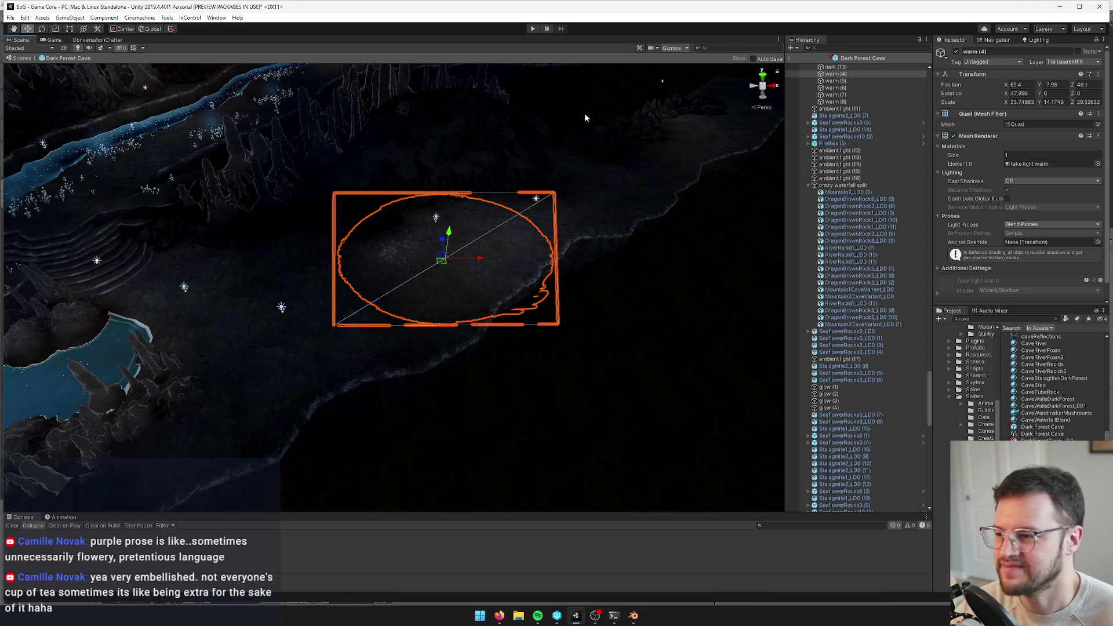
{"action": "left_click", "coordinate": [47, 41]}
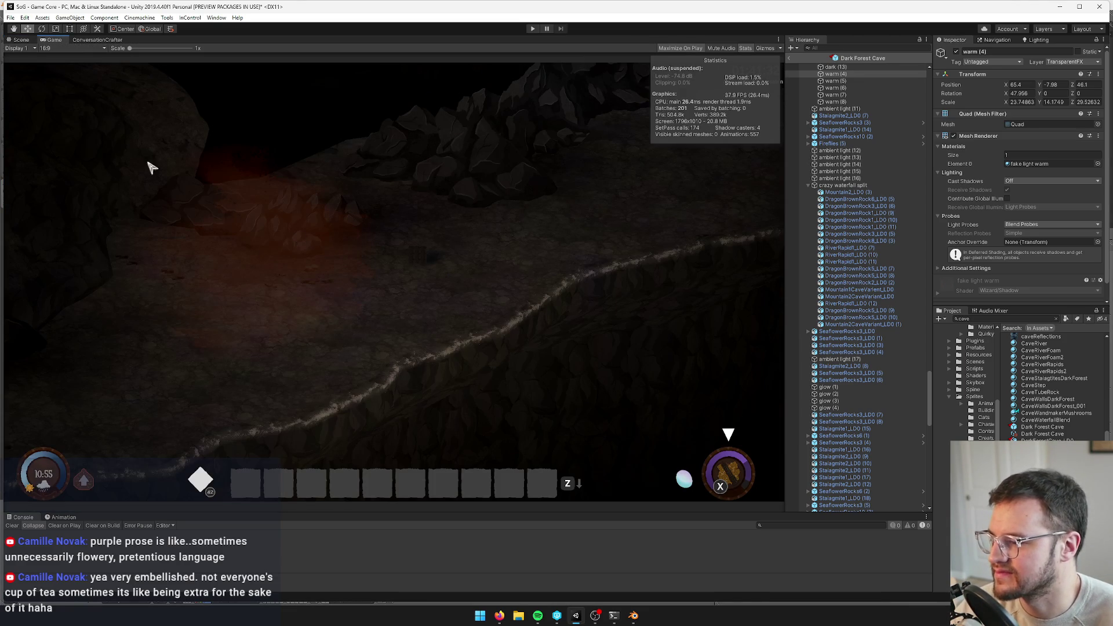
{"action": "left_click", "coordinate": [22, 40]}
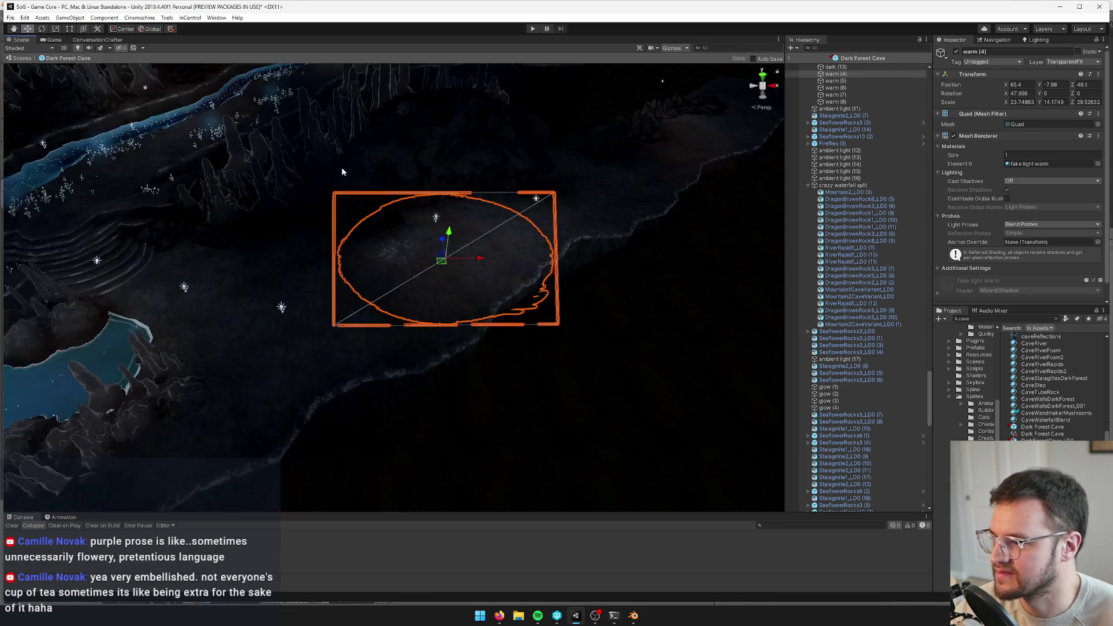
Adjust the warm (8) light quad, save the prefab and check the lighting in the Game view
{"action": "left_click", "coordinate": [580, 207]}
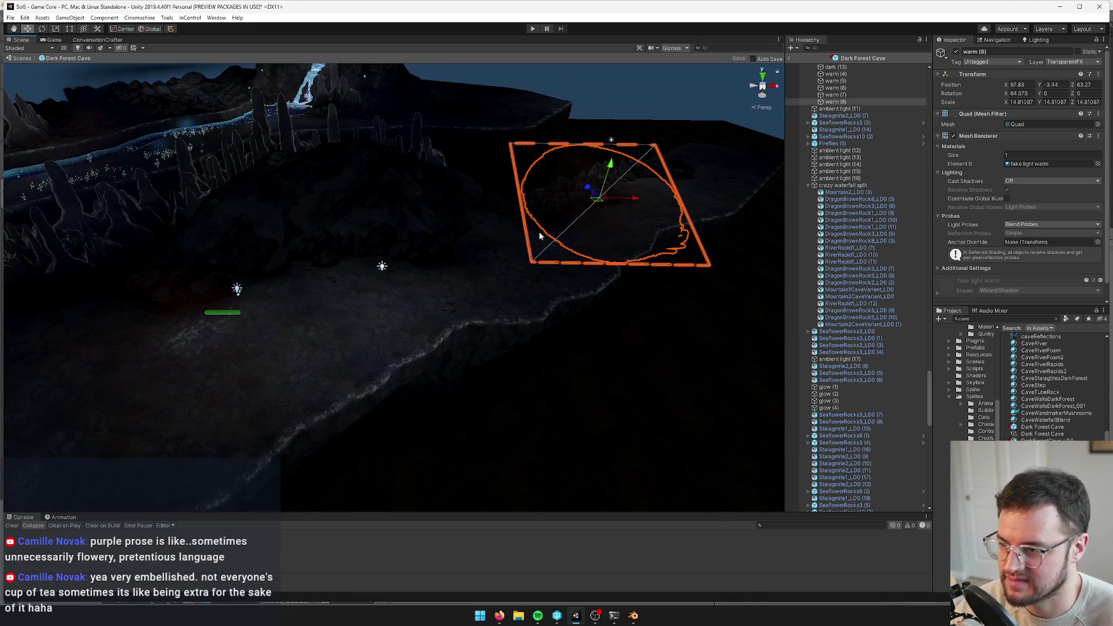
{"action": "mouse_move", "coordinate": [503, 227]}
{"action": "left_mouse_down"}
{"action": "mouse_move", "coordinate": [536, 249]}
{"action": "mouse_move", "coordinate": [516, 278]}
{"action": "mouse_move", "coordinate": [602, 255]}
{"action": "mouse_move", "coordinate": [613, 218]}
{"action": "mouse_move", "coordinate": [611, 259]}
{"action": "left_mouse_up"}
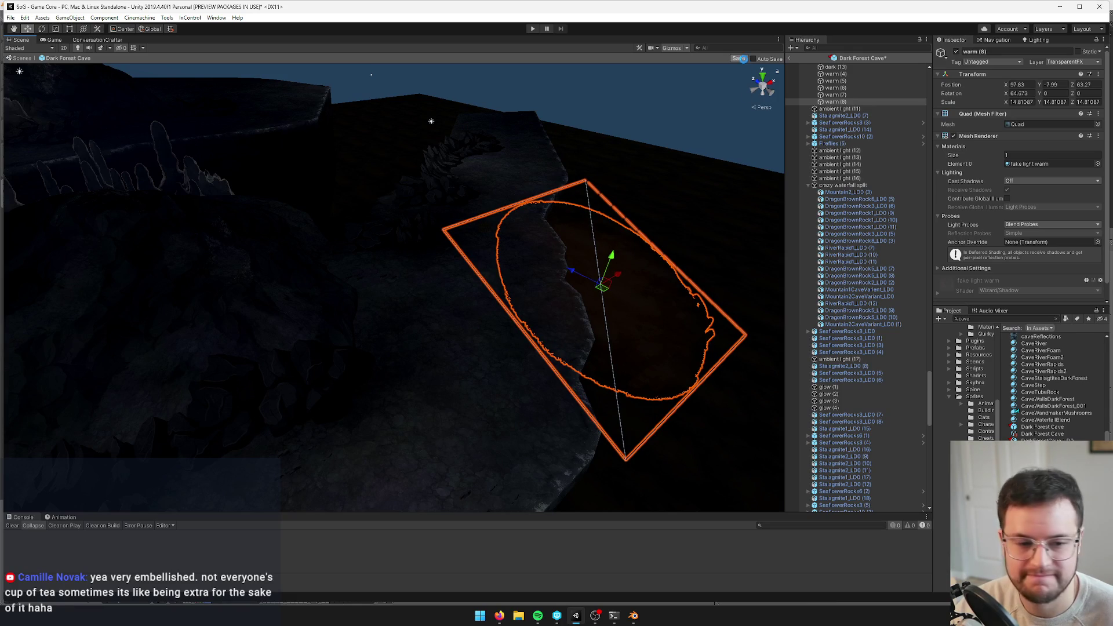
{"action": "left_click", "coordinate": [740, 58]}
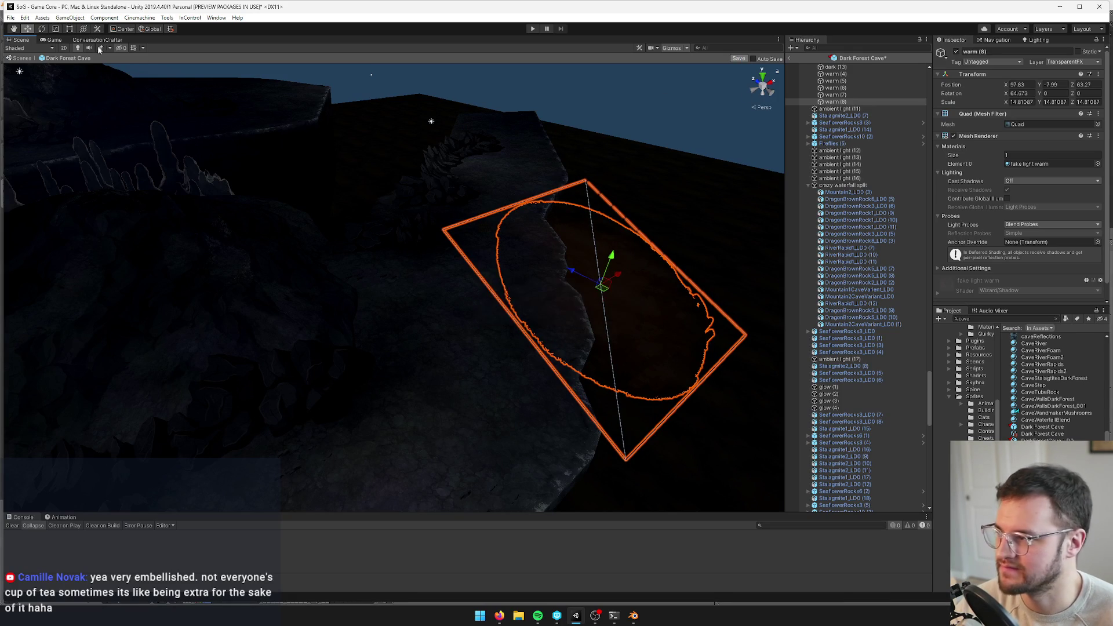
{"action": "left_click", "coordinate": [52, 39]}
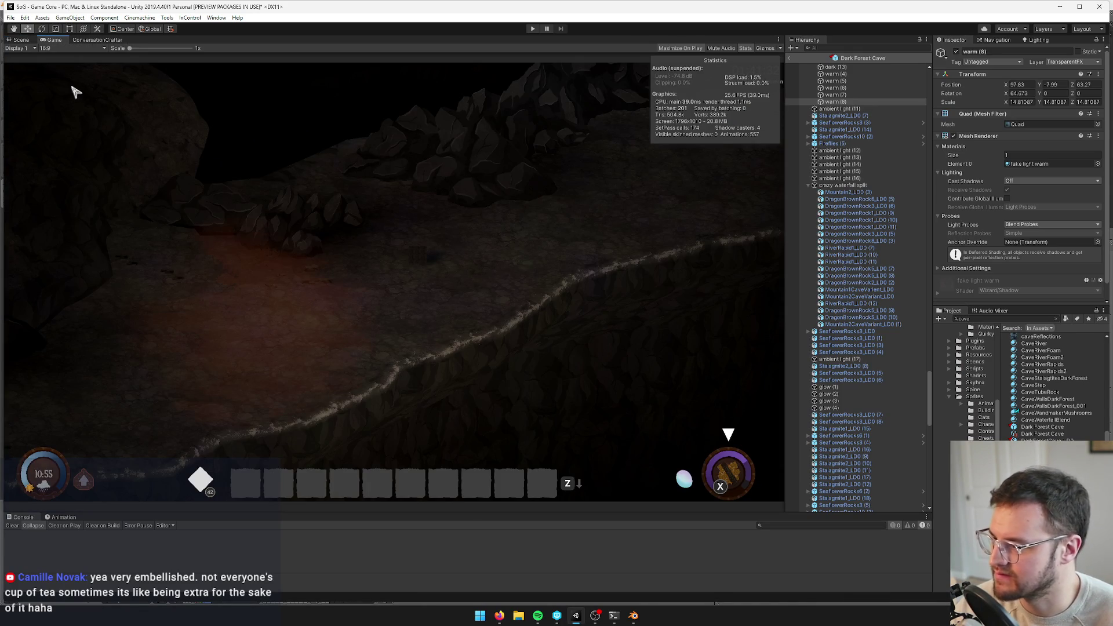
{"action": "left_click", "coordinate": [19, 39]}
Nudge the enlarged warm (8) quad along X, verify its glow in the Game view, and move to Blender
{"action": "key", "text": "f"}
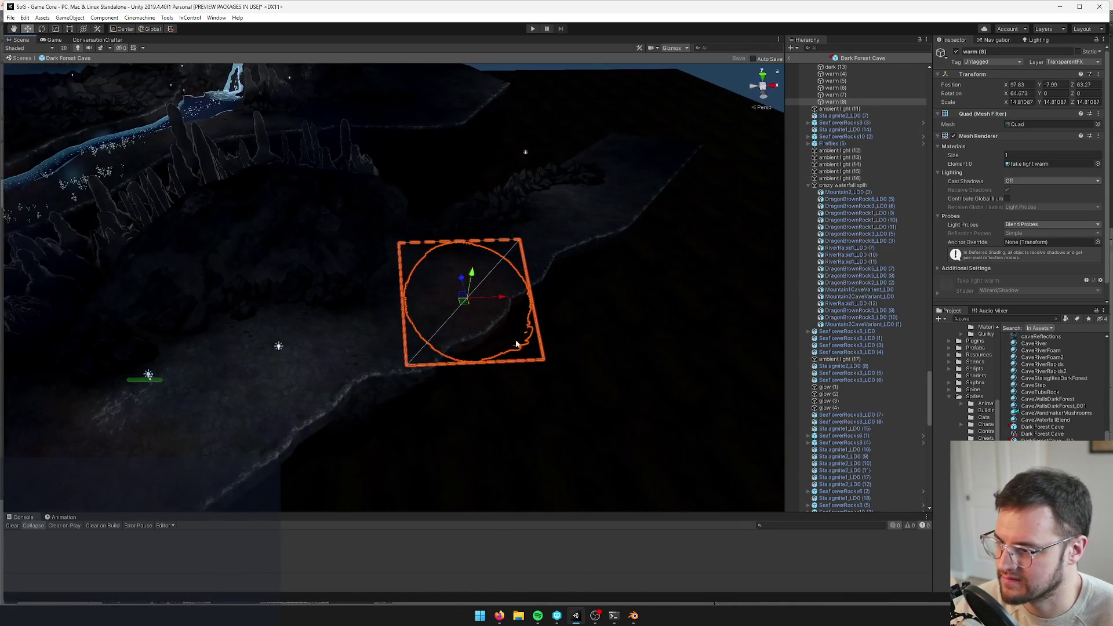
{"action": "left_click_drag", "start_coordinate": [498, 301], "coordinate": [491, 299]}
{"action": "left_click", "coordinate": [51, 41]}
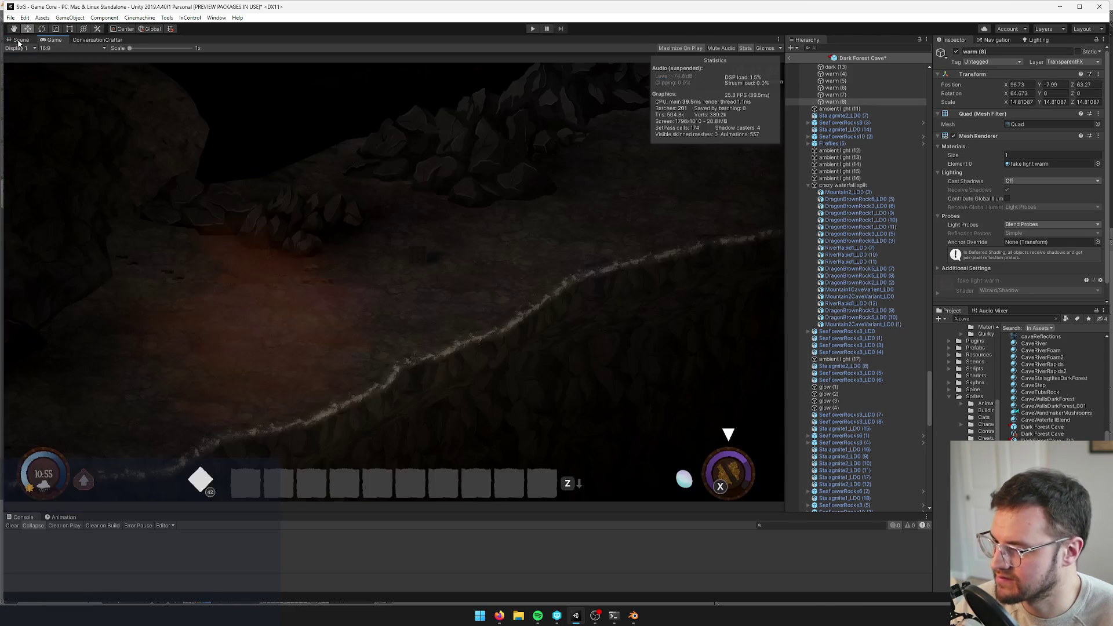
{"action": "left_click", "coordinate": [19, 40]}
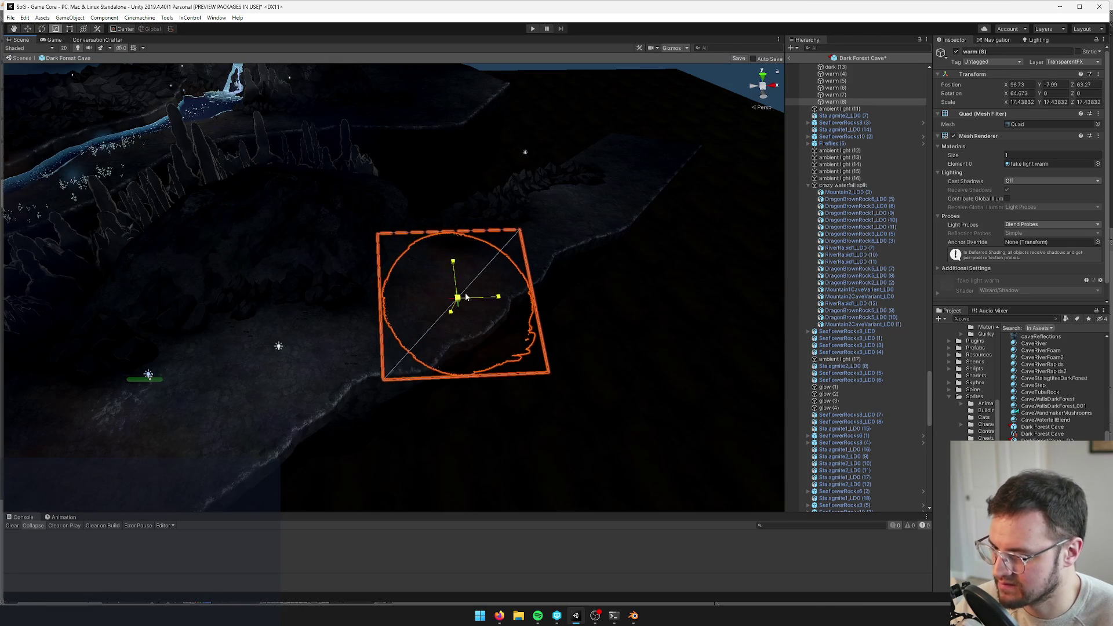
{"action": "left_click", "coordinate": [54, 40]}
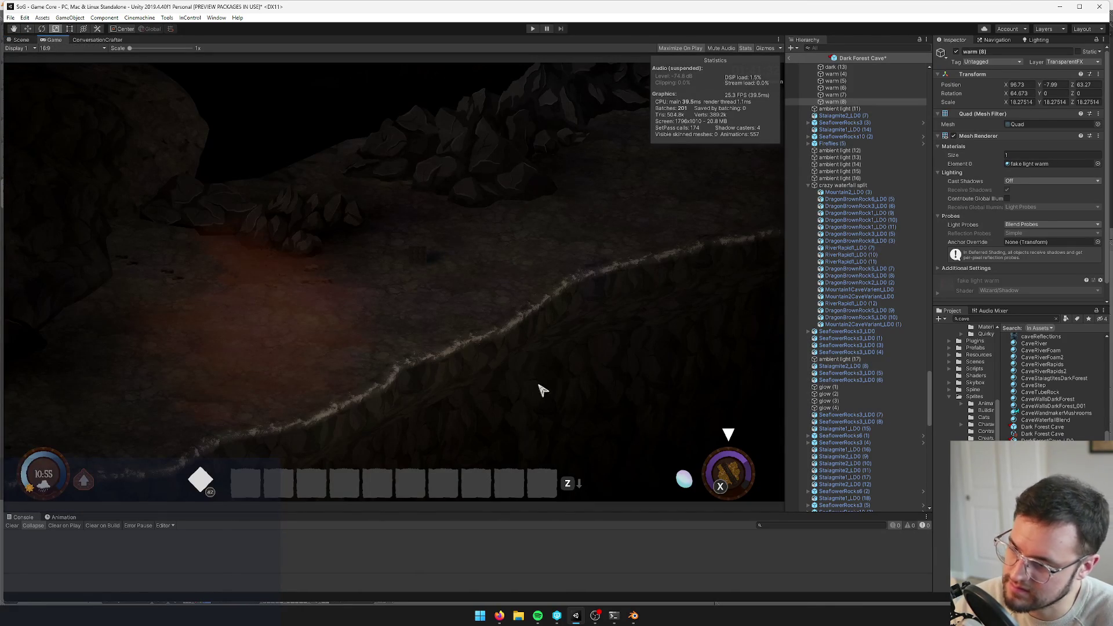
{"action": "left_click", "coordinate": [633, 615]}
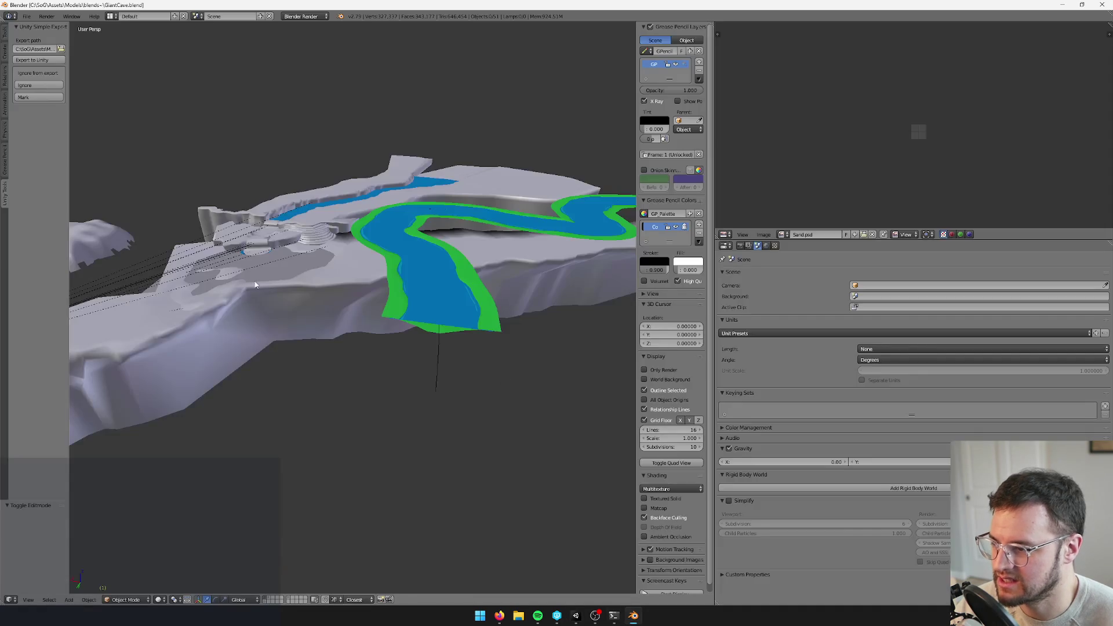
Scale the cave mesh's UVs to 0.563 and keep the cave prefab changes in Unity
{"action": "key", "text": "a"}
{"action": "key", "text": "s"}
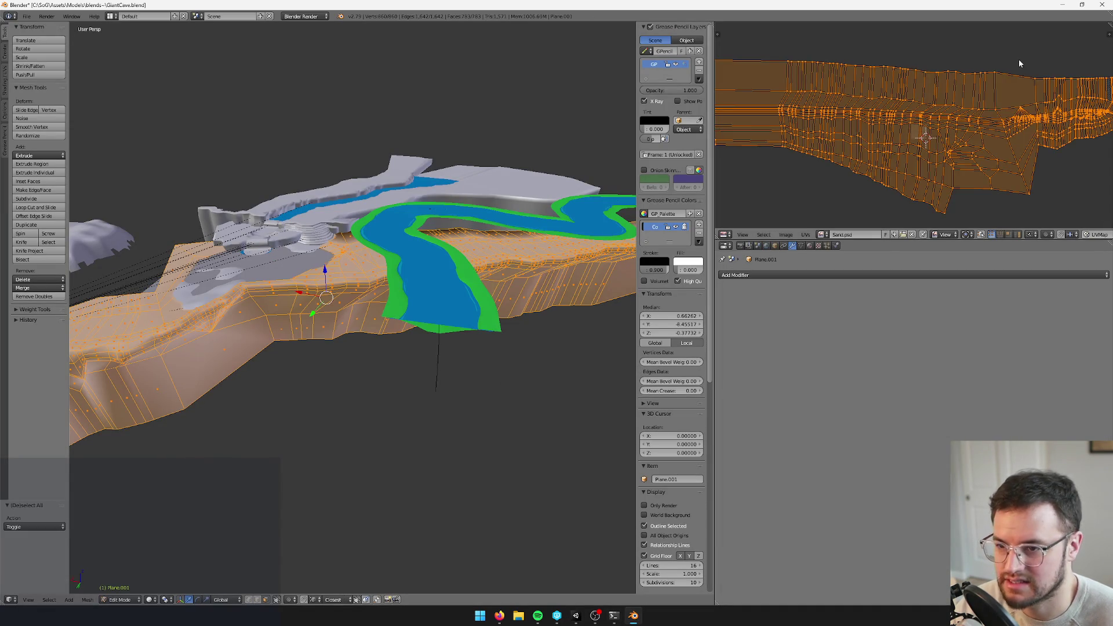
{"action": "left_click", "coordinate": [966, 86]}
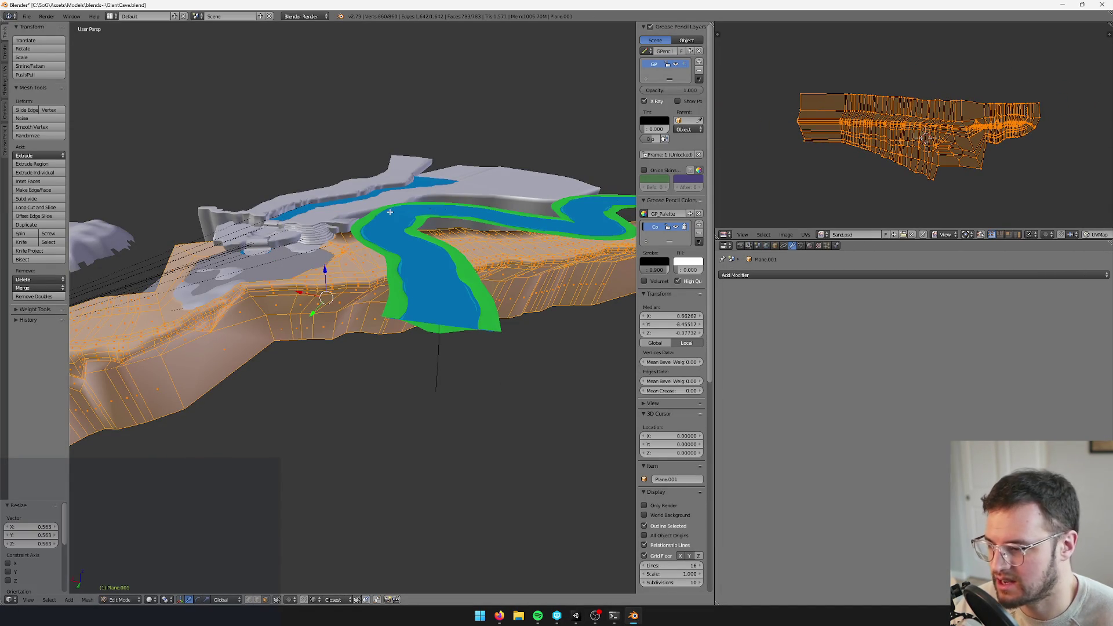
{"action": "key", "text": "Tab"}
{"action": "scroll", "coordinate": [353, 241], "scroll_direction": "up", "scroll_amount": 4}
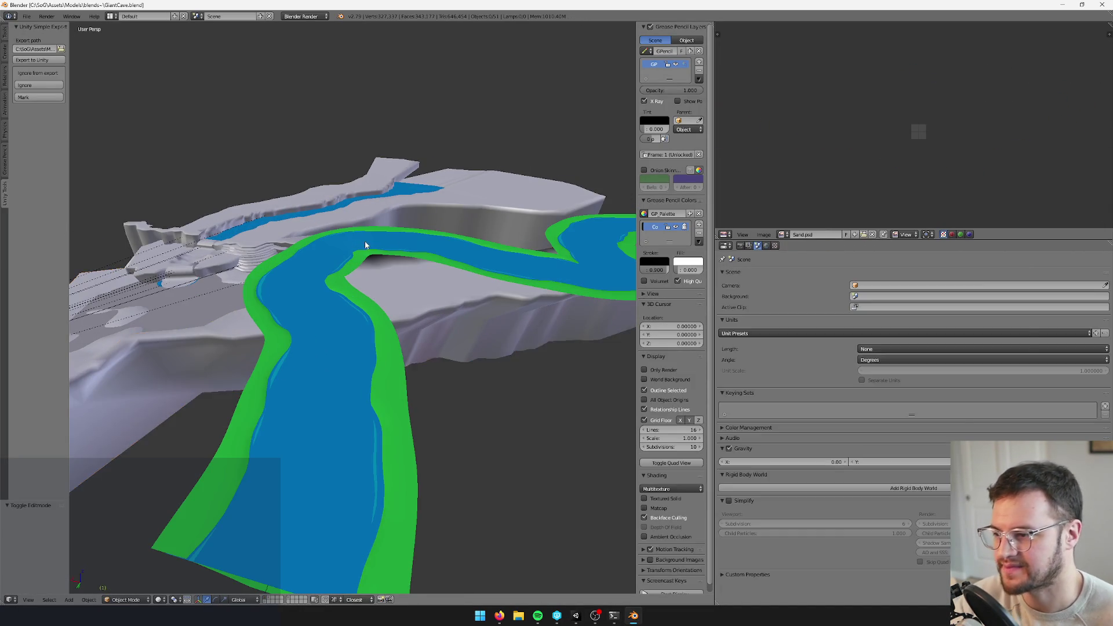
{"action": "key", "text": "alt+Tab"}
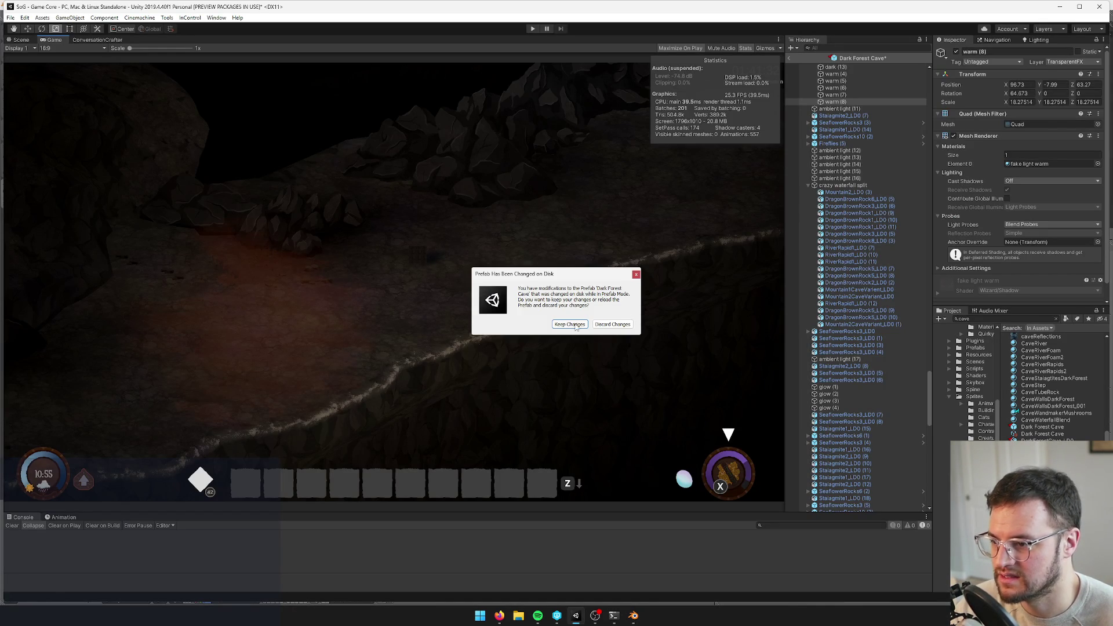
{"action": "left_click", "coordinate": [569, 325]}
Confirm the UV scale, overwrite-save GiantCave.blend, and keep the prefab changes after Unity's reimport
{"action": "key", "text": "alt+Tab"}
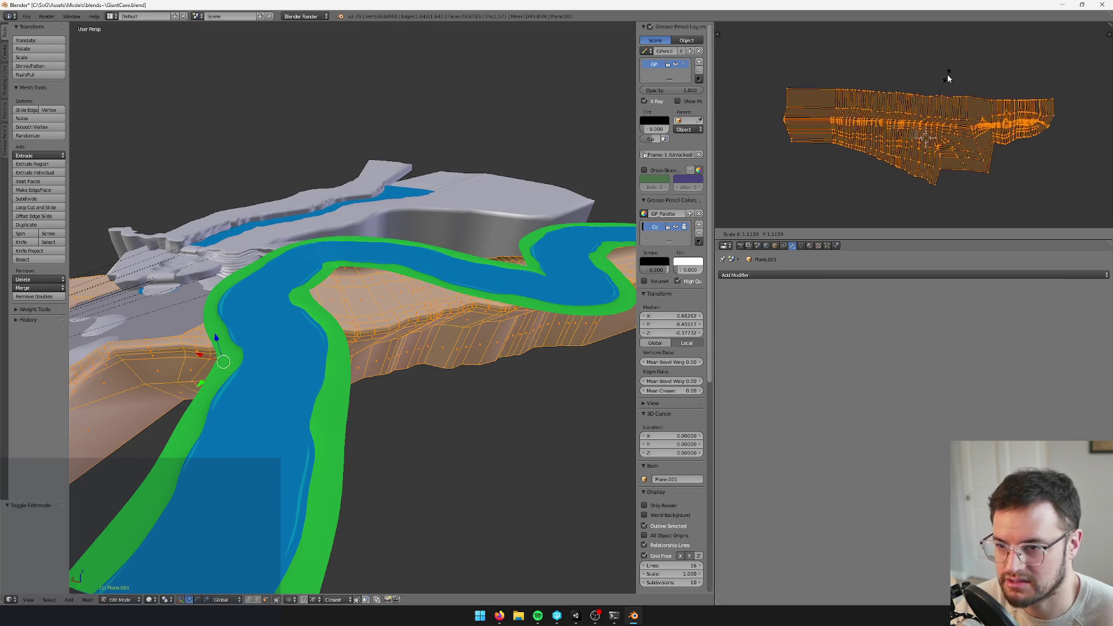
{"action": "left_click", "coordinate": [951, 74]}
{"action": "key", "text": "Tab"}
{"action": "key", "text": "ctrl+s"}
{"action": "left_click", "coordinate": [443, 208]}
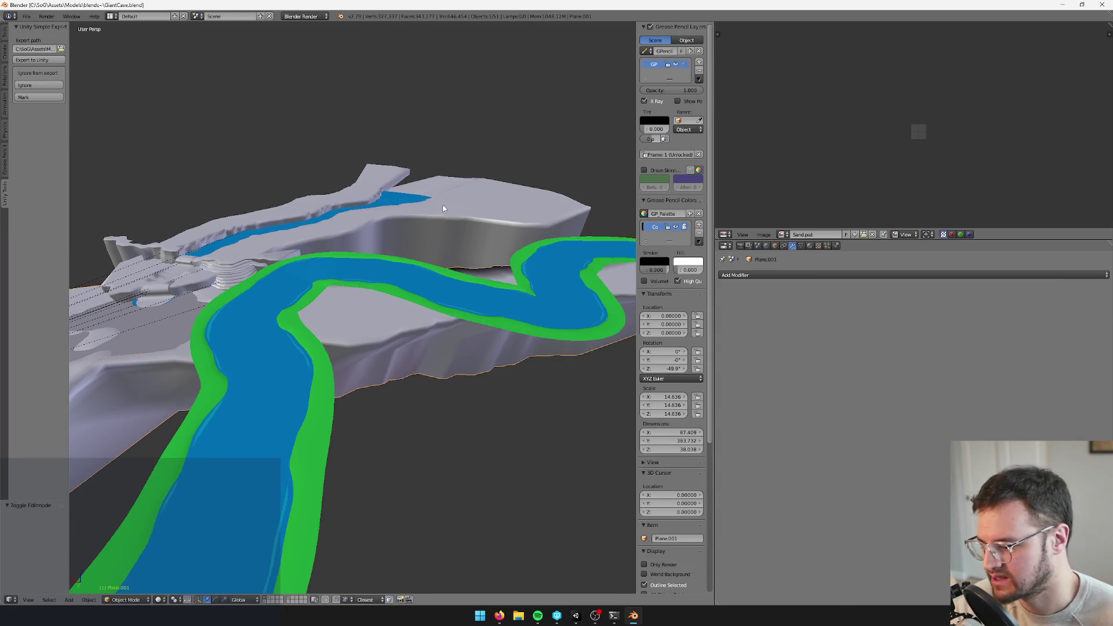
{"action": "key", "text": "alt+Tab"}
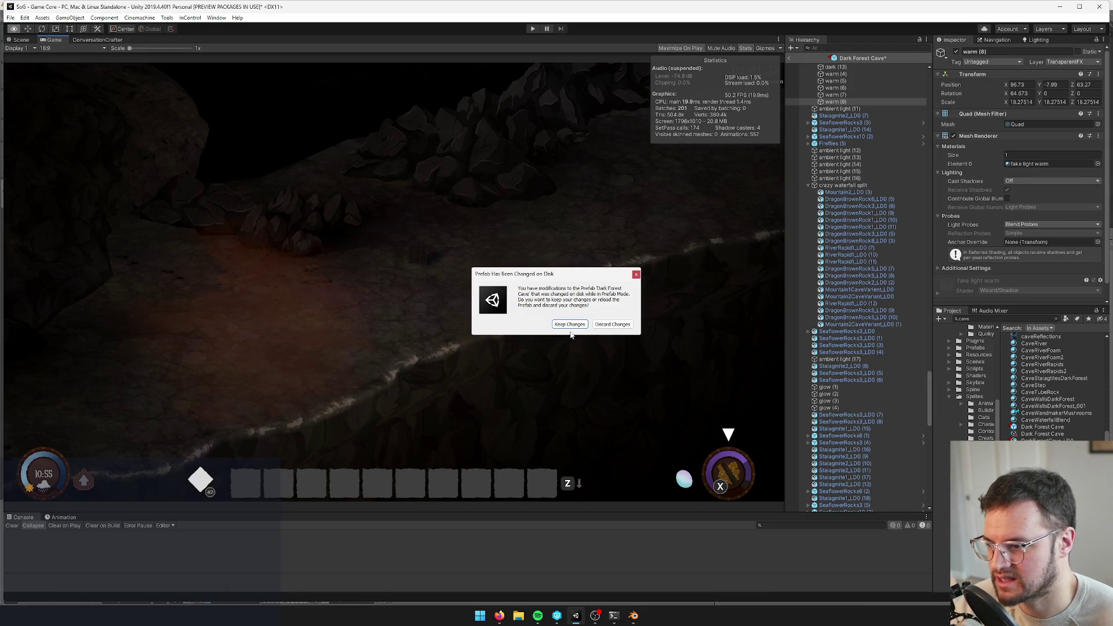
{"action": "left_click", "coordinate": [578, 326]}
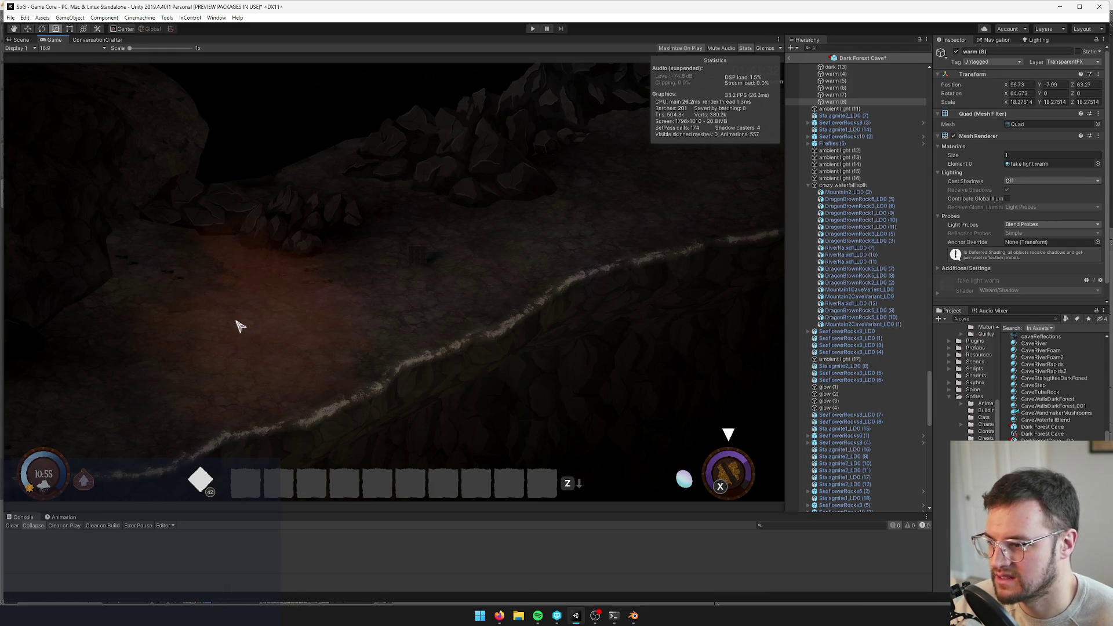
{"action": "left_click", "coordinate": [21, 39]}
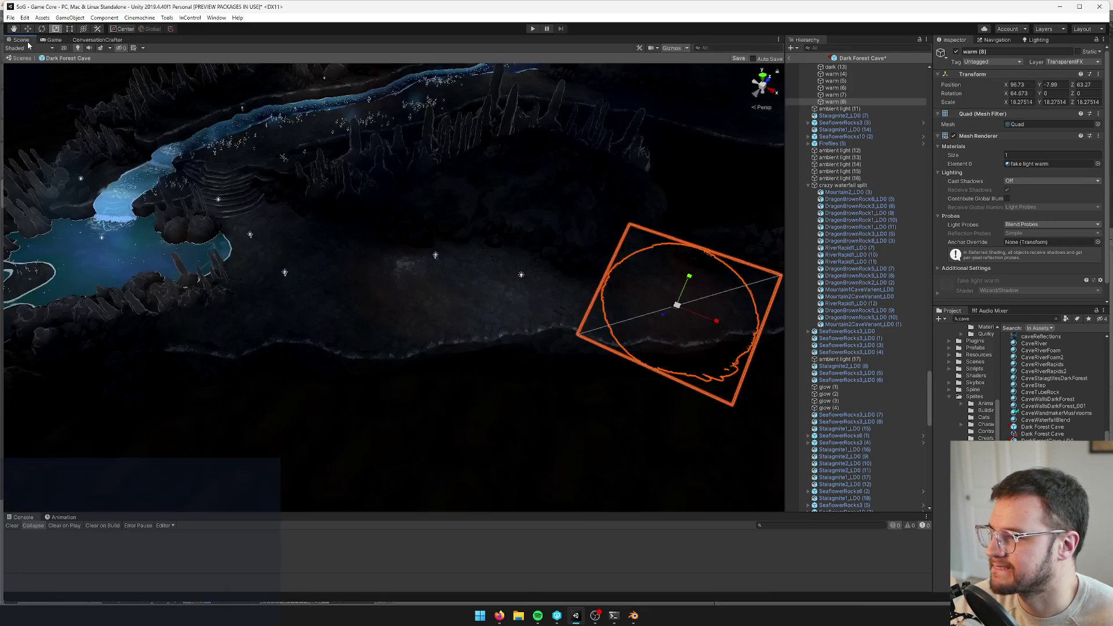
Duplicate the Mountain2CaveVariant rock mound, then move, turn and narrow the copy along X on the cave floor
{"action": "mouse_move", "coordinate": [347, 231]}
{"action": "left_mouse_down"}
{"action": "mouse_move", "coordinate": [372, 229]}
{"action": "mouse_move", "coordinate": [353, 281]}
{"action": "mouse_move", "coordinate": [339, 283]}
{"action": "left_mouse_up"}
{"action": "left_click", "coordinate": [359, 265]}
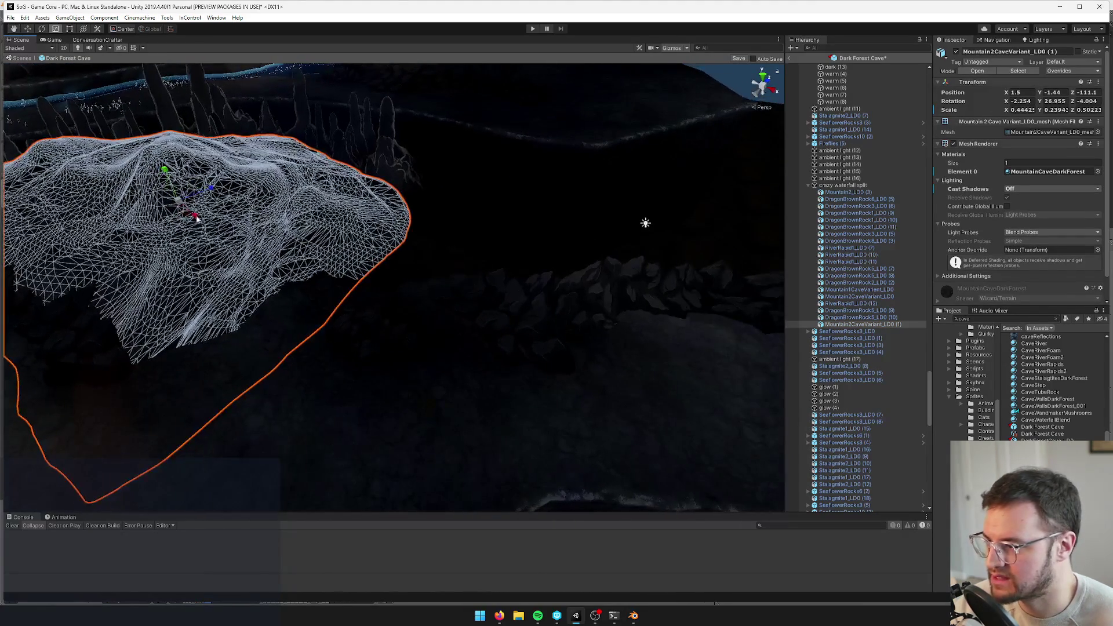
{"action": "key", "text": "ctrl+d"}
{"action": "key", "text": "w"}
{"action": "mouse_move", "coordinate": [171, 178]}
{"action": "left_mouse_down"}
{"action": "mouse_move", "coordinate": [258, 205]}
{"action": "mouse_move", "coordinate": [365, 193]}
{"action": "mouse_move", "coordinate": [324, 226]}
{"action": "mouse_move", "coordinate": [281, 234]}
{"action": "left_mouse_up"}
{"action": "key", "text": "e"}
{"action": "key", "text": "w"}
{"action": "mouse_move", "coordinate": [373, 194]}
{"action": "left_mouse_down"}
{"action": "mouse_move", "coordinate": [469, 174]}
{"action": "mouse_move", "coordinate": [470, 159]}
{"action": "mouse_move", "coordinate": [467, 171]}
{"action": "left_mouse_up"}
{"action": "key", "text": "r"}
{"action": "mouse_move", "coordinate": [466, 213]}
{"action": "left_mouse_down"}
{"action": "mouse_move", "coordinate": [468, 194]}
{"action": "mouse_move", "coordinate": [462, 212]}
{"action": "mouse_move", "coordinate": [461, 200]}
{"action": "mouse_move", "coordinate": [412, 221]}
{"action": "mouse_move", "coordinate": [322, 229]}
{"action": "left_mouse_up"}
{"action": "key", "text": "w"}
Make a second mound copy (3) further right, turn it, lower it and raise its Y scale to about 0.273
{"action": "key", "text": "ctrl+d"}
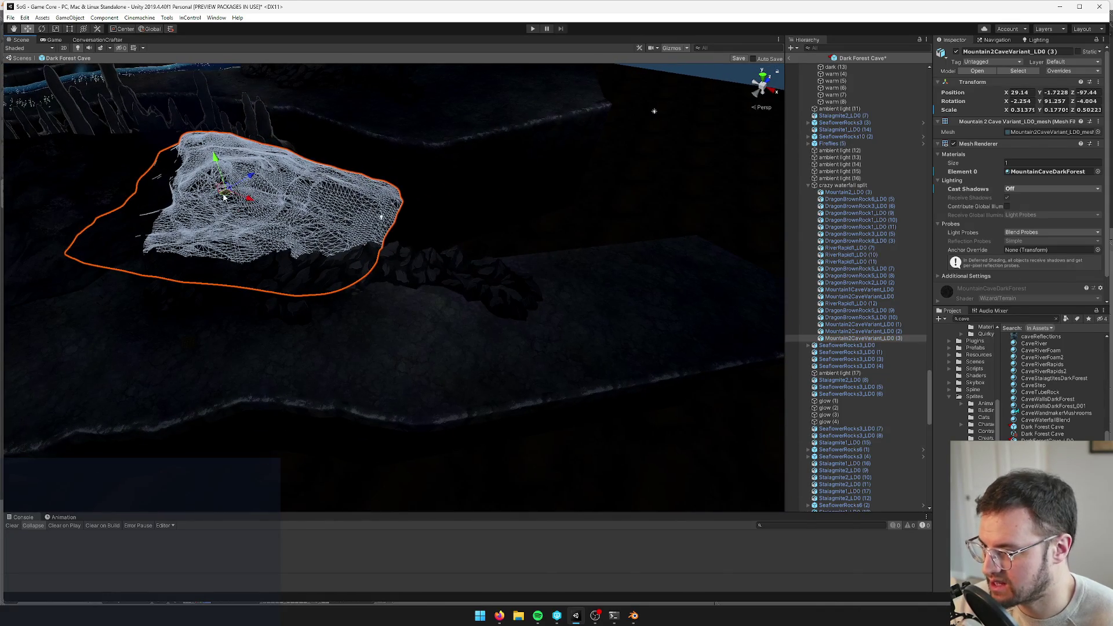
{"action": "mouse_move", "coordinate": [227, 197]}
{"action": "left_mouse_down"}
{"action": "mouse_move", "coordinate": [322, 188]}
{"action": "mouse_move", "coordinate": [627, 245]}
{"action": "mouse_move", "coordinate": [733, 178]}
{"action": "mouse_move", "coordinate": [506, 243]}
{"action": "mouse_move", "coordinate": [491, 204]}
{"action": "mouse_move", "coordinate": [493, 213]}
{"action": "left_mouse_up"}
{"action": "key", "text": "e"}
{"action": "key", "text": "w"}
{"action": "key", "text": "e"}
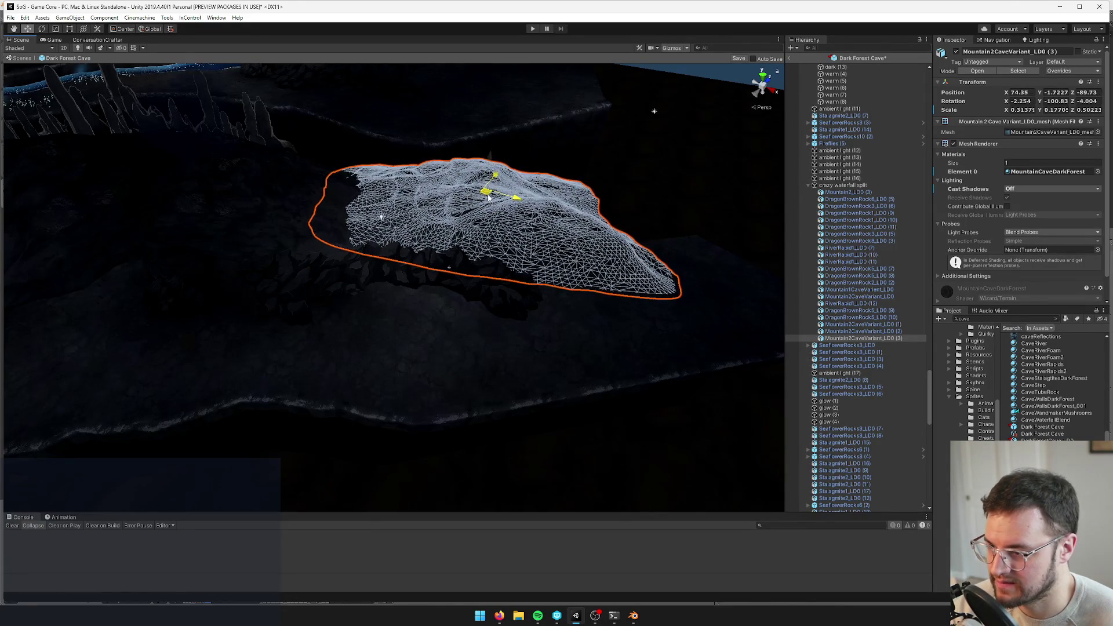
{"action": "left_click", "coordinate": [530, 223]}
{"action": "left_click", "coordinate": [445, 216]}
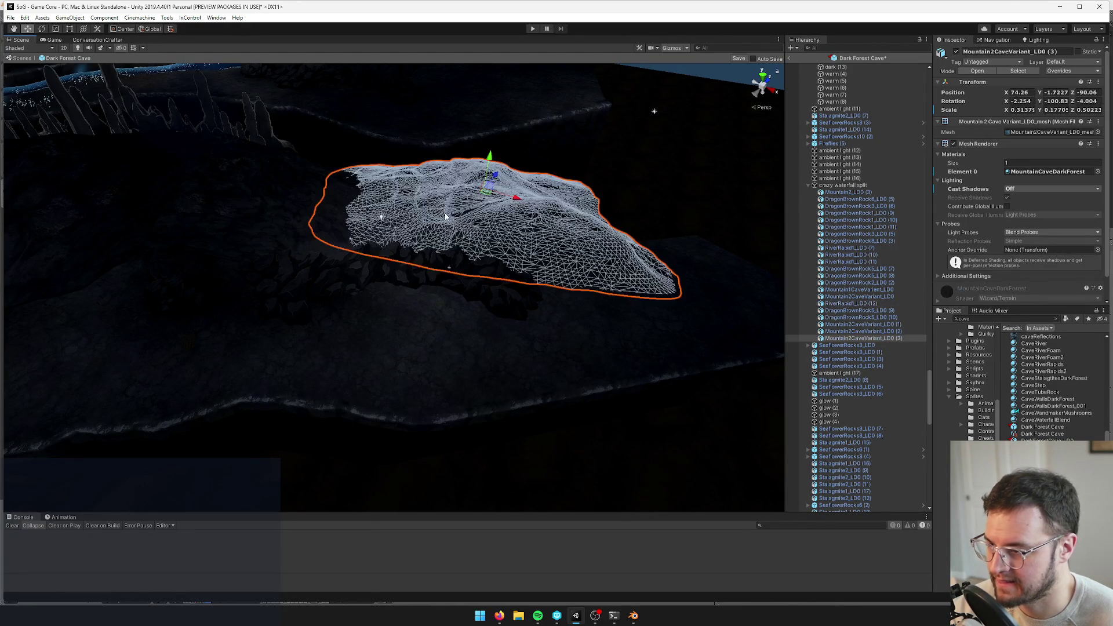
{"action": "left_click_drag", "start_coordinate": [485, 197], "coordinate": [485, 197]}
{"action": "double_click", "coordinate": [882, 228]}
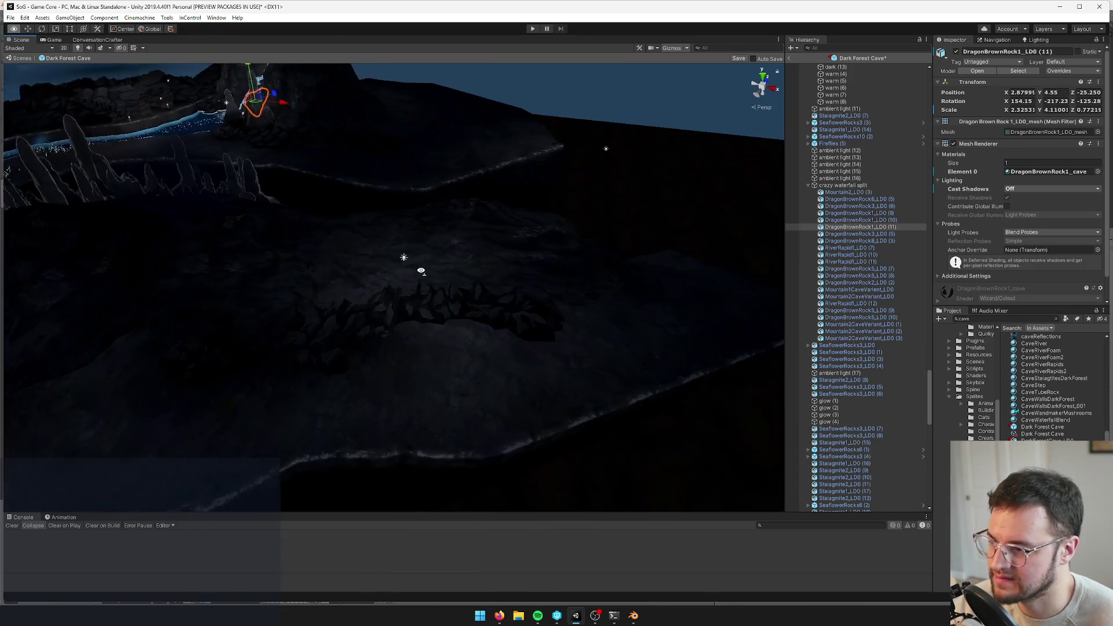
{"action": "left_click", "coordinate": [426, 249]}
{"action": "left_click_drag", "start_coordinate": [452, 179], "coordinate": [460, 148]}
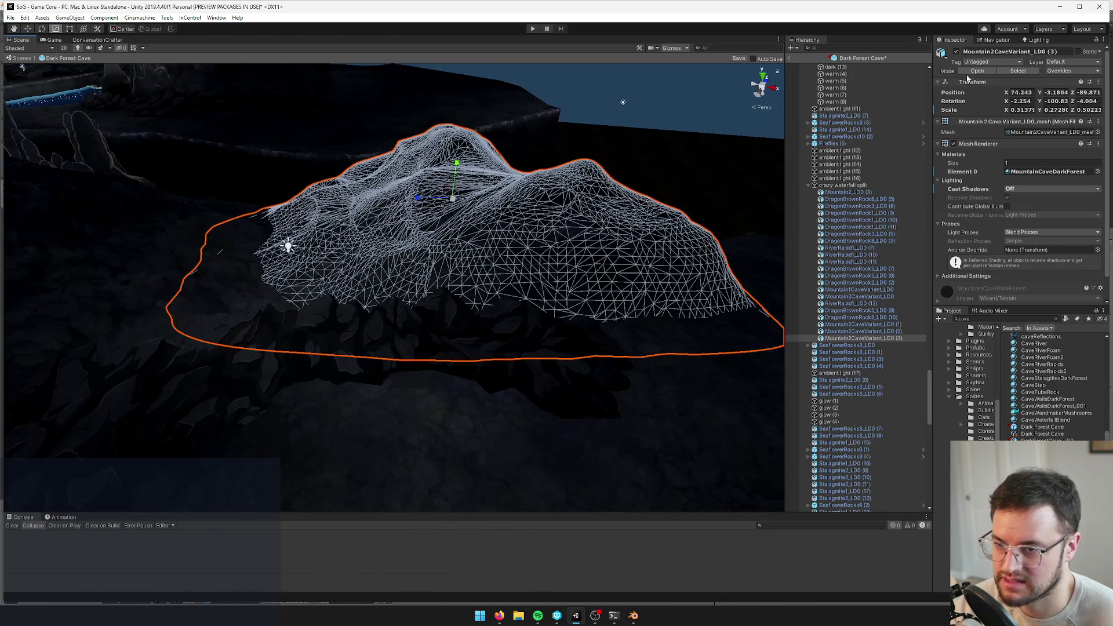
{"action": "left_click", "coordinate": [974, 71]}
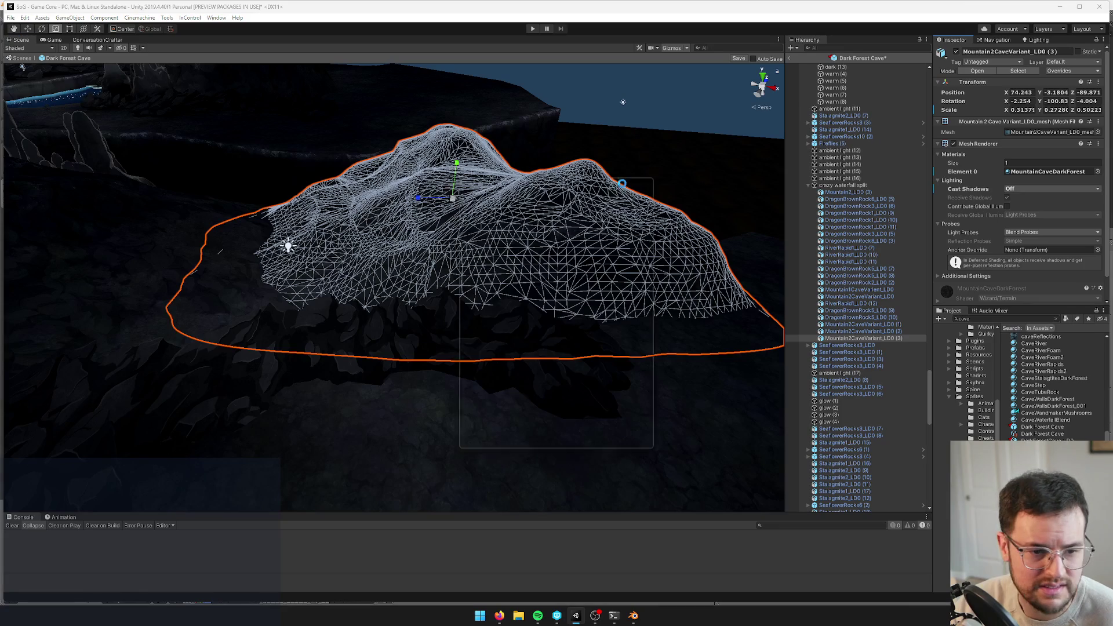
Locate the mountain model asset in the project and inspect the Mountain1CaveVarient_LD0 mound
{"action": "left_click", "coordinate": [418, 172]}
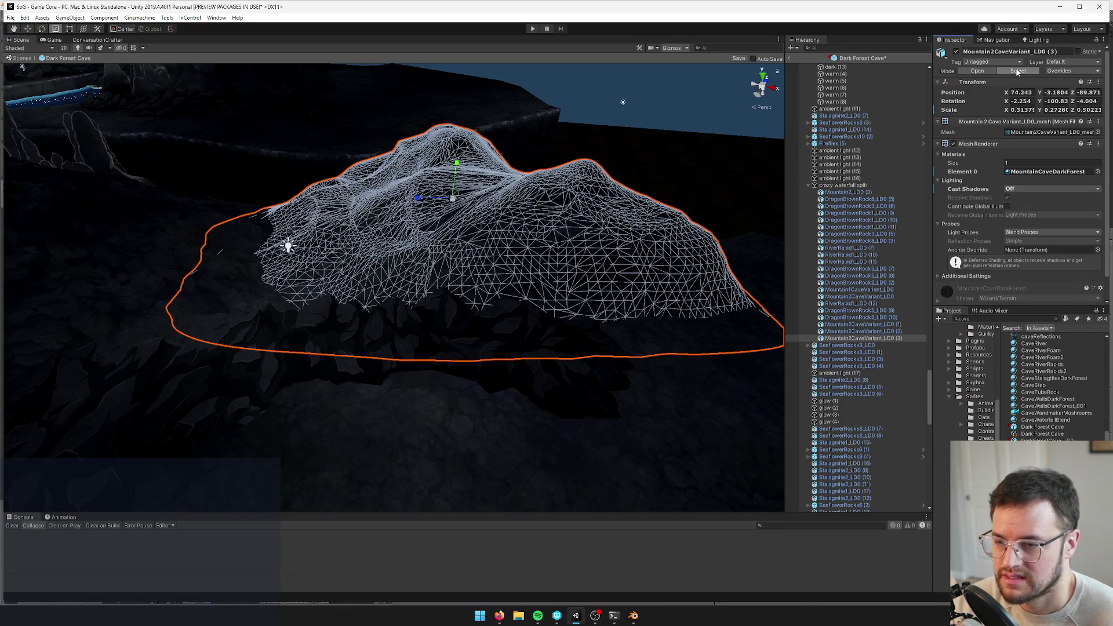
{"action": "left_click", "coordinate": [1017, 71]}
{"action": "left_click", "coordinate": [391, 242]}
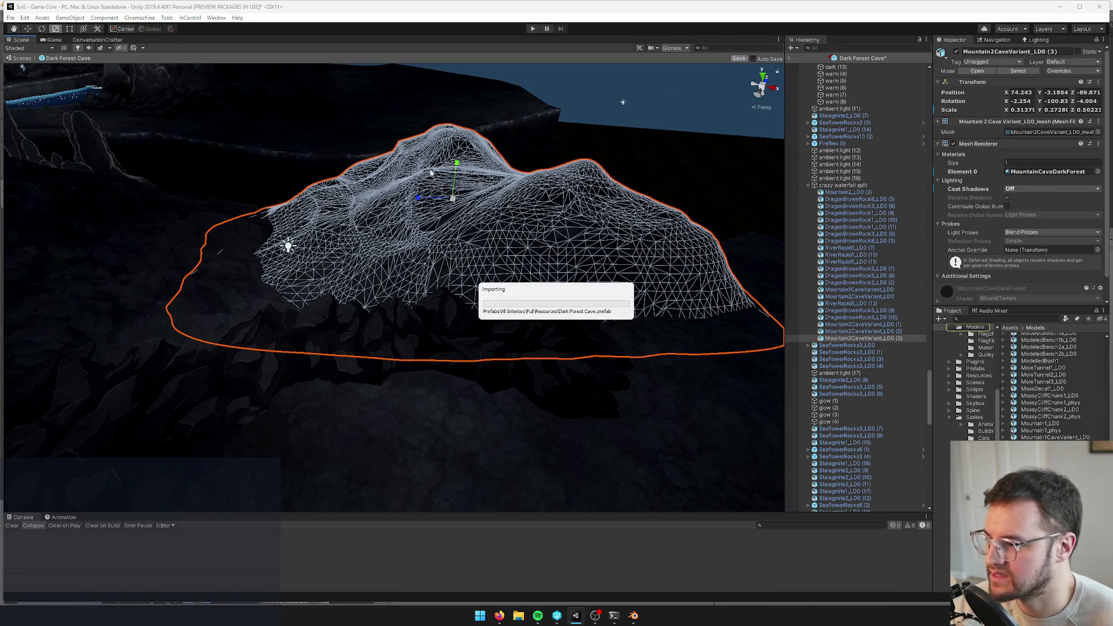
{"action": "left_click", "coordinate": [889, 290]}
{"action": "key", "text": "f"}
{"action": "mouse_move", "coordinate": [443, 263]}
{"action": "left_mouse_down"}
{"action": "mouse_move", "coordinate": [393, 271]}
{"action": "mouse_move", "coordinate": [418, 251]}
{"action": "mouse_move", "coordinate": [437, 261]}
{"action": "mouse_move", "coordinate": [427, 185]}
{"action": "left_mouse_up"}
Select Mountain2CaveVariant_LD0 (2) and save the Dark Forest Cave prefab
{"action": "left_click", "coordinate": [421, 226]}
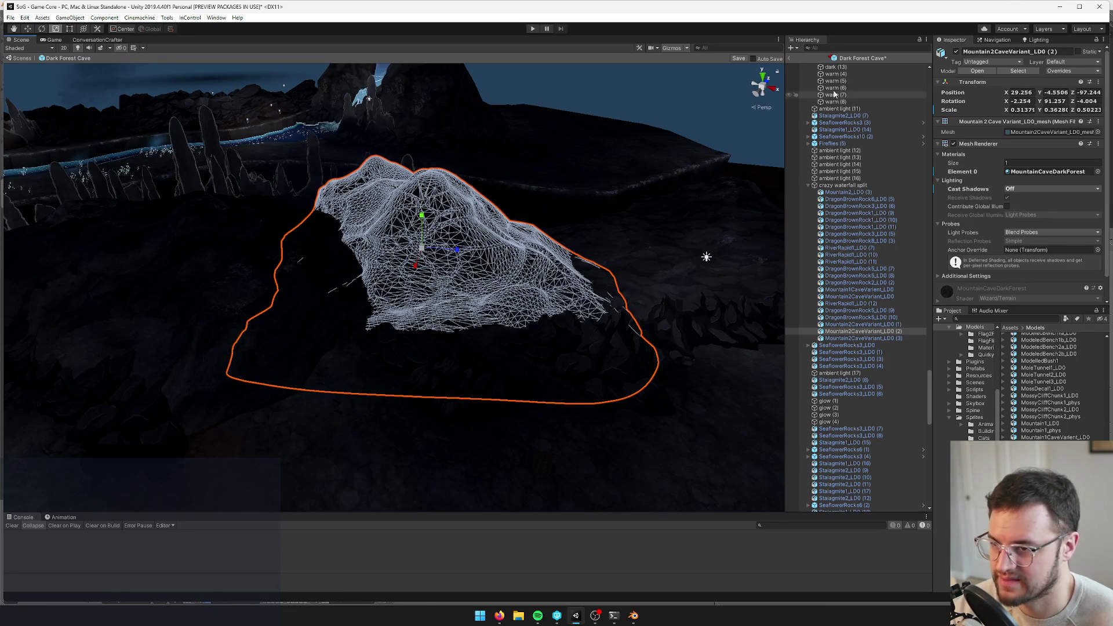
{"action": "left_click", "coordinate": [737, 58]}
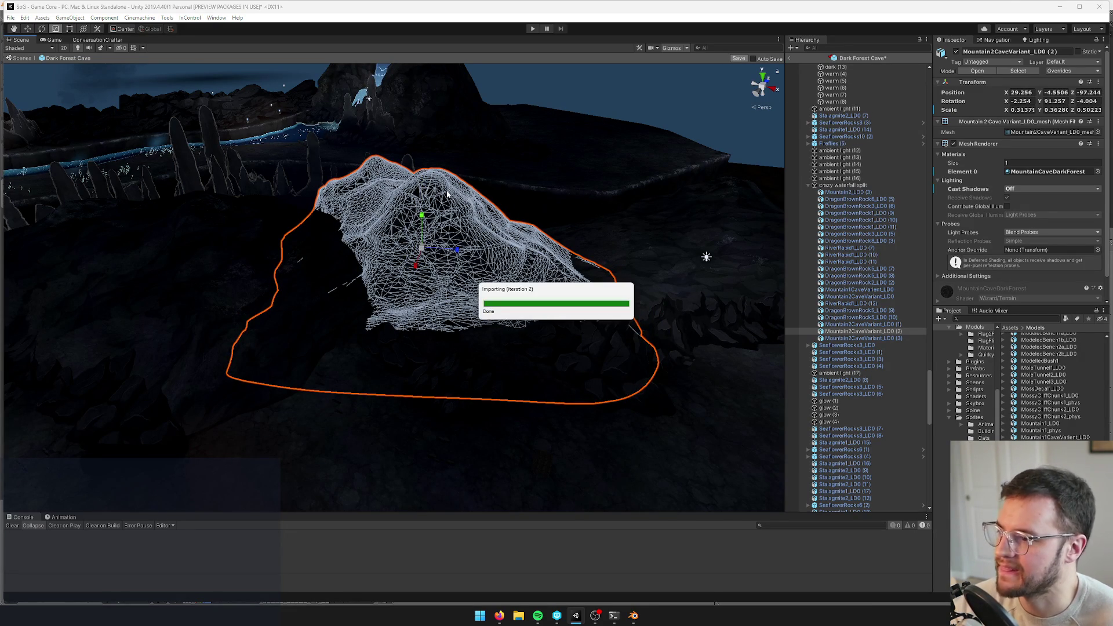
{"action": "double_click", "coordinate": [878, 360]}
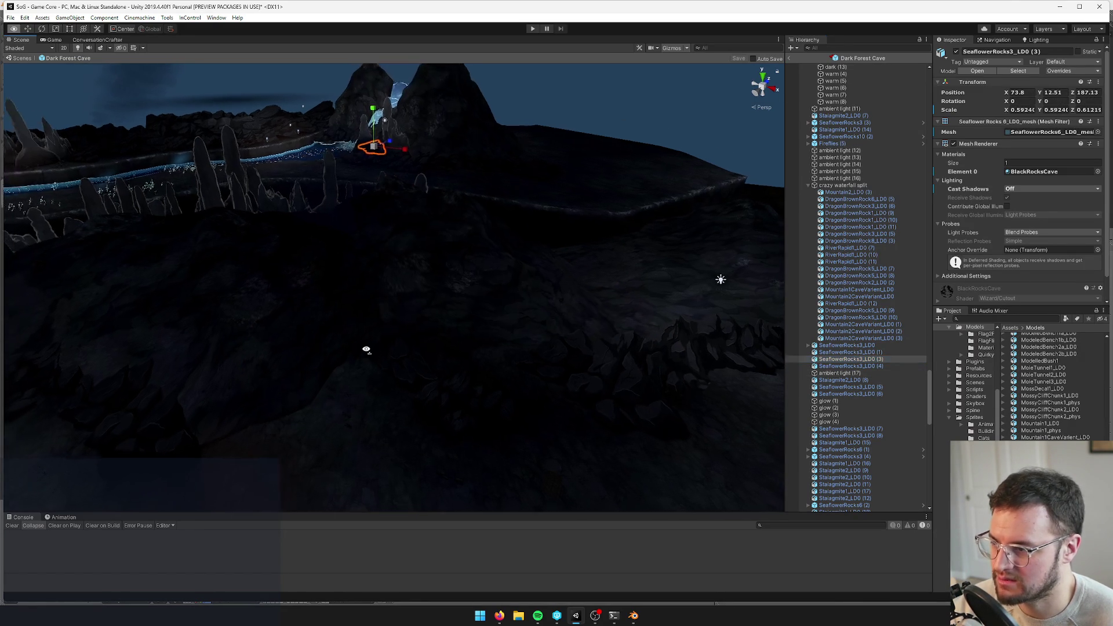
{"action": "left_click_drag", "start_coordinate": [366, 375], "coordinate": [587, 293]}
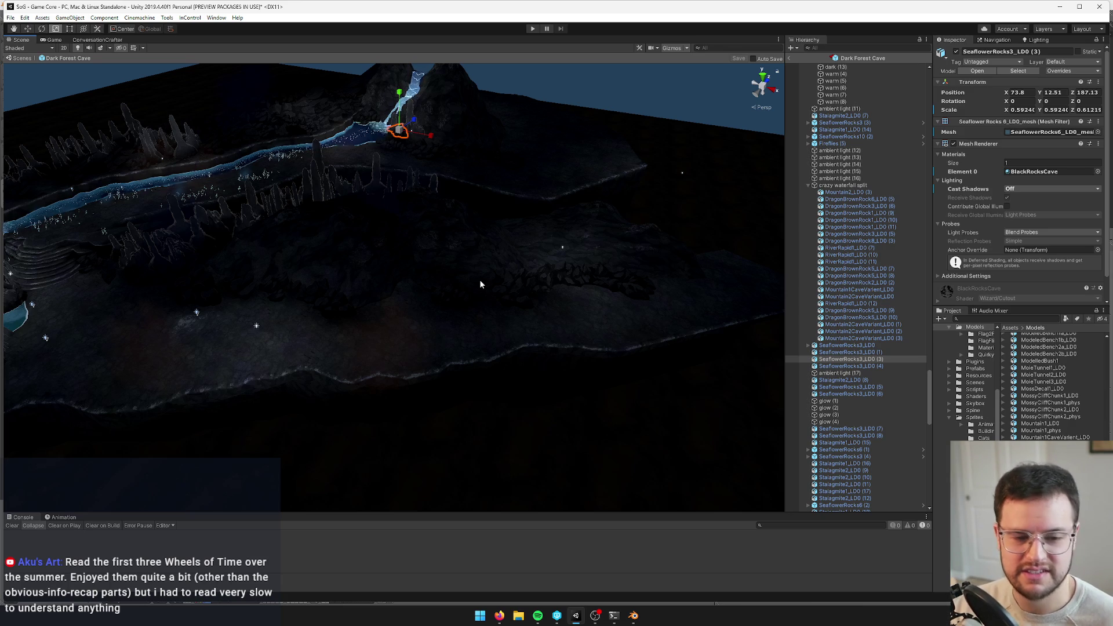
{"action": "left_click", "coordinate": [551, 248]}
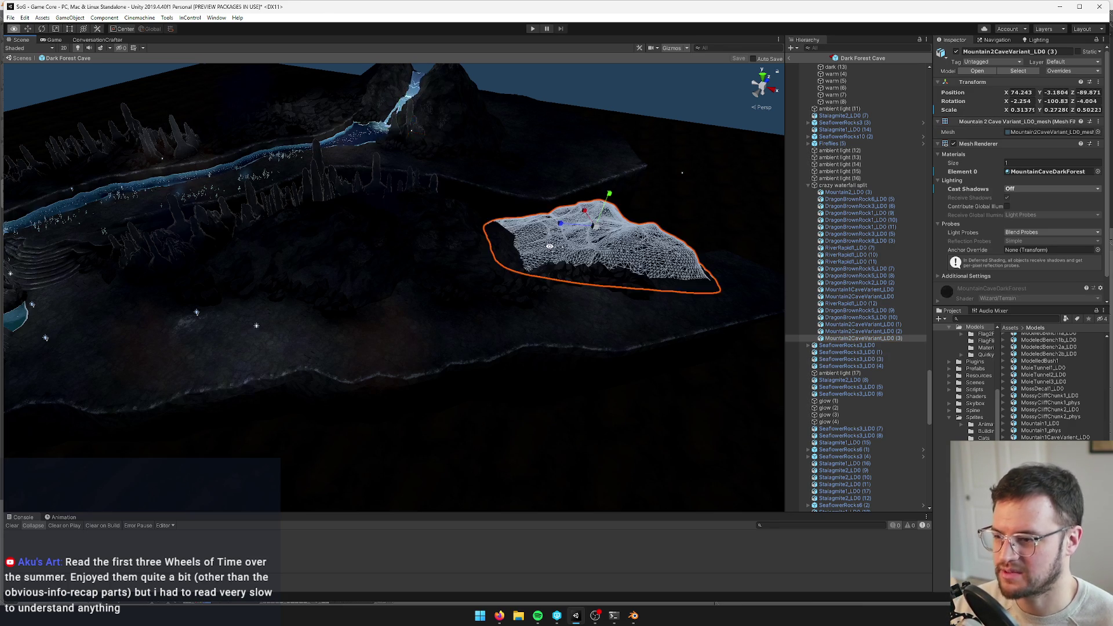
{"action": "left_click", "coordinate": [877, 304]}
{"action": "left_click", "coordinate": [51, 40]}
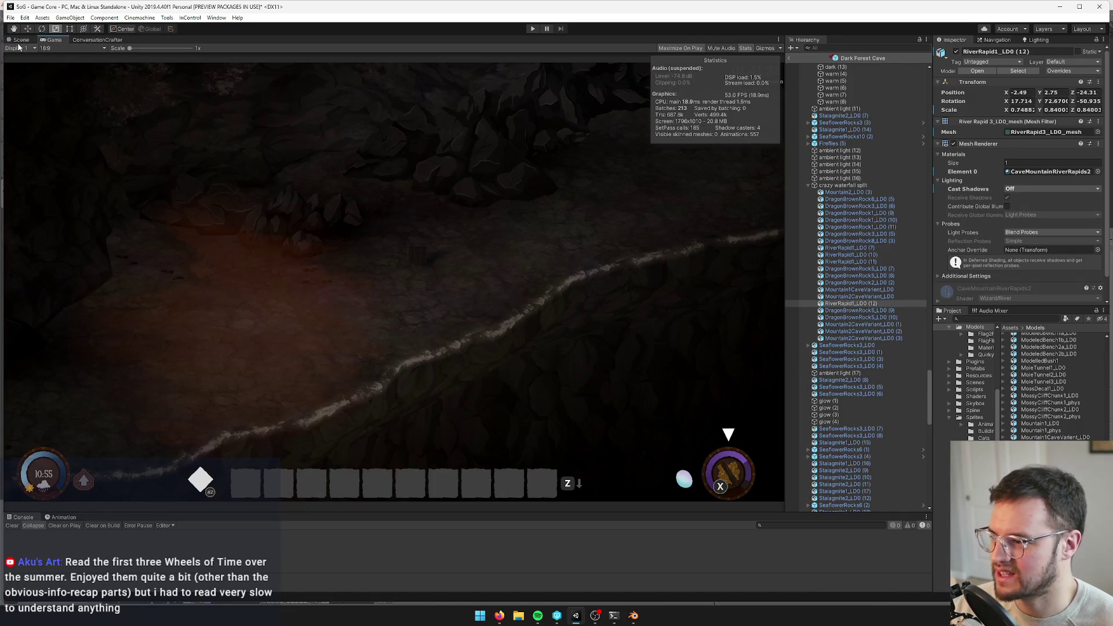
{"action": "left_click", "coordinate": [19, 48]}
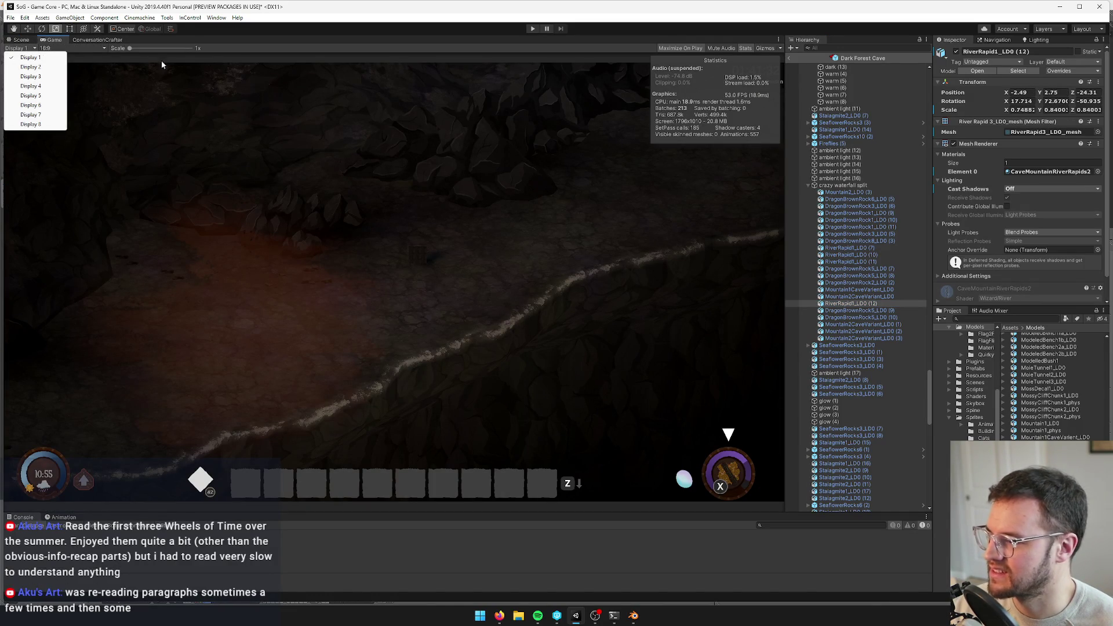
{"action": "left_click", "coordinate": [439, 147]}
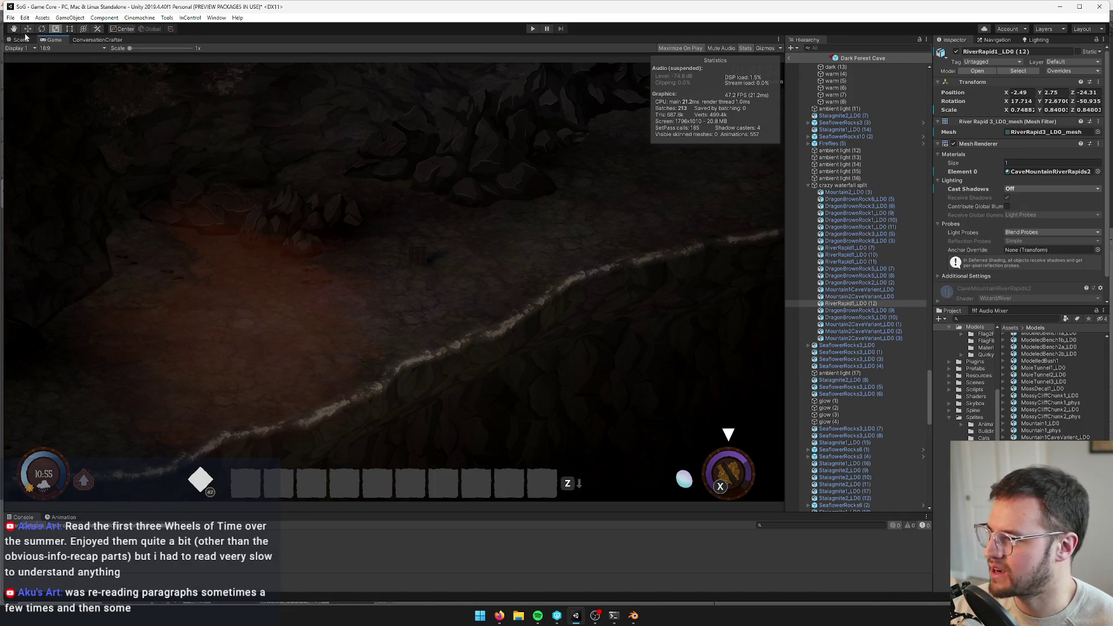
{"action": "left_click", "coordinate": [22, 41]}
{"action": "mouse_move", "coordinate": [250, 206]}
{"action": "left_mouse_down"}
{"action": "mouse_move", "coordinate": [226, 219]}
{"action": "mouse_move", "coordinate": [245, 230]}
{"action": "left_mouse_up"}
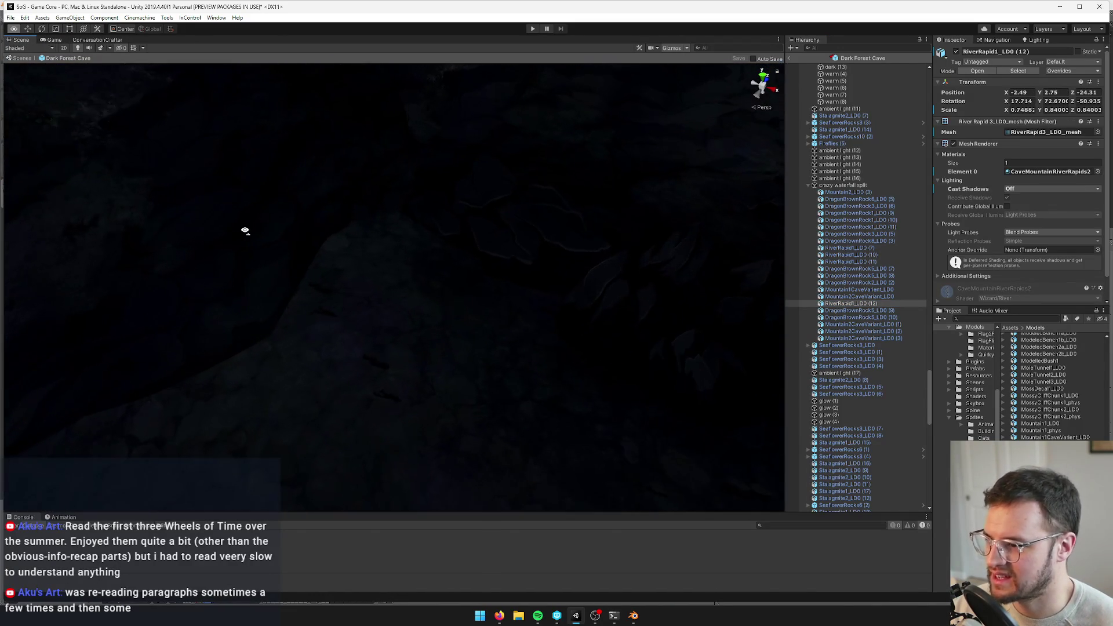
Raise, reposition and rotate the SeaflowerRocks8 (4) rock
{"action": "left_click", "coordinate": [516, 218]}
{"action": "key", "text": "w"}
{"action": "left_click_drag", "start_coordinate": [515, 191], "coordinate": [522, 169]}
{"action": "scroll", "coordinate": [448, 202], "scroll_direction": "down", "scroll_amount": 3}
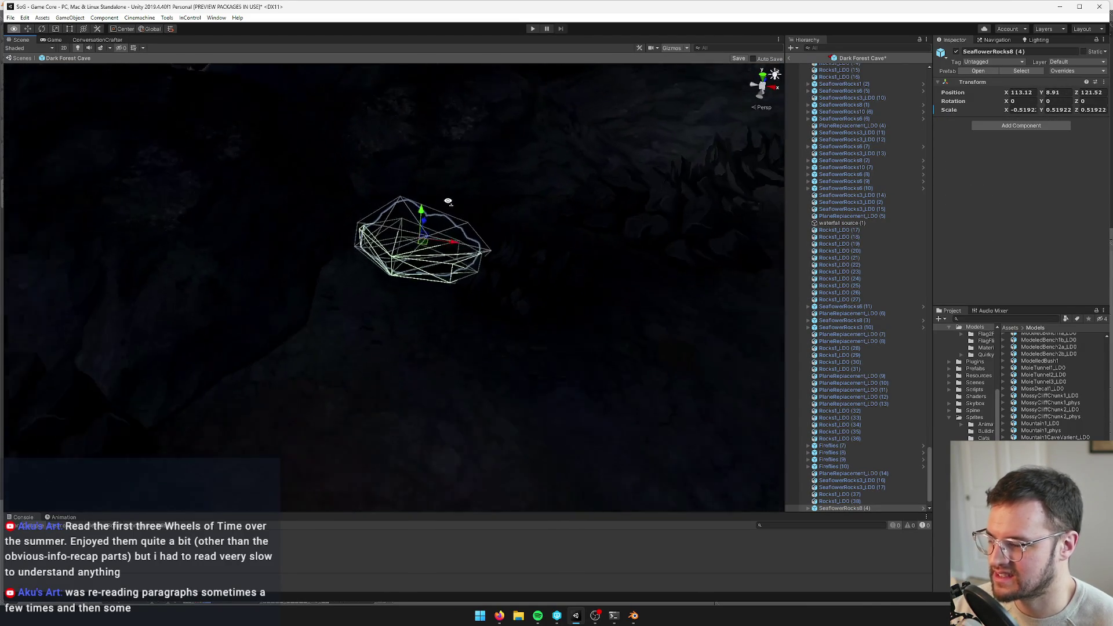
{"action": "mouse_move", "coordinate": [448, 201]}
{"action": "left_mouse_down"}
{"action": "mouse_move", "coordinate": [368, 303]}
{"action": "mouse_move", "coordinate": [317, 218]}
{"action": "mouse_move", "coordinate": [340, 234]}
{"action": "left_mouse_up"}
{"action": "mouse_move", "coordinate": [411, 204]}
{"action": "left_mouse_down"}
{"action": "mouse_move", "coordinate": [324, 257]}
{"action": "mouse_move", "coordinate": [347, 254]}
{"action": "mouse_move", "coordinate": [330, 249]}
{"action": "mouse_move", "coordinate": [326, 206]}
{"action": "mouse_move", "coordinate": [356, 224]}
{"action": "left_mouse_up"}
{"action": "key", "text": "w"}
{"action": "key", "text": "e"}
{"action": "scroll", "coordinate": [350, 224], "scroll_direction": "down", "scroll_amount": 5}
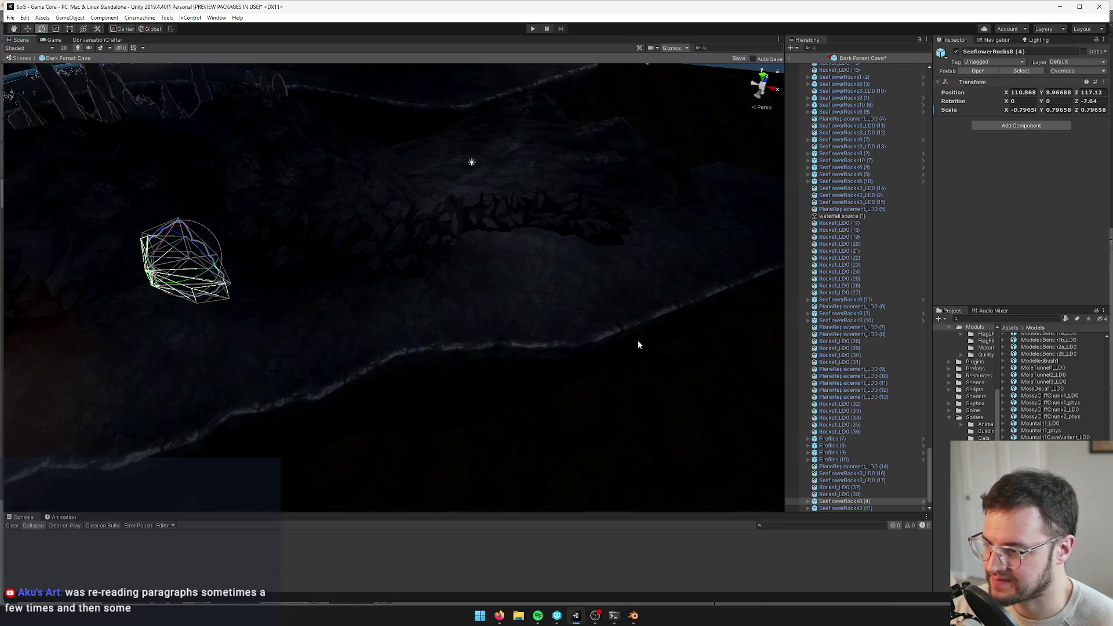
{"action": "scroll", "coordinate": [412, 256], "scroll_direction": "up", "scroll_amount": 3}
{"action": "key", "text": "f"}
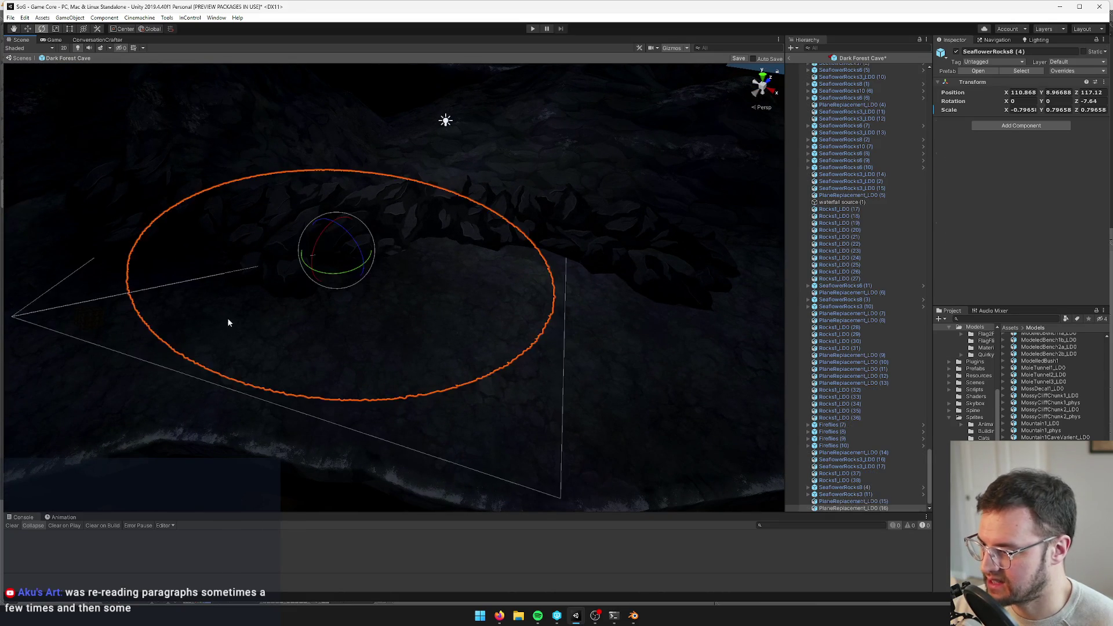
Slide the PlaneReplacement_LD0 (17) shadow plane across the cave floor and check it through the game camera
{"action": "left_click", "coordinate": [273, 318]}
{"action": "key", "text": "w"}
{"action": "scroll", "coordinate": [343, 280], "scroll_direction": "down", "scroll_amount": 2}
{"action": "key", "text": "f"}
{"action": "mouse_move", "coordinate": [412, 259]}
{"action": "left_mouse_down"}
{"action": "mouse_move", "coordinate": [498, 253]}
{"action": "mouse_move", "coordinate": [458, 246]}
{"action": "mouse_move", "coordinate": [457, 262]}
{"action": "left_mouse_up"}
{"action": "key", "text": "w"}
{"action": "scroll", "coordinate": [460, 256], "scroll_direction": "down", "scroll_amount": 5}
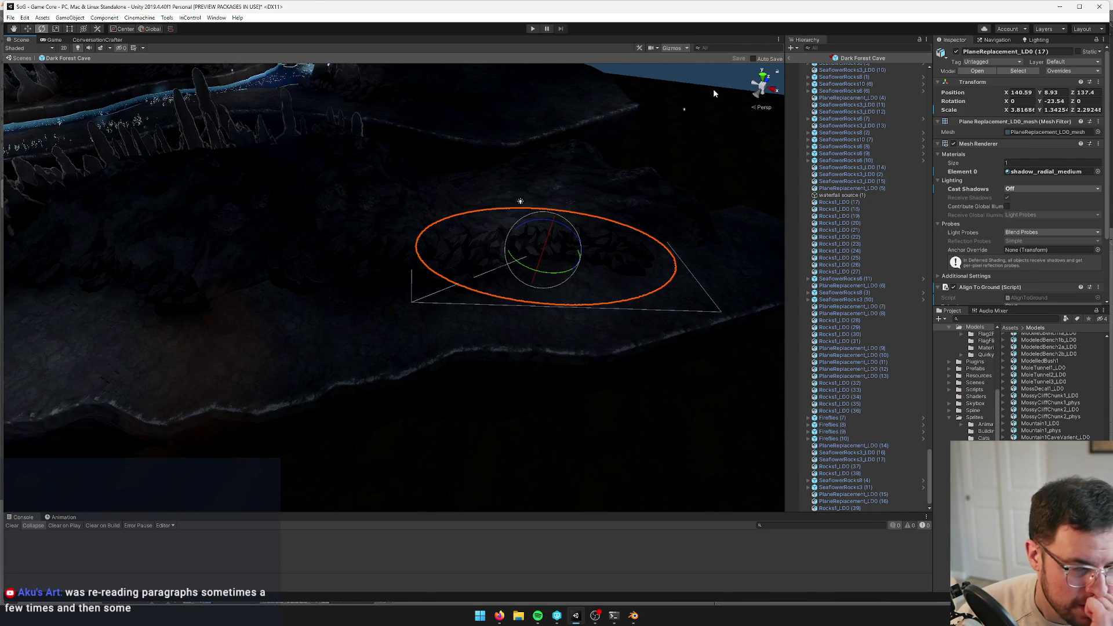
{"action": "left_click", "coordinate": [55, 39]}
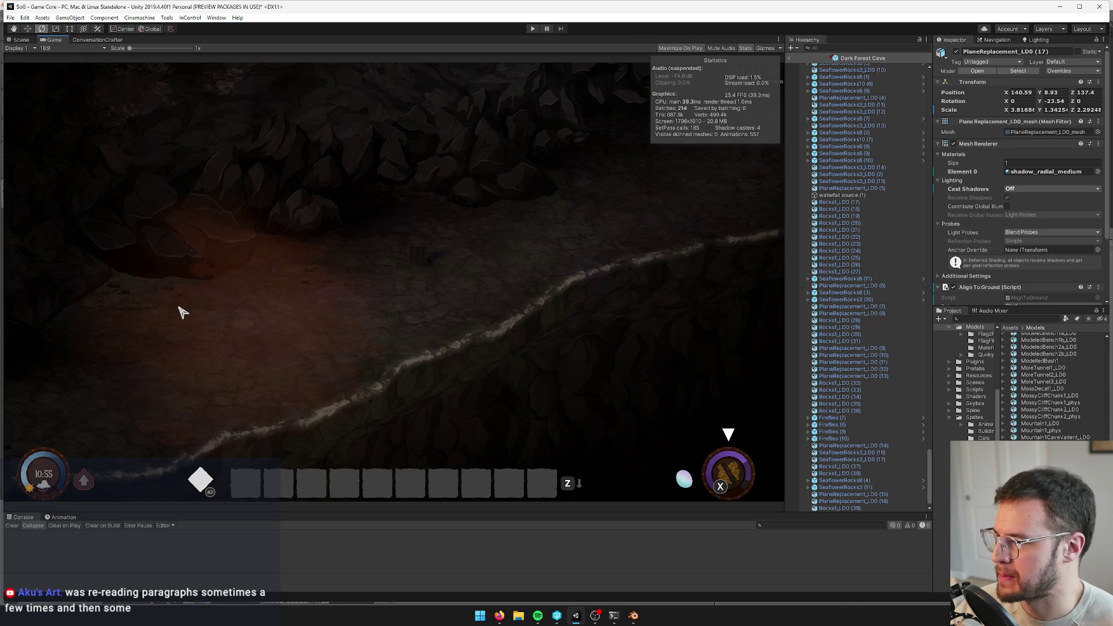
{"action": "left_click", "coordinate": [21, 40]}
{"action": "left_click_drag", "start_coordinate": [306, 214], "coordinate": [329, 208]}
Shrink SeaflowerRocks8 (4) to about 0.56 scale, then duplicate the (15) shadow plane and place and rotate the copy
{"action": "left_click", "coordinate": [430, 268]}
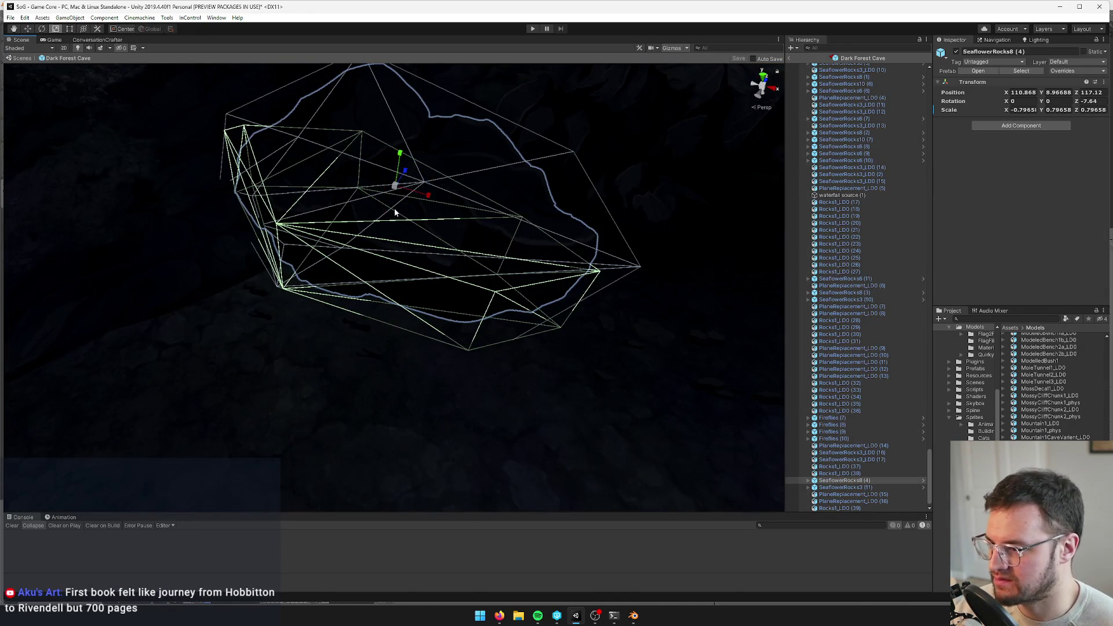
{"action": "mouse_move", "coordinate": [396, 188]}
{"action": "left_mouse_down"}
{"action": "mouse_move", "coordinate": [403, 177]}
{"action": "mouse_move", "coordinate": [387, 174]}
{"action": "left_mouse_up"}
{"action": "key", "text": "w"}
{"action": "left_click", "coordinate": [368, 296]}
{"action": "key", "text": "f"}
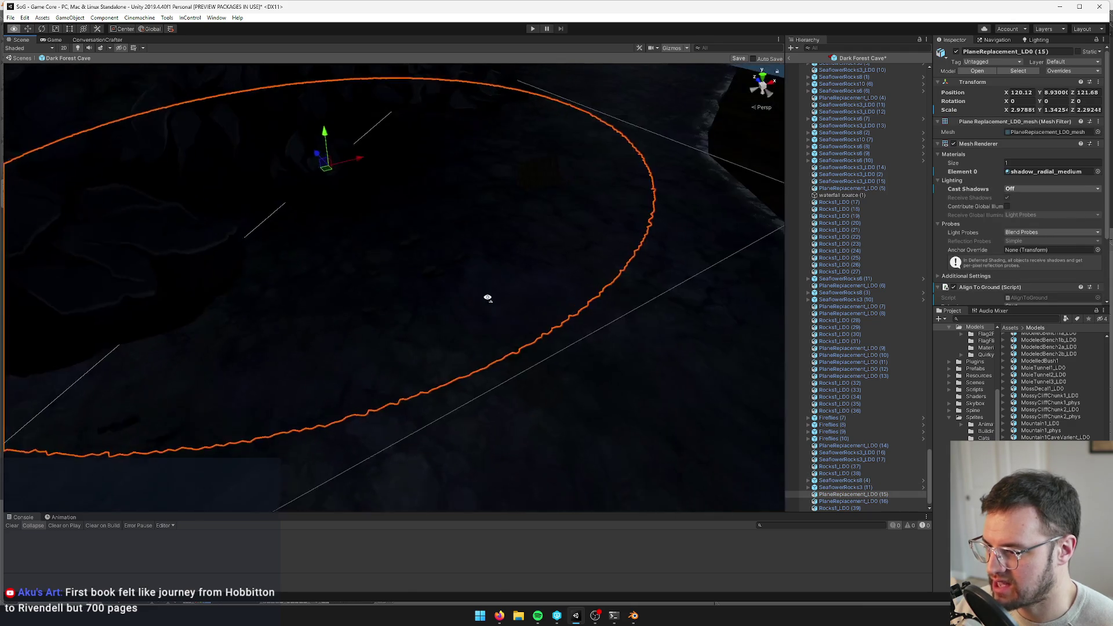
{"action": "key", "text": "ctrl+d"}
{"action": "mouse_move", "coordinate": [479, 187]}
{"action": "left_mouse_down"}
{"action": "mouse_move", "coordinate": [311, 287]}
{"action": "mouse_move", "coordinate": [223, 301]}
{"action": "mouse_move", "coordinate": [462, 301]}
{"action": "mouse_move", "coordinate": [401, 274]}
{"action": "mouse_move", "coordinate": [435, 261]}
{"action": "mouse_move", "coordinate": [412, 269]}
{"action": "left_mouse_up"}
{"action": "key", "text": "e"}
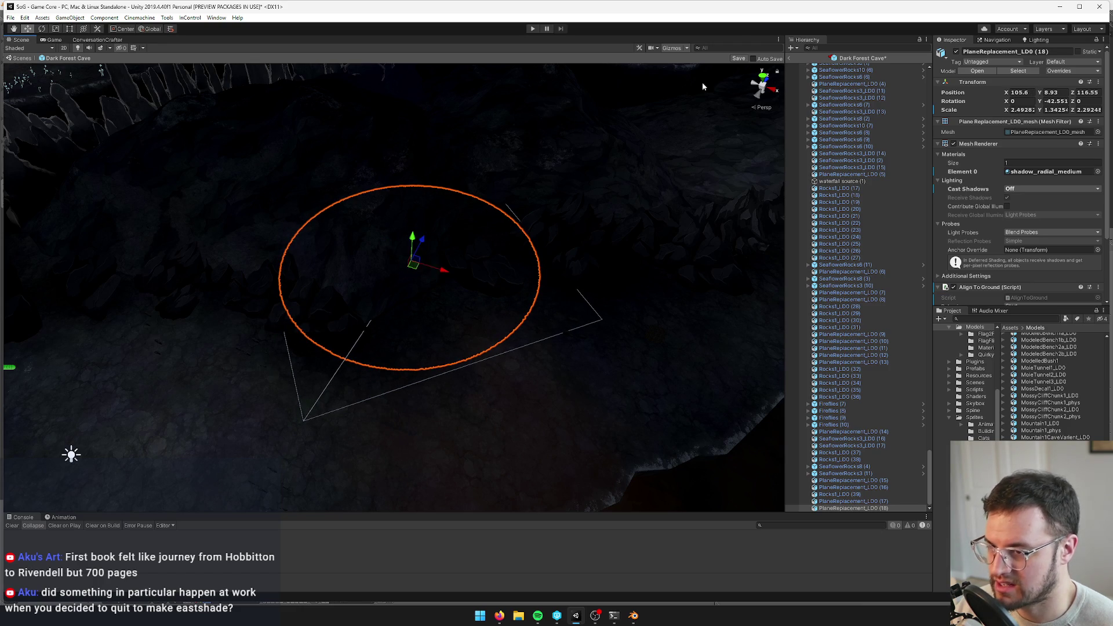
Save the Dark Forest Cave prefab
{"action": "left_click", "coordinate": [738, 58]}
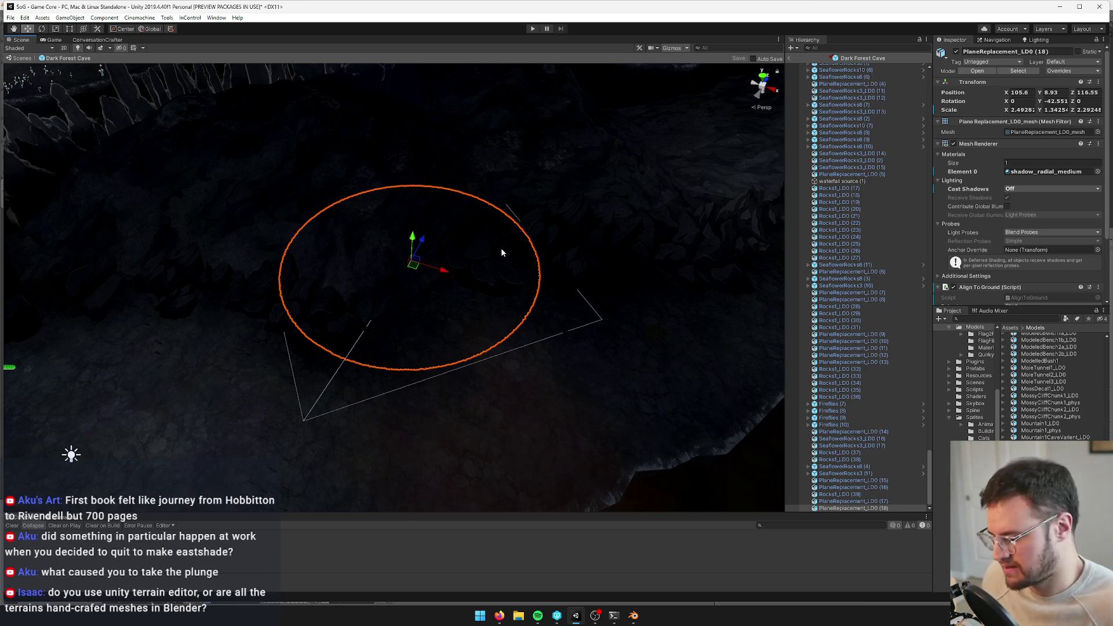
{"action": "mouse_move", "coordinate": [441, 289]}
{"action": "left_mouse_down"}
{"action": "mouse_move", "coordinate": [450, 275]}
{"action": "mouse_move", "coordinate": [432, 299]}
{"action": "left_mouse_up"}
{"action": "left_click", "coordinate": [351, 198]}
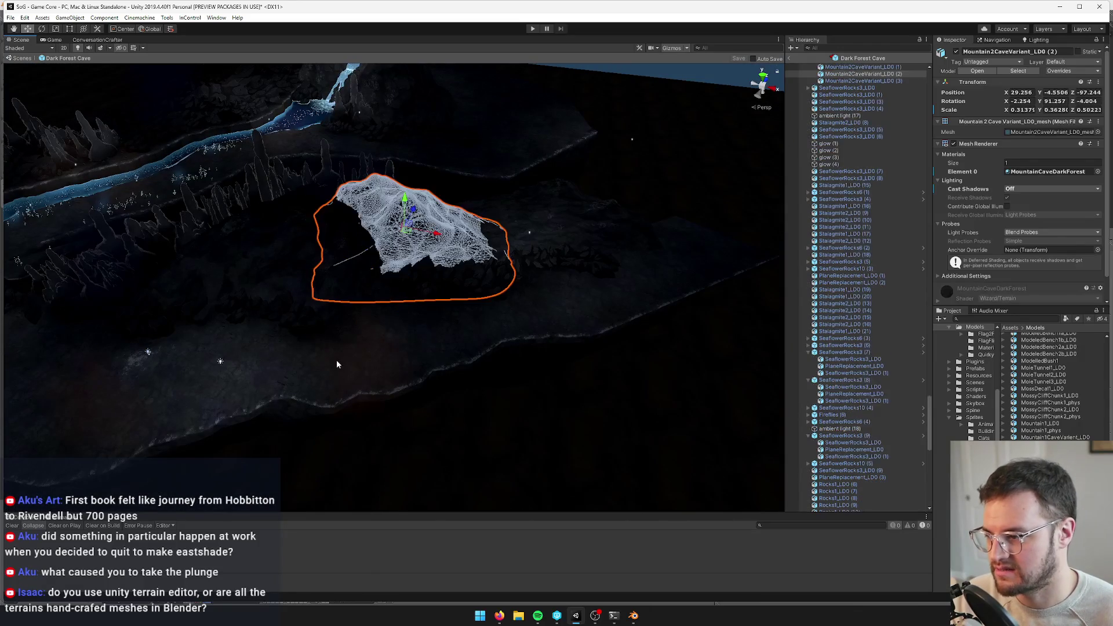
Move the warm (8) glow quad down along the riverbank and compare it in the Game view
{"action": "left_click", "coordinate": [336, 374]}
{"action": "left_click_drag", "start_coordinate": [394, 356], "coordinate": [451, 339]}
{"action": "left_click", "coordinate": [53, 39]}
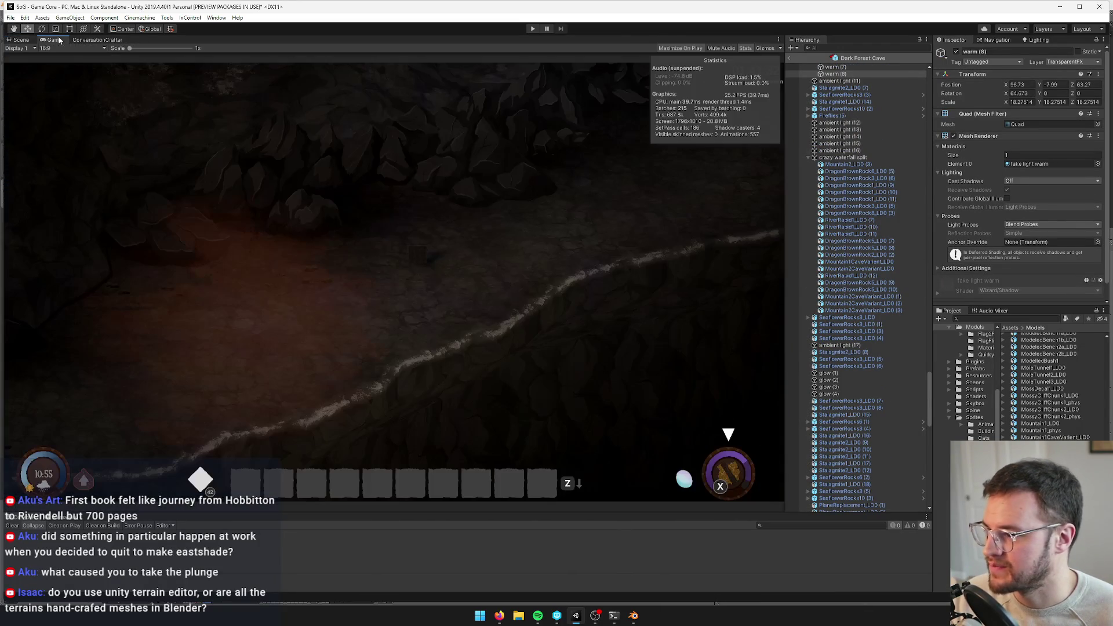
{"action": "left_click", "coordinate": [22, 40]}
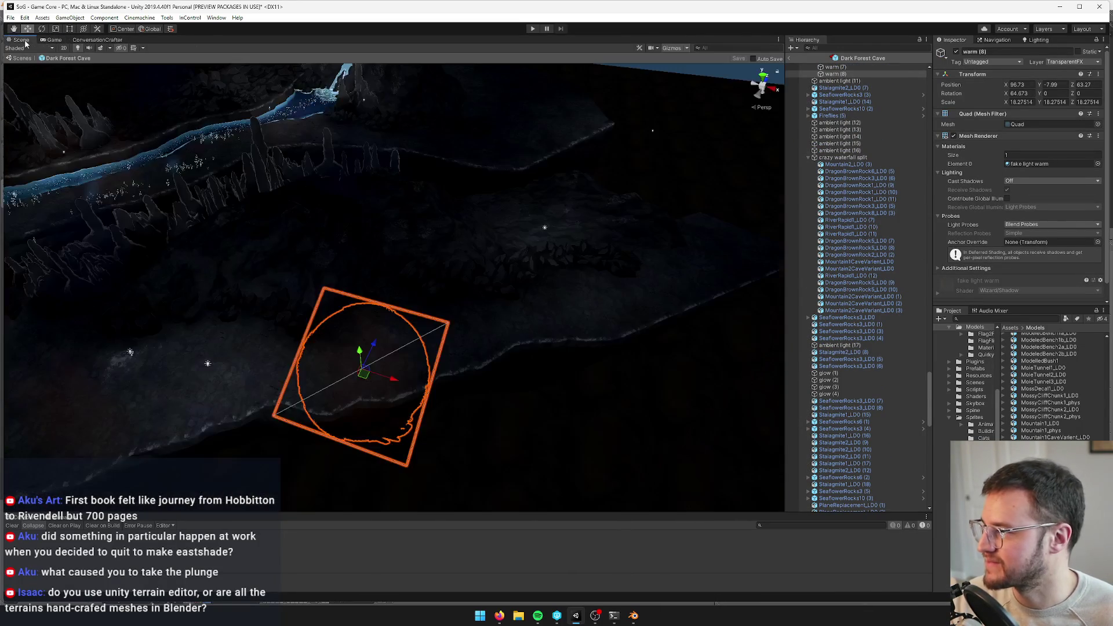
{"action": "left_click_drag", "start_coordinate": [388, 387], "coordinate": [463, 312]}
{"action": "scroll", "coordinate": [523, 253], "scroll_direction": "up", "scroll_amount": 3}
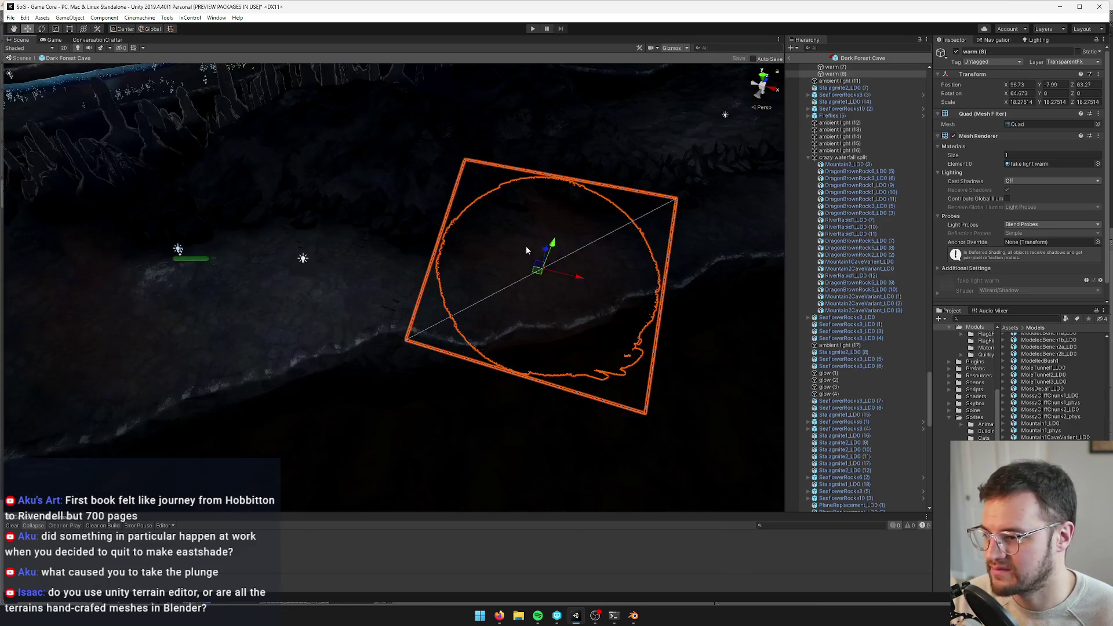
{"action": "left_click_drag", "start_coordinate": [534, 273], "coordinate": [512, 320]}
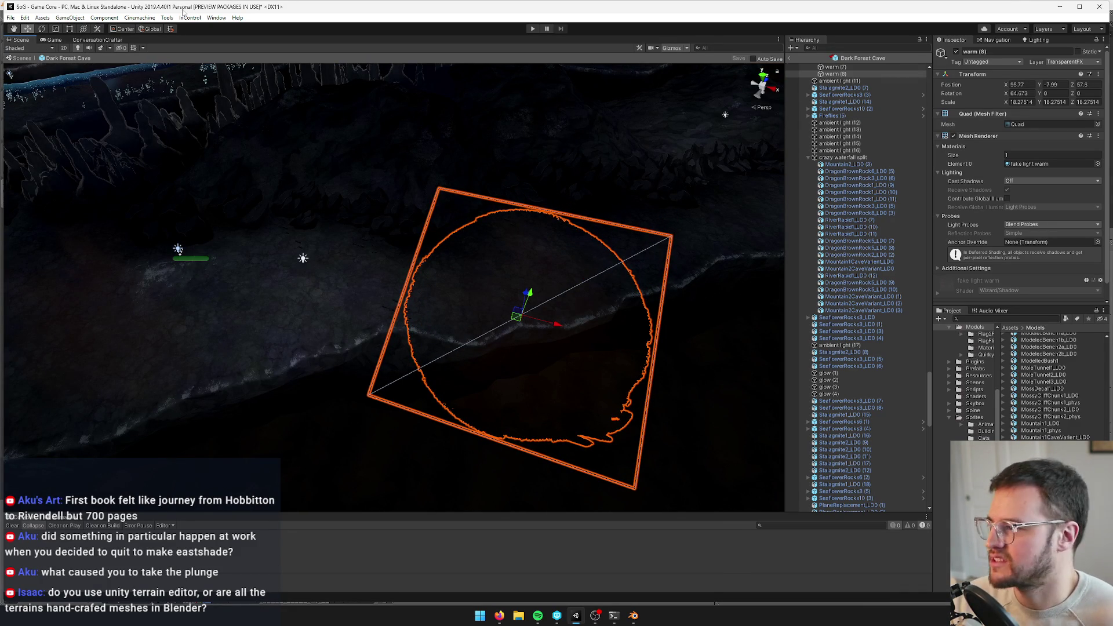
{"action": "left_click", "coordinate": [54, 40]}
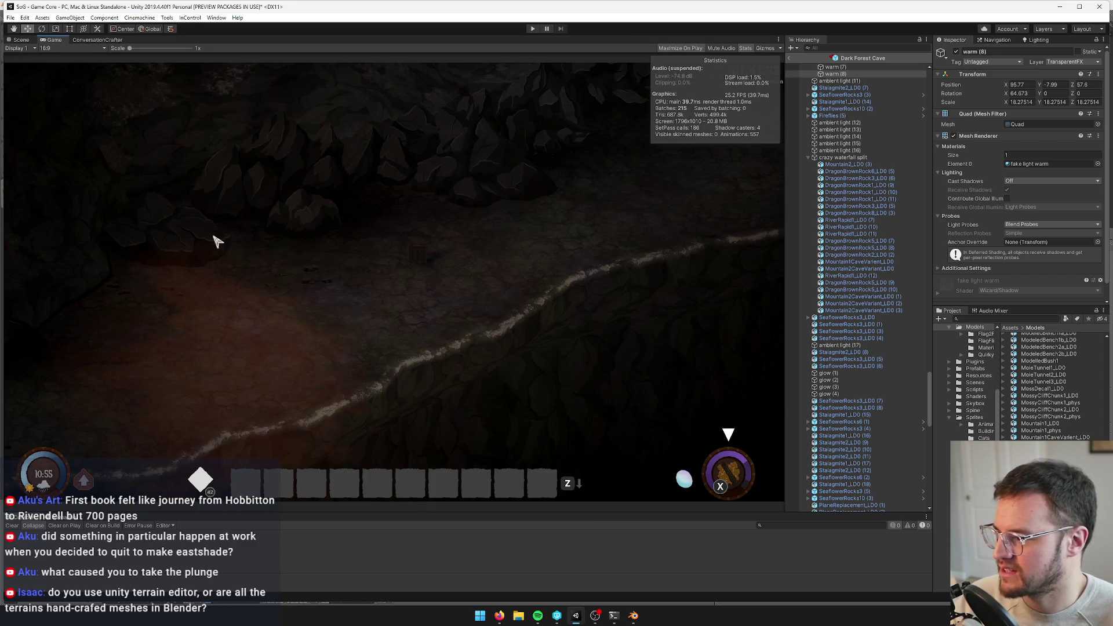
{"action": "left_click", "coordinate": [23, 40]}
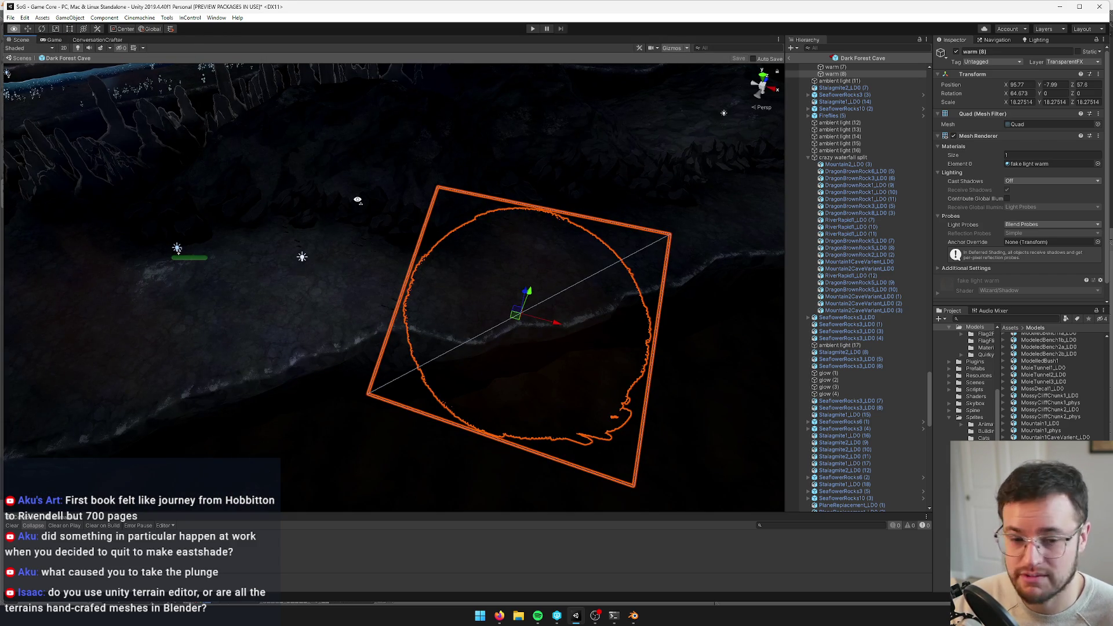
Fly the Scene view around the quad and up toward the upper cliffs
{"action": "key", "text": "w"}
{"action": "key", "text": "d"}
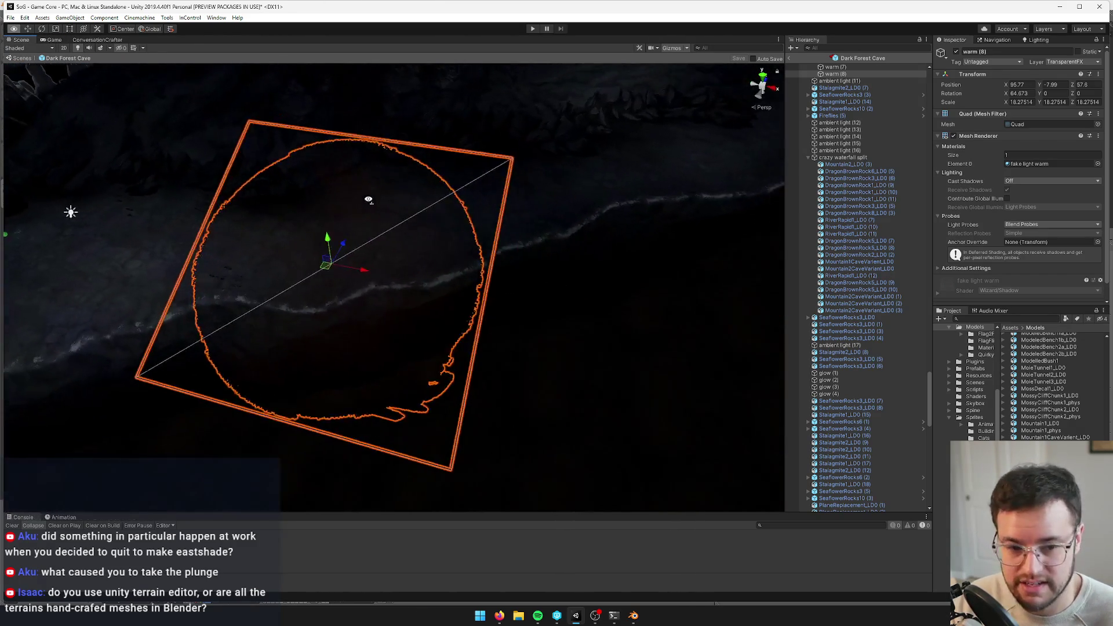
{"action": "key", "text": "s"}
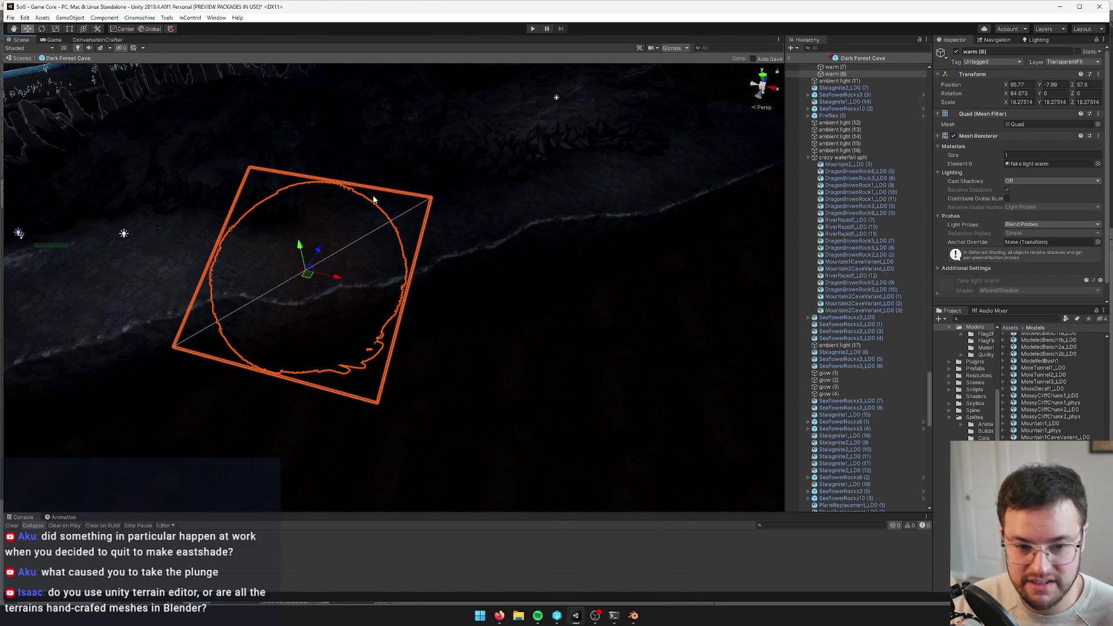
{"action": "key", "text": "w"}
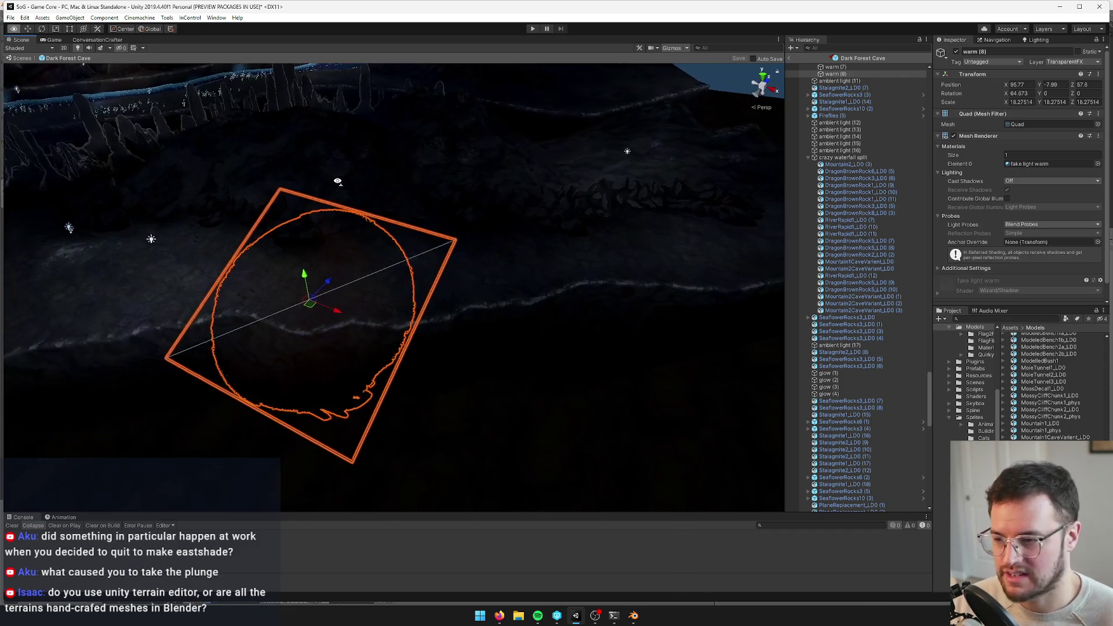
{"action": "key", "text": "d"}
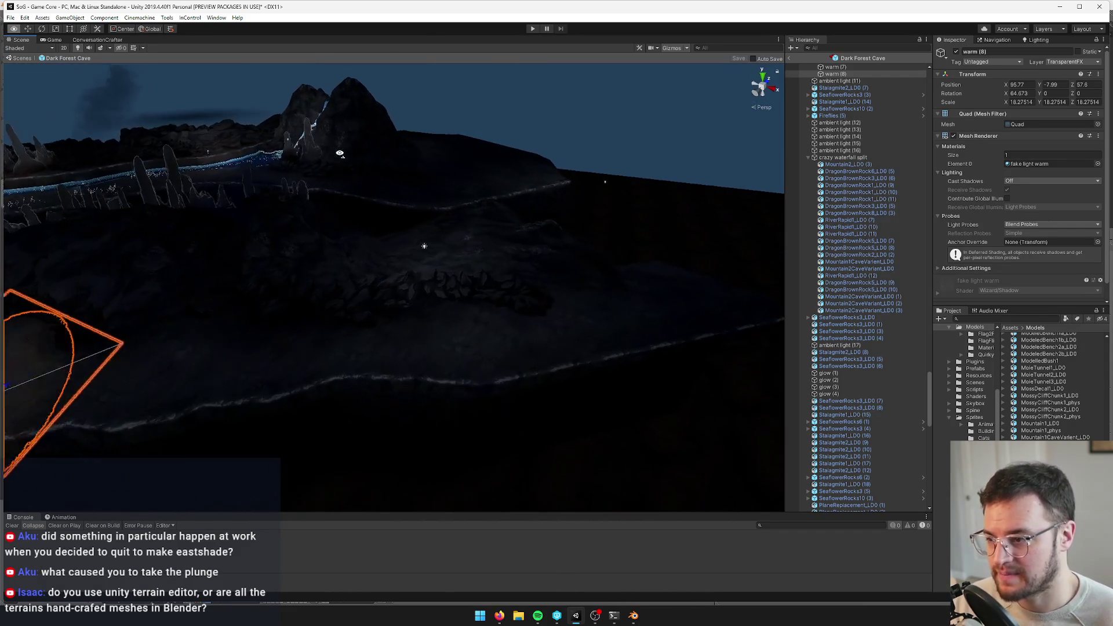
Move the newly added shadow plane across the cave floor and rotate it
{"action": "left_click", "coordinate": [462, 334]}
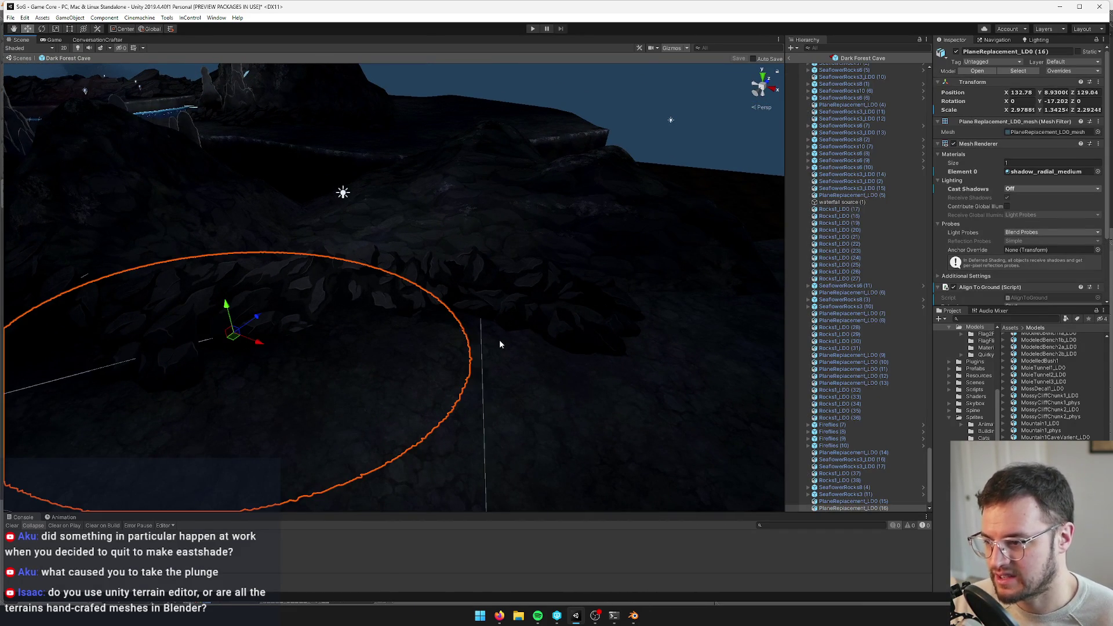
{"action": "left_click", "coordinate": [356, 307]}
{"action": "mouse_move", "coordinate": [356, 307]}
{"action": "left_mouse_down"}
{"action": "mouse_move", "coordinate": [560, 313]}
{"action": "mouse_move", "coordinate": [549, 325]}
{"action": "mouse_move", "coordinate": [561, 338]}
{"action": "mouse_move", "coordinate": [616, 328]}
{"action": "mouse_move", "coordinate": [604, 342]}
{"action": "mouse_move", "coordinate": [533, 347]}
{"action": "mouse_move", "coordinate": [242, 243]}
{"action": "left_mouse_up"}
{"action": "key", "text": "e"}
Frame a seaflower rock on the floor and rotate the SeaflowerRocks3 rock group
{"action": "left_click", "coordinate": [243, 253]}
{"action": "key", "text": "f"}
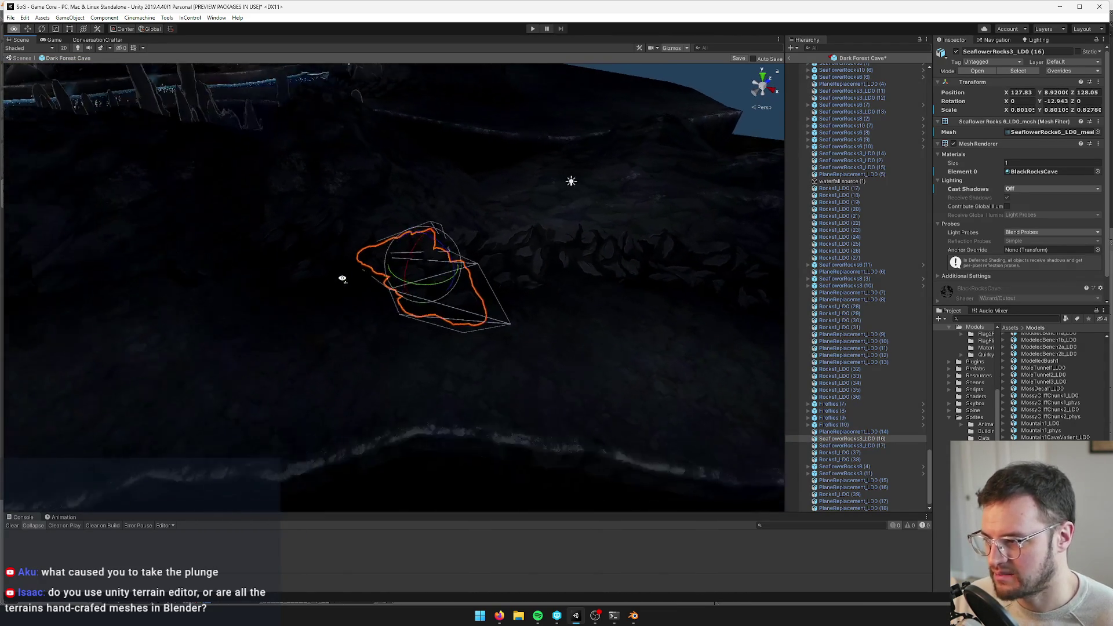
{"action": "key", "text": "s"}
{"action": "mouse_move", "coordinate": [377, 299]}
{"action": "left_mouse_down"}
{"action": "mouse_move", "coordinate": [397, 282]}
{"action": "mouse_move", "coordinate": [359, 271]}
{"action": "mouse_move", "coordinate": [322, 282]}
{"action": "left_mouse_up"}
{"action": "left_click", "coordinate": [273, 304]}
{"action": "key", "text": "e"}
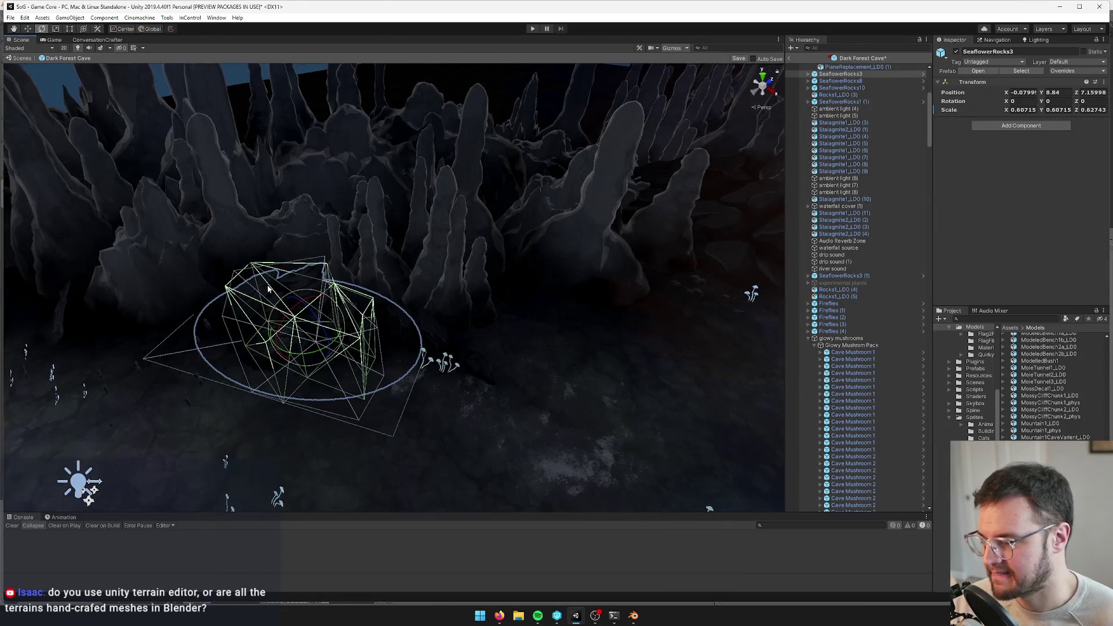
{"action": "scroll", "coordinate": [268, 289], "scroll_direction": "down", "scroll_amount": 5}
{"action": "scroll", "coordinate": [310, 282], "scroll_direction": "up", "scroll_amount": 2}
{"action": "scroll", "coordinate": [481, 270], "scroll_direction": "up", "scroll_amount": 2}
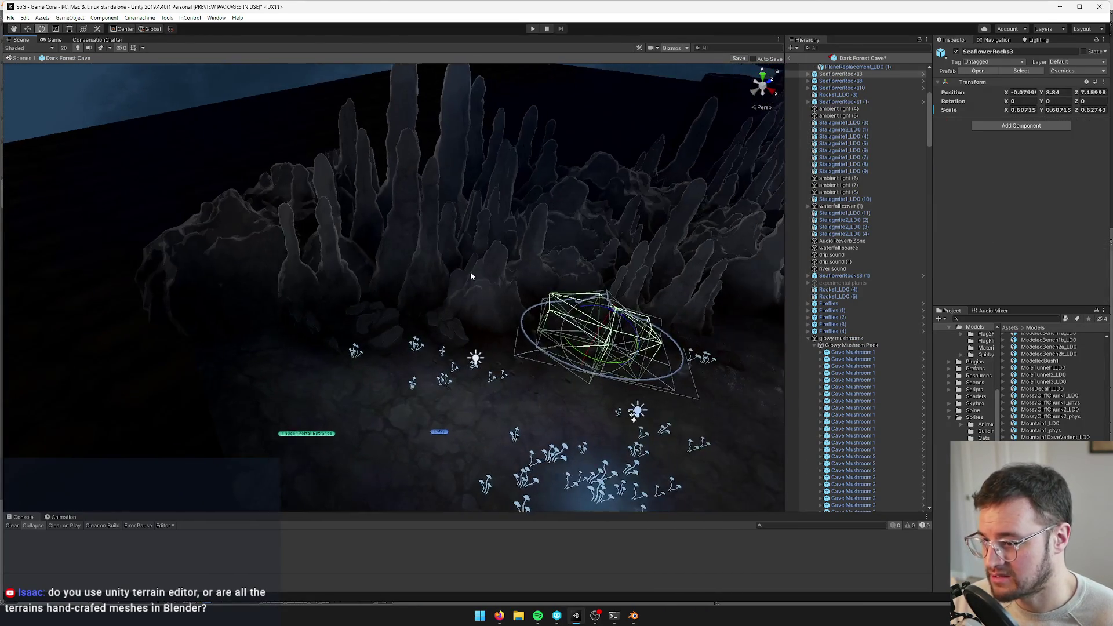
{"action": "scroll", "coordinate": [472, 284], "scroll_direction": "up", "scroll_amount": 3}
Select SeaflowerRocks8 together with another rock and frame them
{"action": "left_click", "coordinate": [482, 344]}
{"action": "left_click_drag", "start_coordinate": [494, 344], "coordinate": [494, 323]}
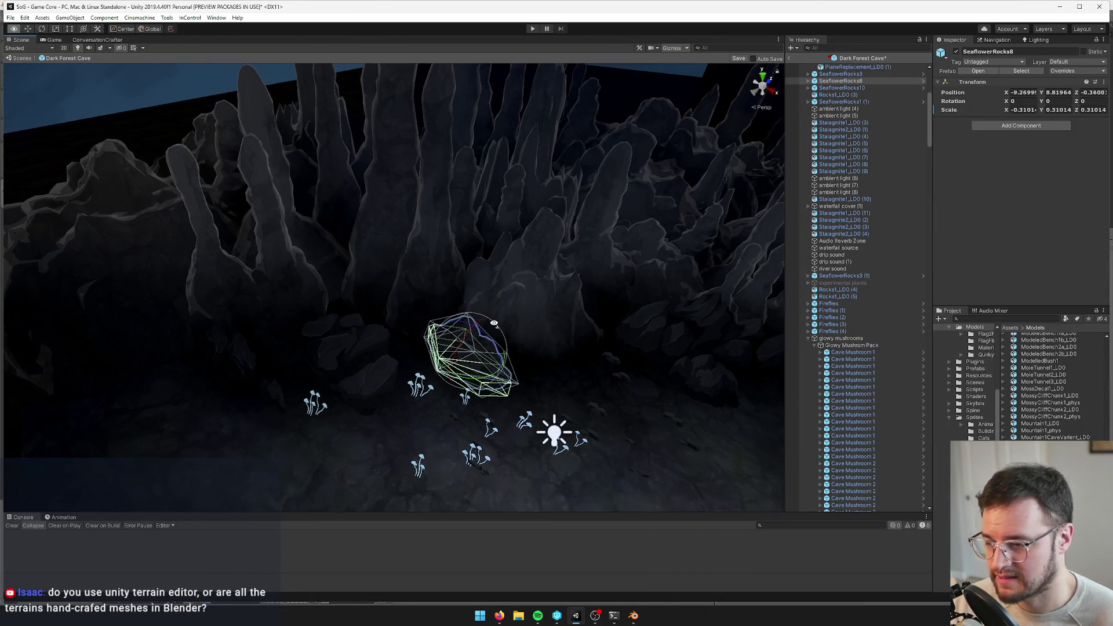
{"action": "left_click", "coordinate": [354, 360], "text": "shift"}
{"action": "key", "text": "w"}
{"action": "key", "text": "f"}
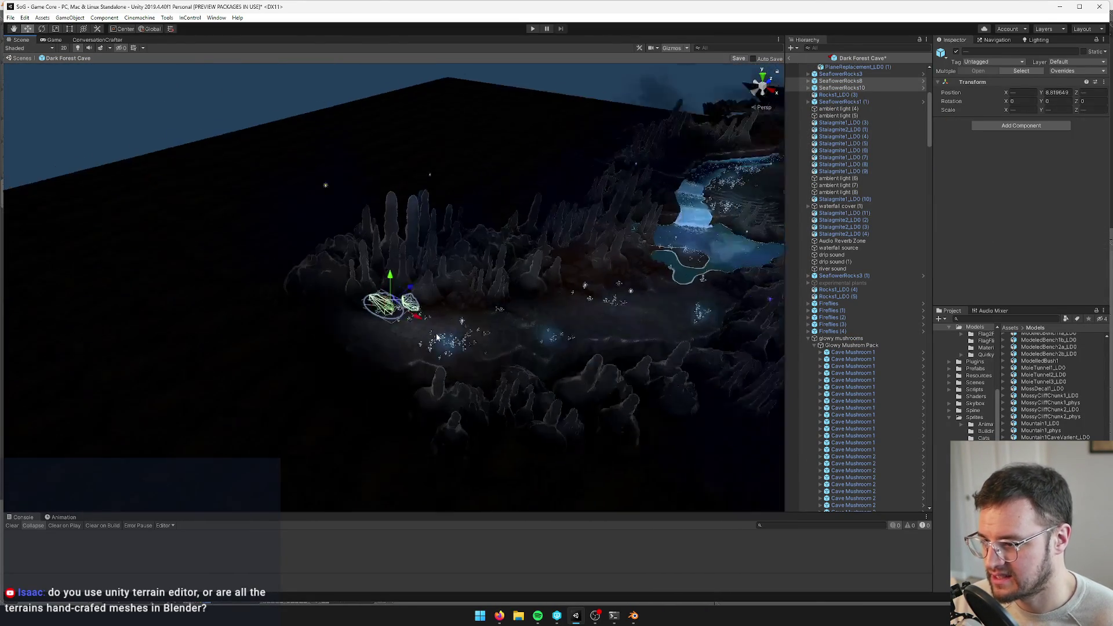
{"action": "mouse_move", "coordinate": [456, 329]}
{"action": "left_mouse_down"}
{"action": "mouse_move", "coordinate": [307, 337]}
{"action": "mouse_move", "coordinate": [406, 325]}
{"action": "left_mouse_up"}
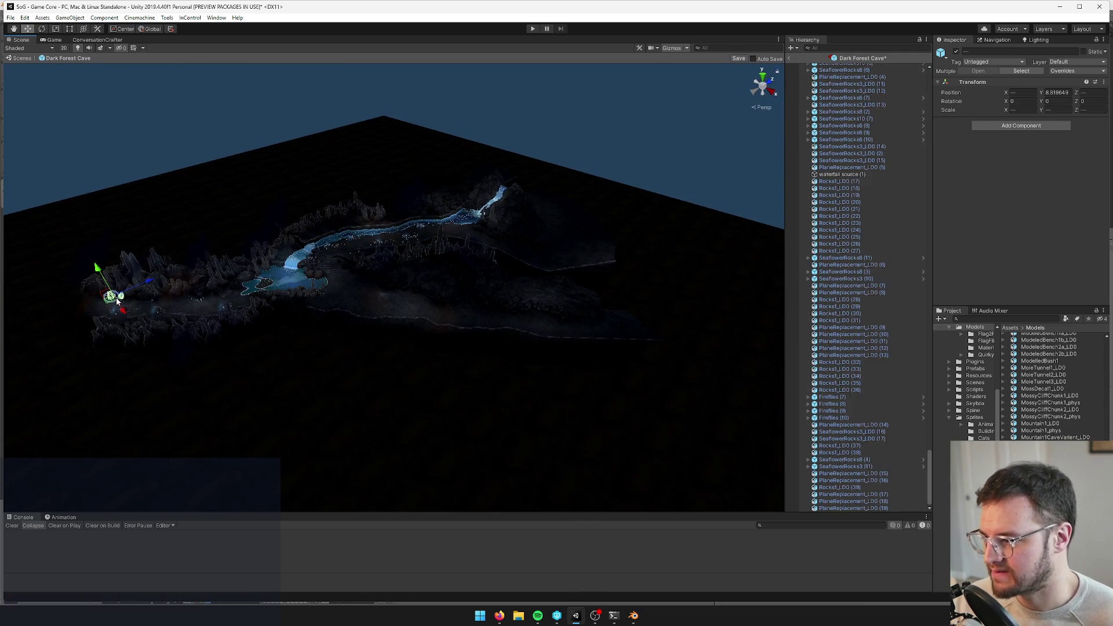
{"action": "key", "text": "f"}
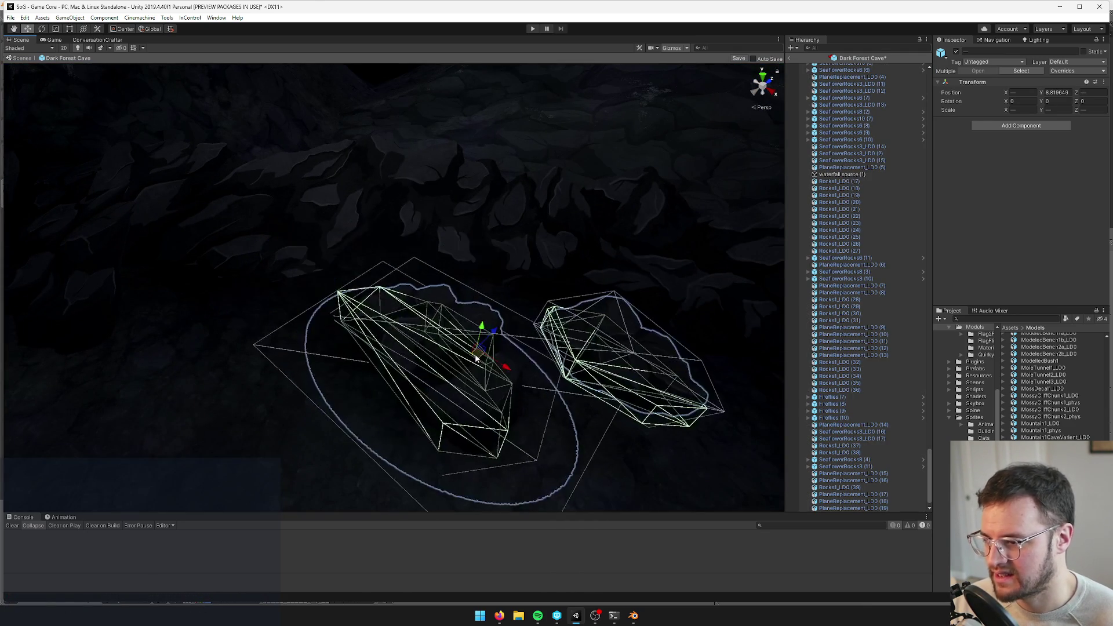
{"action": "scroll", "coordinate": [475, 354], "scroll_direction": "down", "scroll_amount": 5}
Move the SeaflowerRocks8 rock to a new spot, lift it slightly and nudge its group into place
{"action": "left_click", "coordinate": [525, 334]}
{"action": "left_click_drag", "start_coordinate": [536, 339], "coordinate": [425, 328]}
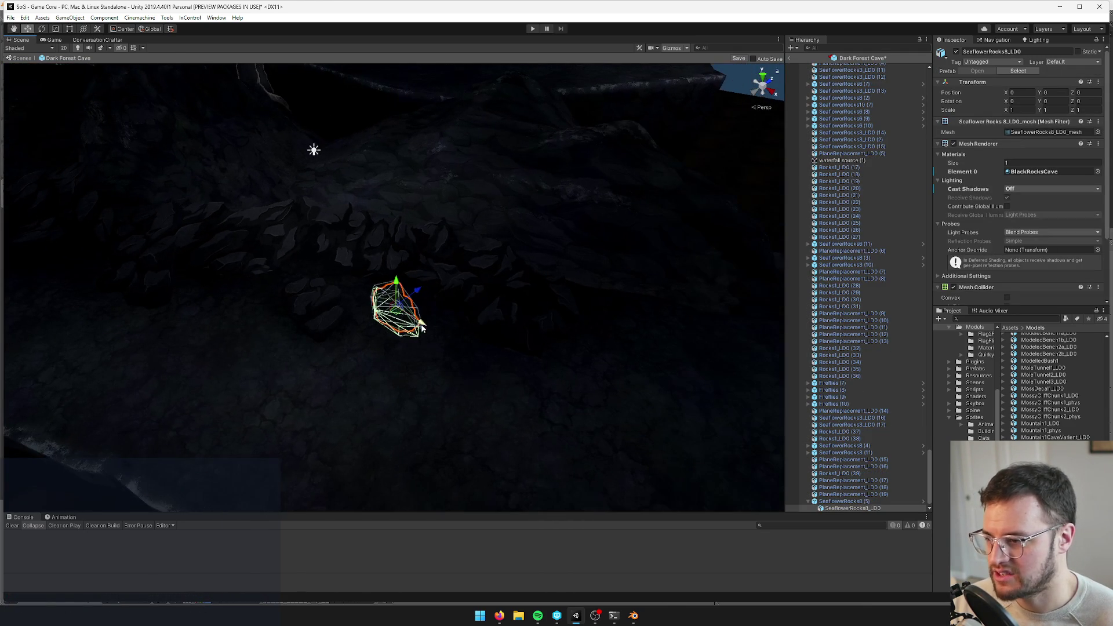
{"action": "mouse_move", "coordinate": [578, 330]}
{"action": "left_mouse_down"}
{"action": "mouse_move", "coordinate": [626, 333]}
{"action": "mouse_move", "coordinate": [639, 318]}
{"action": "left_mouse_up"}
{"action": "scroll", "coordinate": [638, 318], "scroll_direction": "up", "scroll_amount": 5}
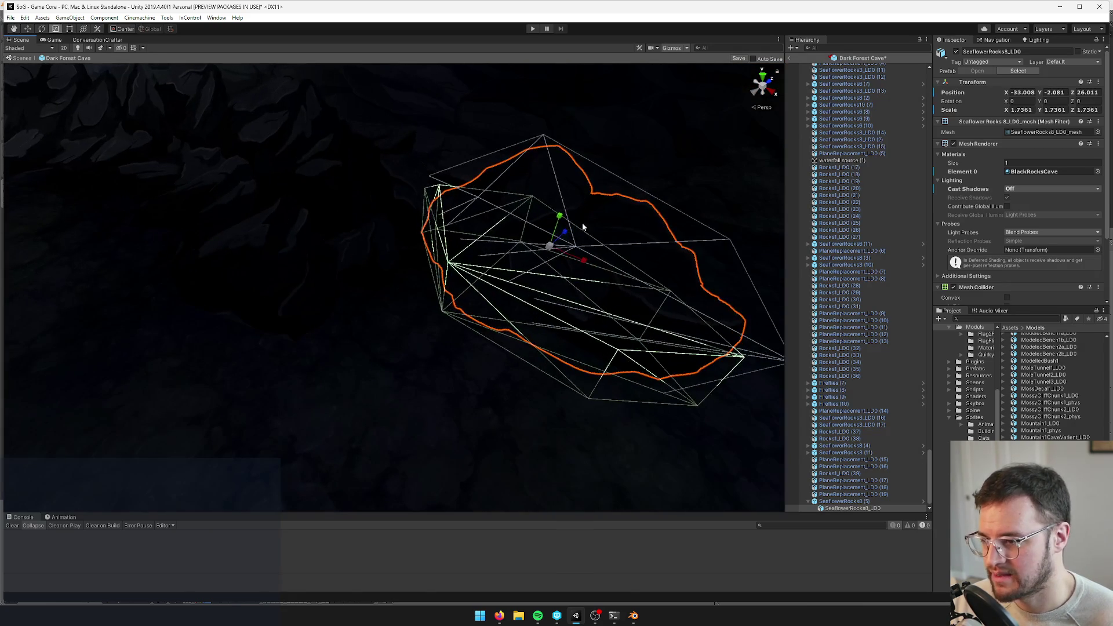
{"action": "mouse_move", "coordinate": [556, 219]}
{"action": "left_mouse_down"}
{"action": "mouse_move", "coordinate": [566, 189]}
{"action": "mouse_move", "coordinate": [474, 234]}
{"action": "mouse_move", "coordinate": [551, 259]}
{"action": "mouse_move", "coordinate": [548, 246]}
{"action": "mouse_move", "coordinate": [496, 244]}
{"action": "mouse_move", "coordinate": [519, 223]}
{"action": "mouse_move", "coordinate": [579, 244]}
{"action": "mouse_move", "coordinate": [534, 270]}
{"action": "mouse_move", "coordinate": [468, 275]}
{"action": "left_mouse_up"}
{"action": "left_click", "coordinate": [481, 228]}
{"action": "left_click", "coordinate": [467, 216]}
{"action": "double_click", "coordinate": [836, 336]}
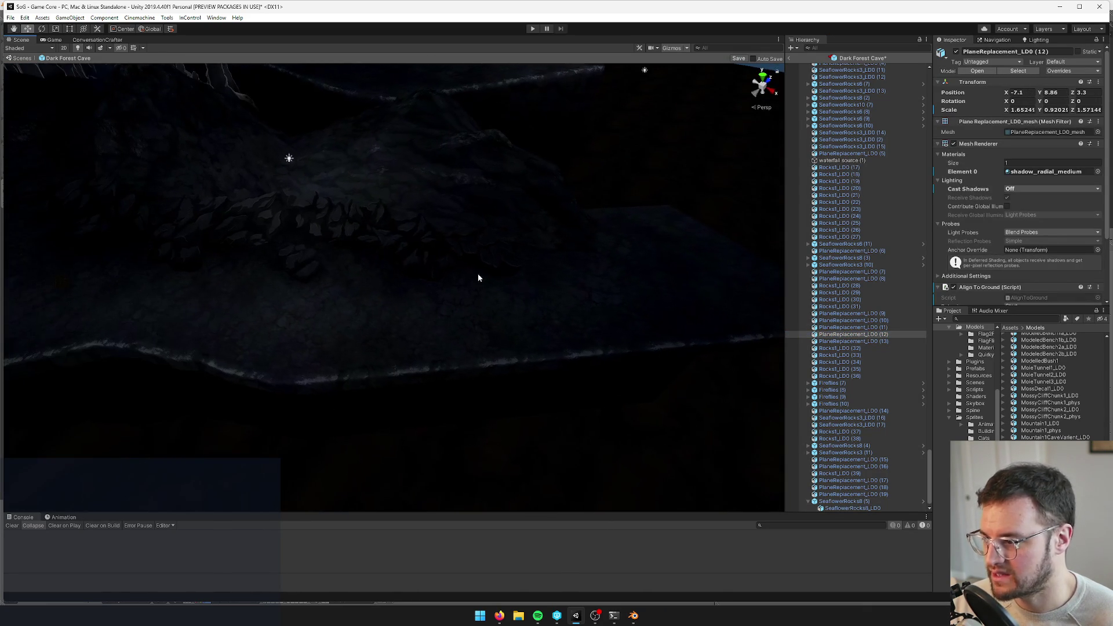
Enlarge the new SeaflowerRocks10 (8) rock to about 0.721 scale and nudge it into position
{"action": "left_click", "coordinate": [503, 259]}
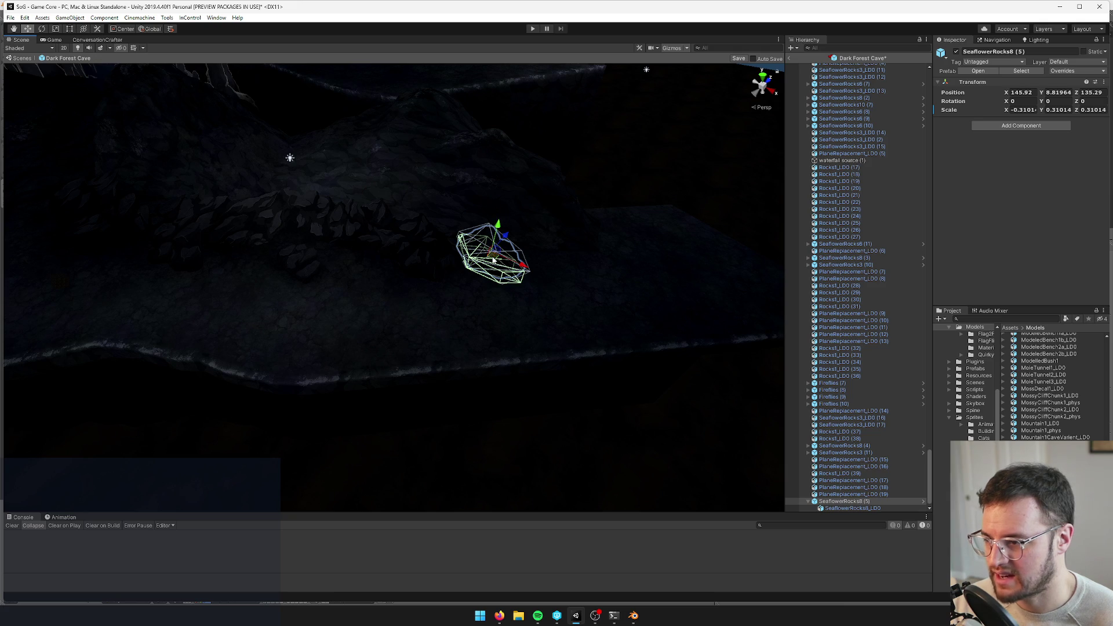
{"action": "key", "text": "r"}
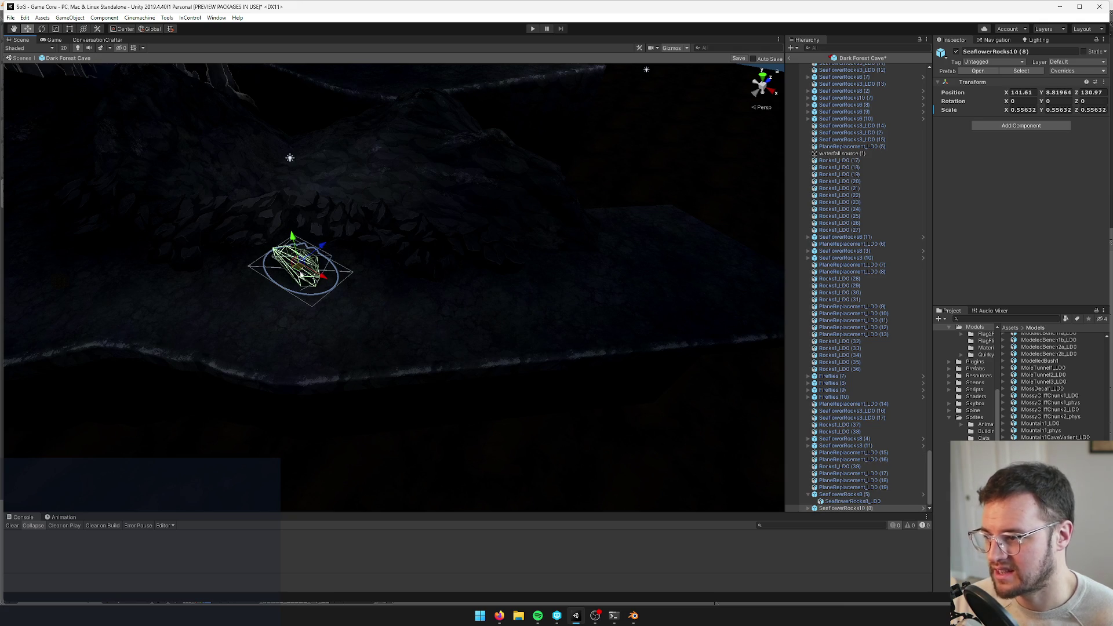
{"action": "key", "text": "f"}
{"action": "mouse_move", "coordinate": [520, 274]}
{"action": "left_mouse_down", "text": "alt"}
{"action": "mouse_move", "coordinate": [600, 329]}
{"action": "mouse_move", "coordinate": [616, 297]}
{"action": "mouse_move", "coordinate": [597, 282]}
{"action": "mouse_move", "coordinate": [627, 315]}
{"action": "mouse_move", "coordinate": [534, 300]}
{"action": "mouse_move", "coordinate": [479, 318]}
{"action": "mouse_move", "coordinate": [232, 313]}
{"action": "left_mouse_up", "text": "alt"}
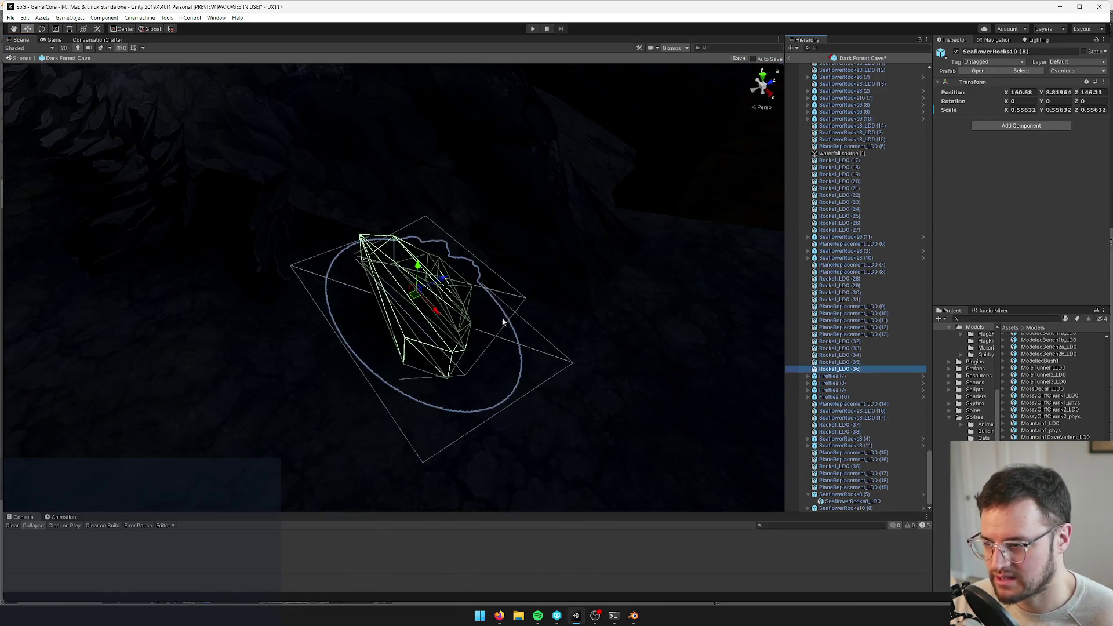
{"action": "left_click", "coordinate": [388, 259]}
{"action": "mouse_move", "coordinate": [387, 259]}
{"action": "left_mouse_down", "text": "alt"}
{"action": "mouse_move", "coordinate": [529, 249]}
{"action": "mouse_move", "coordinate": [459, 225]}
{"action": "mouse_move", "coordinate": [526, 267]}
{"action": "mouse_move", "coordinate": [535, 238]}
{"action": "mouse_move", "coordinate": [749, 278]}
{"action": "left_mouse_up", "text": "alt"}
{"action": "left_click", "coordinate": [459, 225]}
{"action": "key", "text": "r"}
{"action": "key", "text": "w"}
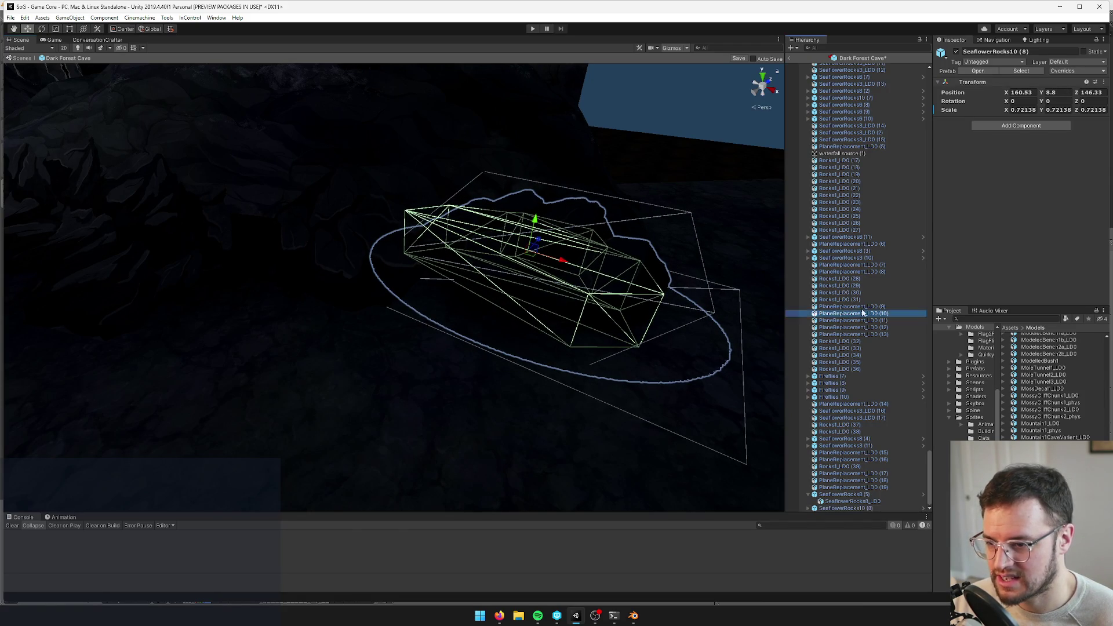
{"action": "double_click", "coordinate": [903, 315]}
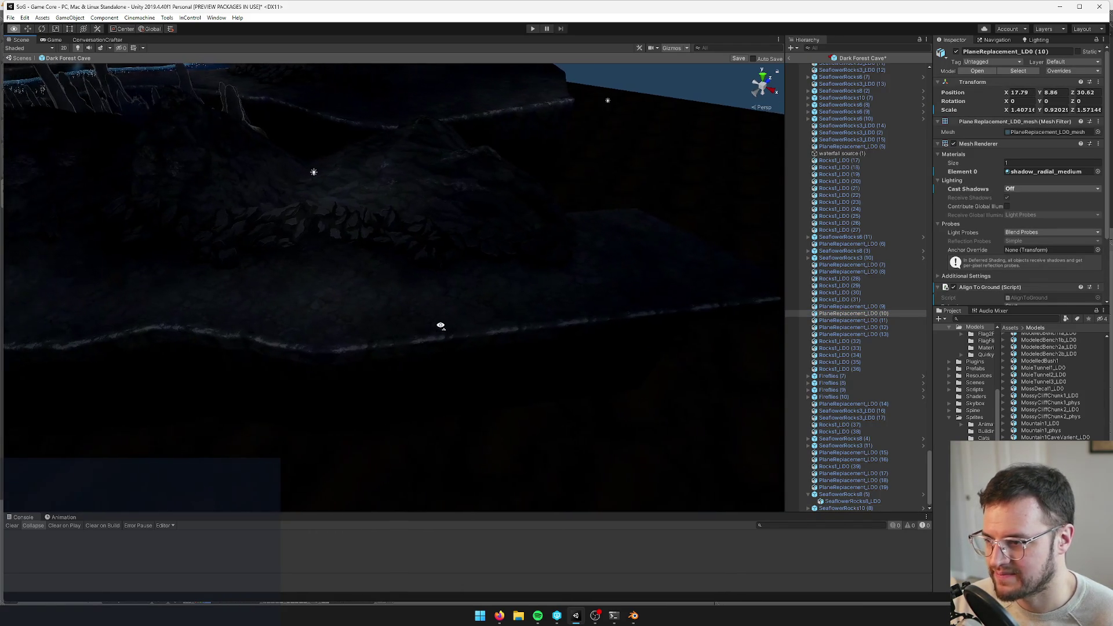
{"action": "left_click", "coordinate": [505, 280]}
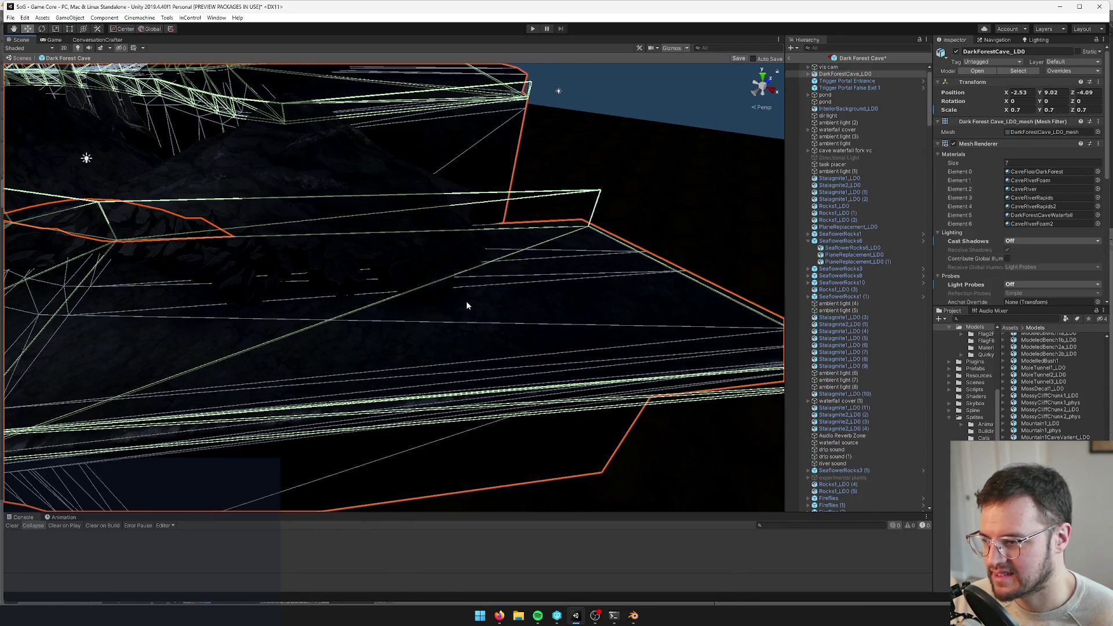
{"action": "double_click", "coordinate": [835, 344]}
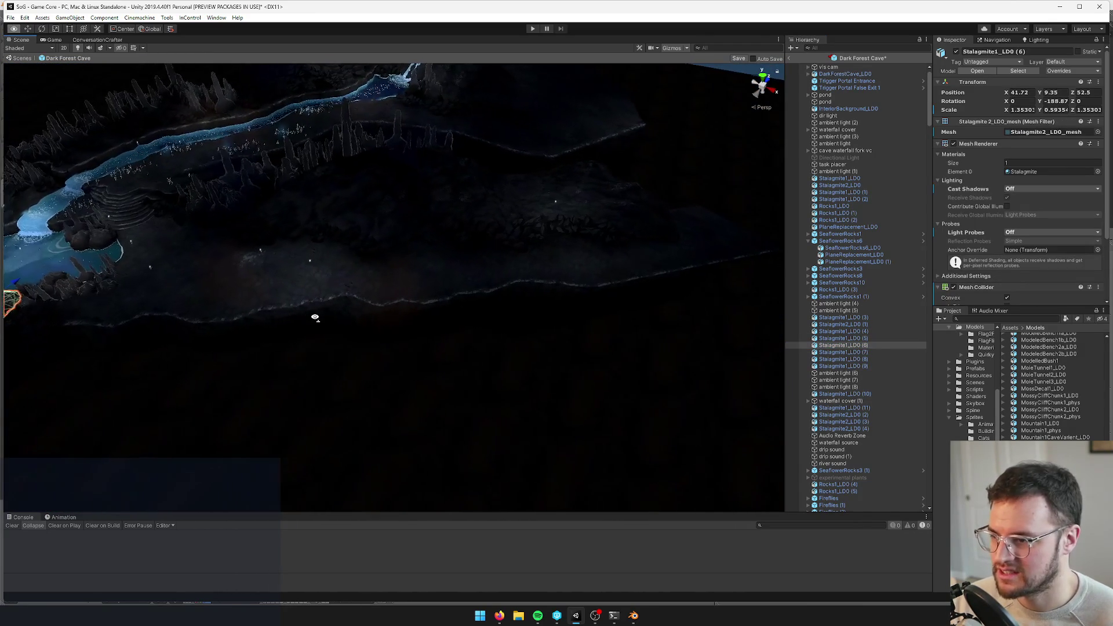
{"action": "left_click", "coordinate": [558, 182]}
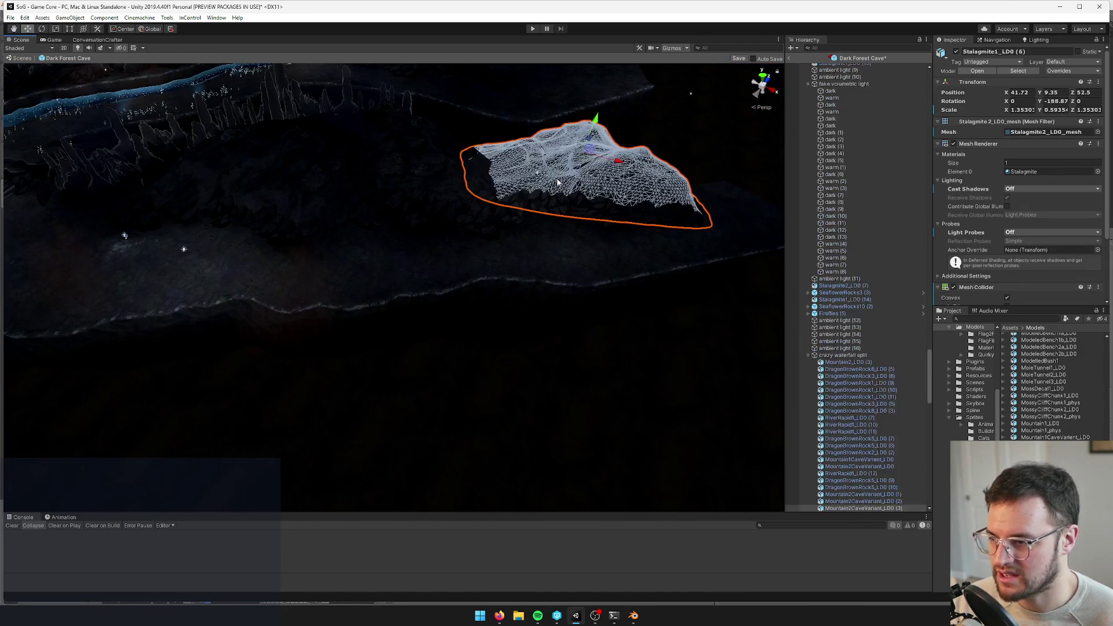
{"action": "double_click", "coordinate": [835, 306]}
{"action": "mouse_move", "coordinate": [401, 269]}
{"action": "left_mouse_down"}
{"action": "mouse_move", "coordinate": [443, 251]}
{"action": "mouse_move", "coordinate": [437, 283]}
{"action": "mouse_move", "coordinate": [436, 187]}
{"action": "mouse_move", "coordinate": [413, 166]}
{"action": "left_mouse_up"}
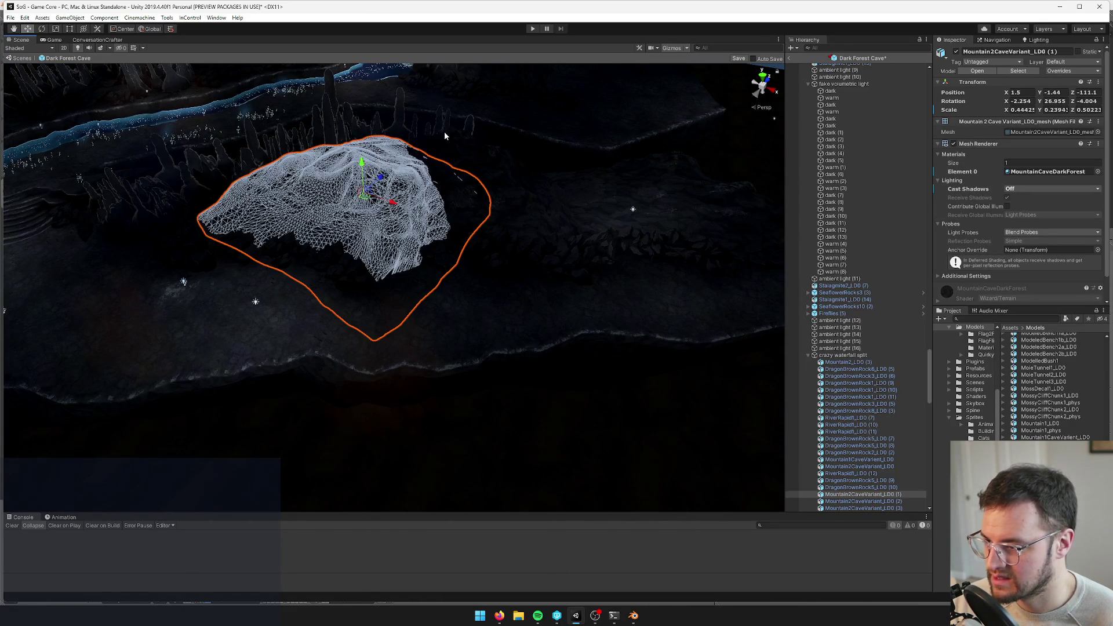
{"action": "left_click", "coordinate": [444, 131]}
{"action": "mouse_move", "coordinate": [444, 131]}
{"action": "left_mouse_down"}
{"action": "mouse_move", "coordinate": [133, 284]}
{"action": "mouse_move", "coordinate": [241, 256]}
{"action": "mouse_move", "coordinate": [187, 211]}
{"action": "mouse_move", "coordinate": [589, 238]}
{"action": "mouse_move", "coordinate": [644, 220]}
{"action": "mouse_move", "coordinate": [488, 221]}
{"action": "mouse_move", "coordinate": [496, 203]}
{"action": "mouse_move", "coordinate": [490, 188]}
{"action": "mouse_move", "coordinate": [479, 193]}
{"action": "mouse_move", "coordinate": [689, 175]}
{"action": "left_mouse_up"}
{"action": "left_click", "coordinate": [133, 285]}
{"action": "left_click", "coordinate": [186, 211]}
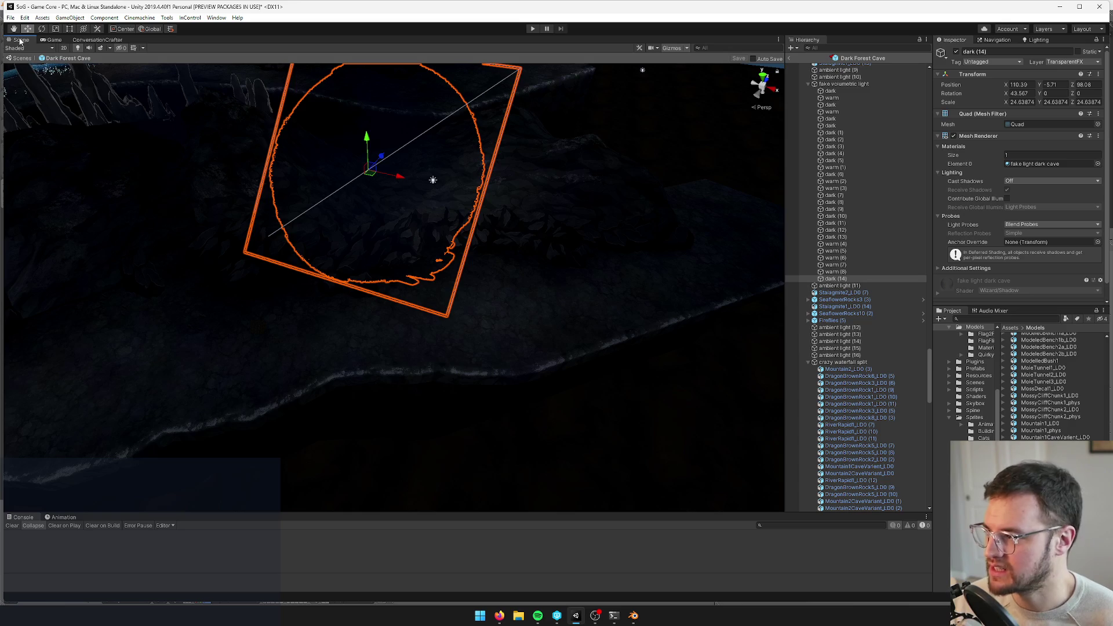
Copy shadow plane (17) down-left, scale it to about 1.41 × 0.50 × 1.27, and preview in Game view
{"action": "left_click", "coordinate": [51, 40]}
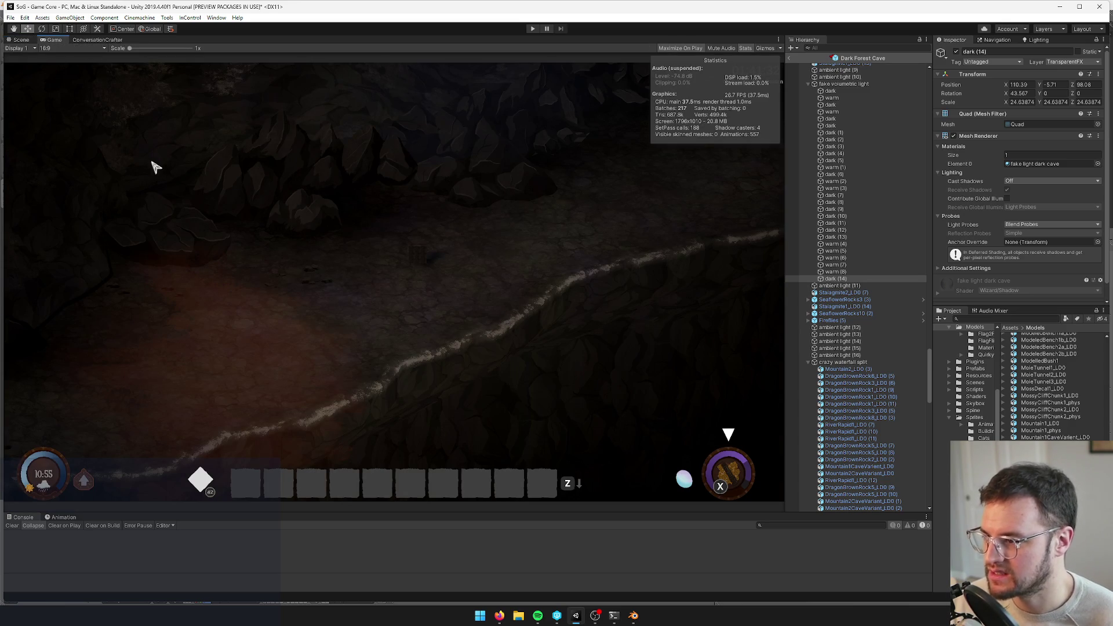
{"action": "left_click", "coordinate": [21, 39]}
{"action": "scroll", "coordinate": [568, 288], "scroll_direction": "up", "scroll_amount": 5}
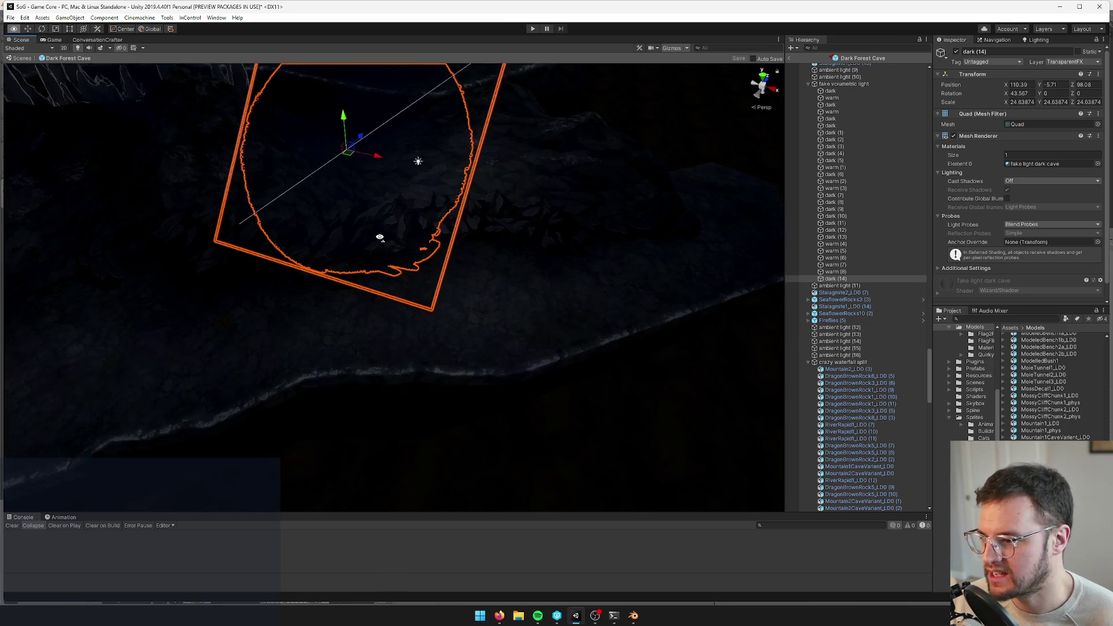
{"action": "left_click", "coordinate": [568, 288]}
{"action": "key", "text": "f"}
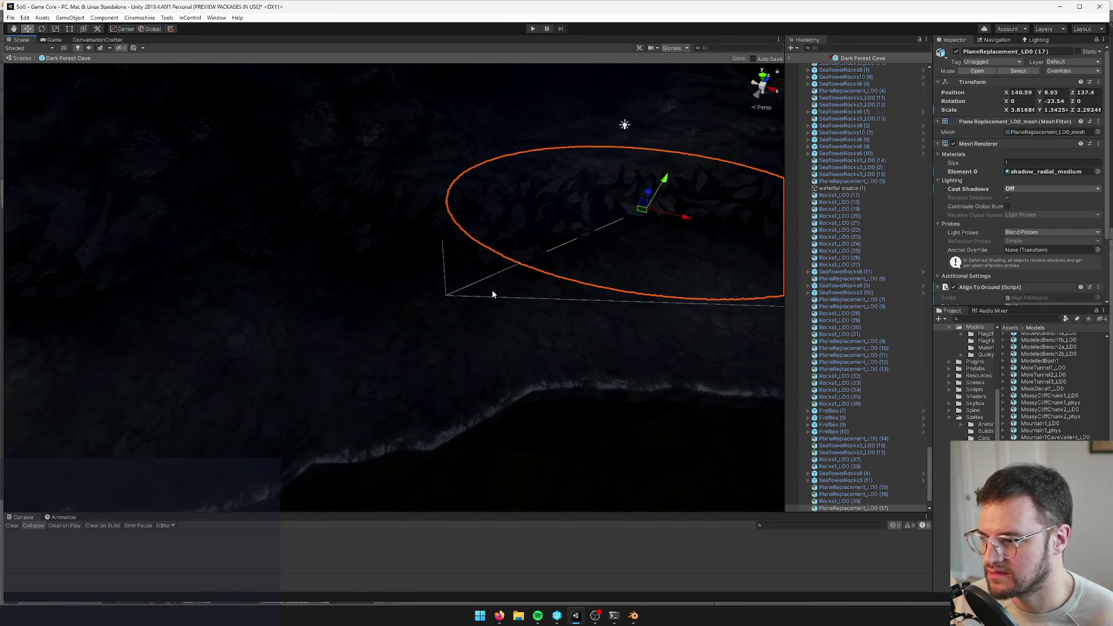
{"action": "key", "text": "ctrl+d"}
{"action": "mouse_move", "coordinate": [642, 209]}
{"action": "left_mouse_down"}
{"action": "mouse_move", "coordinate": [500, 261]}
{"action": "mouse_move", "coordinate": [525, 240]}
{"action": "mouse_move", "coordinate": [518, 256]}
{"action": "left_mouse_up"}
{"action": "key", "text": "r"}
{"action": "key", "text": "w"}
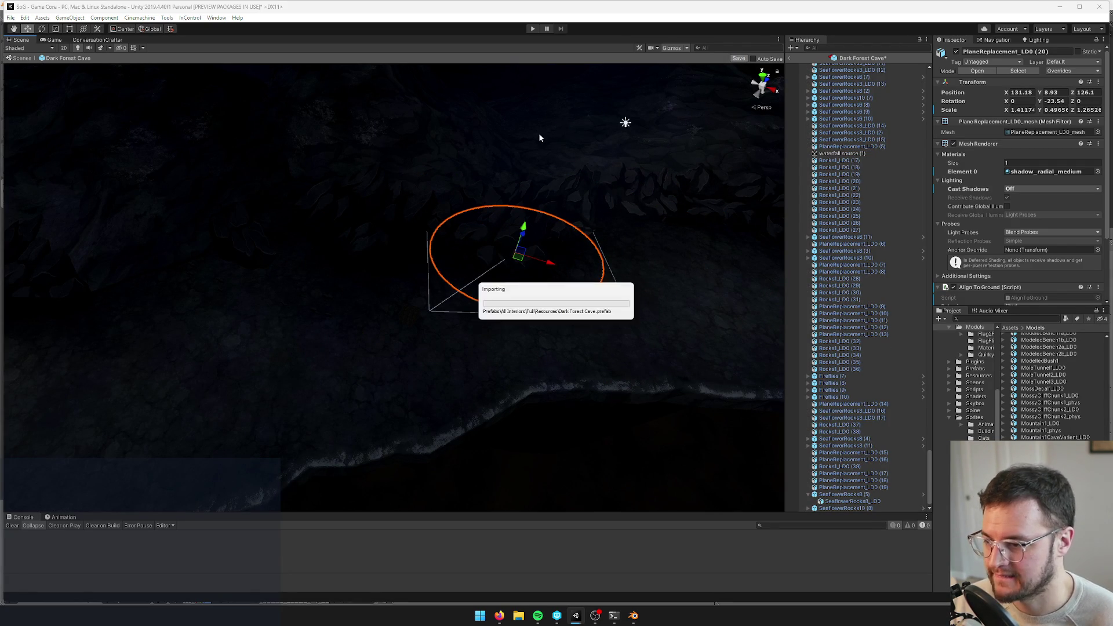
{"action": "left_click", "coordinate": [52, 39]}
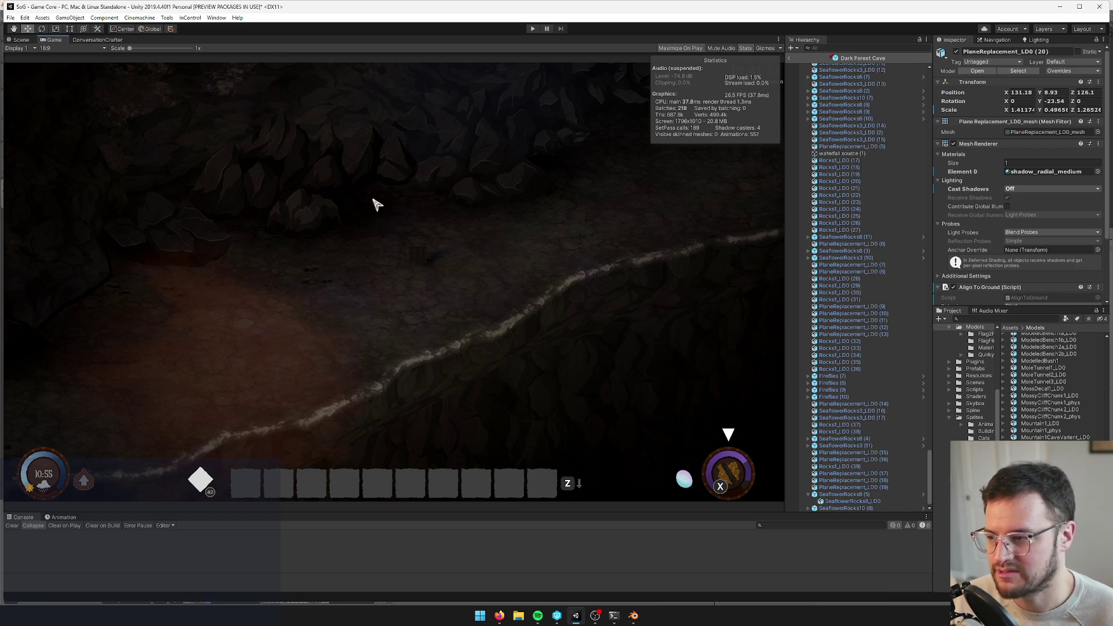
Check the cave toward the glowing river in the Game view and orbit across it
{"action": "left_click", "coordinate": [23, 40]}
{"action": "left_click", "coordinate": [852, 335]}
{"action": "mouse_move", "coordinate": [380, 319]}
{"action": "left_mouse_down"}
{"action": "mouse_move", "coordinate": [367, 214]}
{"action": "mouse_move", "coordinate": [345, 229]}
{"action": "left_mouse_up"}
{"action": "key", "text": "ctrl+2"}
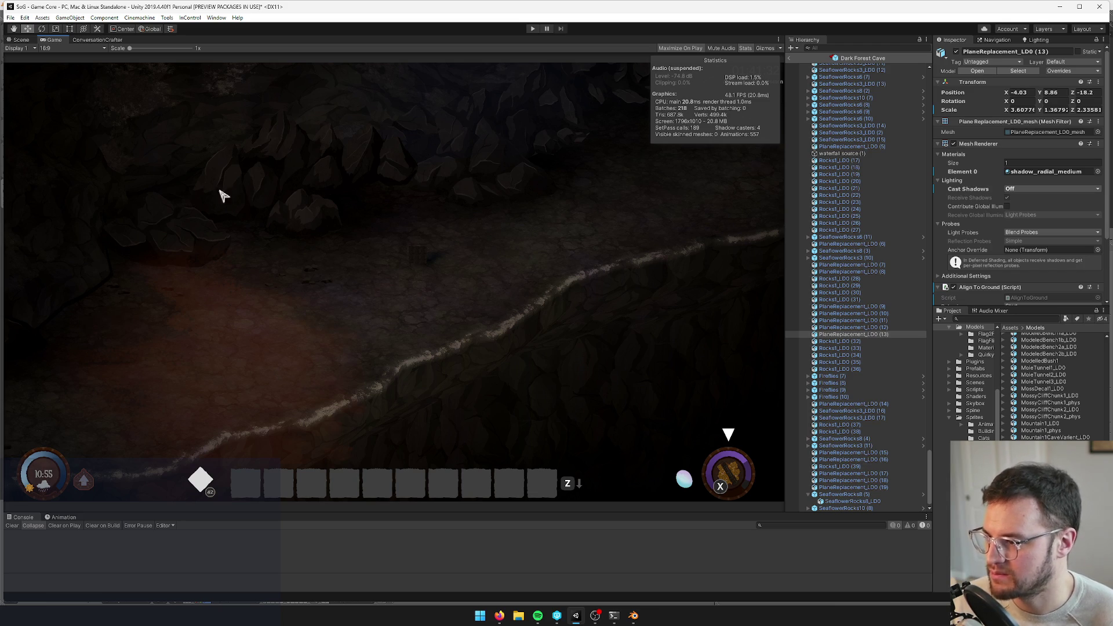
{"action": "left_click", "coordinate": [23, 39]}
{"action": "mouse_move", "coordinate": [388, 141]}
{"action": "left_mouse_down"}
{"action": "mouse_move", "coordinate": [402, 116]}
{"action": "mouse_move", "coordinate": [385, 137]}
{"action": "mouse_move", "coordinate": [504, 206]}
{"action": "mouse_move", "coordinate": [569, 207]}
{"action": "mouse_move", "coordinate": [402, 270]}
{"action": "mouse_move", "coordinate": [443, 248]}
{"action": "mouse_move", "coordinate": [392, 188]}
{"action": "mouse_move", "coordinate": [420, 145]}
{"action": "mouse_move", "coordinate": [437, 247]}
{"action": "mouse_move", "coordinate": [410, 251]}
{"action": "mouse_move", "coordinate": [417, 279]}
{"action": "mouse_move", "coordinate": [336, 271]}
{"action": "mouse_move", "coordinate": [336, 294]}
{"action": "mouse_move", "coordinate": [348, 292]}
{"action": "left_mouse_up"}
Duplicate the dark (14) quad and place dark (15) near X 70.87, Z 71.75
{"action": "left_click", "coordinate": [504, 207]}
{"action": "key", "text": "ctrl+d"}
{"action": "mouse_move", "coordinate": [722, 235]}
{"action": "left_mouse_down"}
{"action": "mouse_move", "coordinate": [503, 274]}
{"action": "mouse_move", "coordinate": [505, 249]}
{"action": "mouse_move", "coordinate": [527, 248]}
{"action": "mouse_move", "coordinate": [454, 208]}
{"action": "mouse_move", "coordinate": [539, 193]}
{"action": "mouse_move", "coordinate": [539, 168]}
{"action": "mouse_move", "coordinate": [437, 182]}
{"action": "left_mouse_up"}
{"action": "left_click_drag", "start_coordinate": [488, 249], "coordinate": [467, 209]}
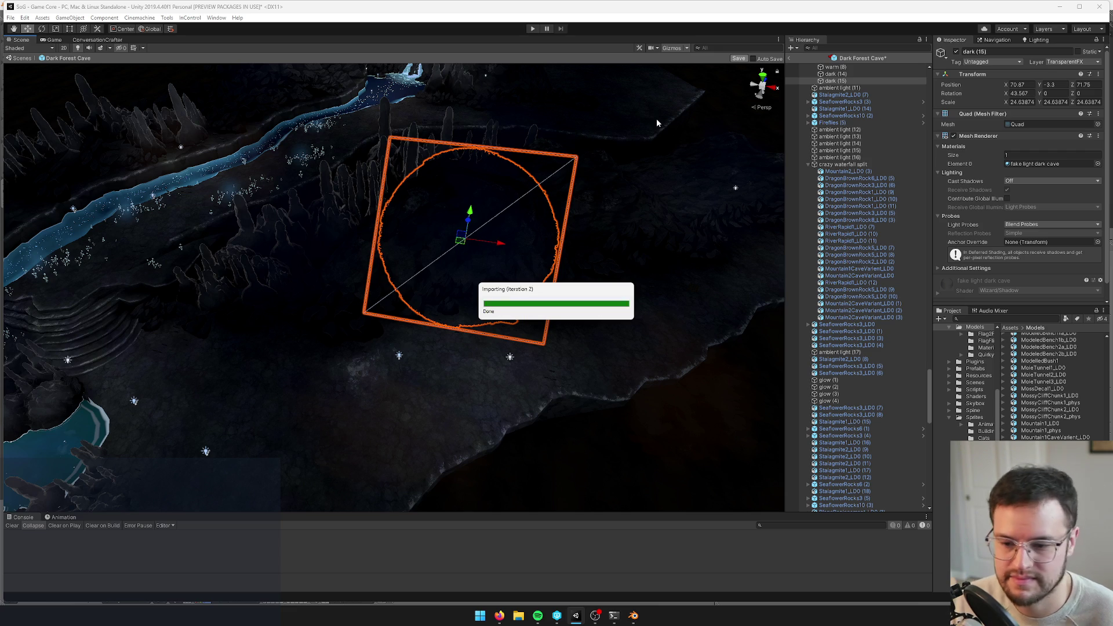
{"action": "left_click", "coordinate": [51, 40]}
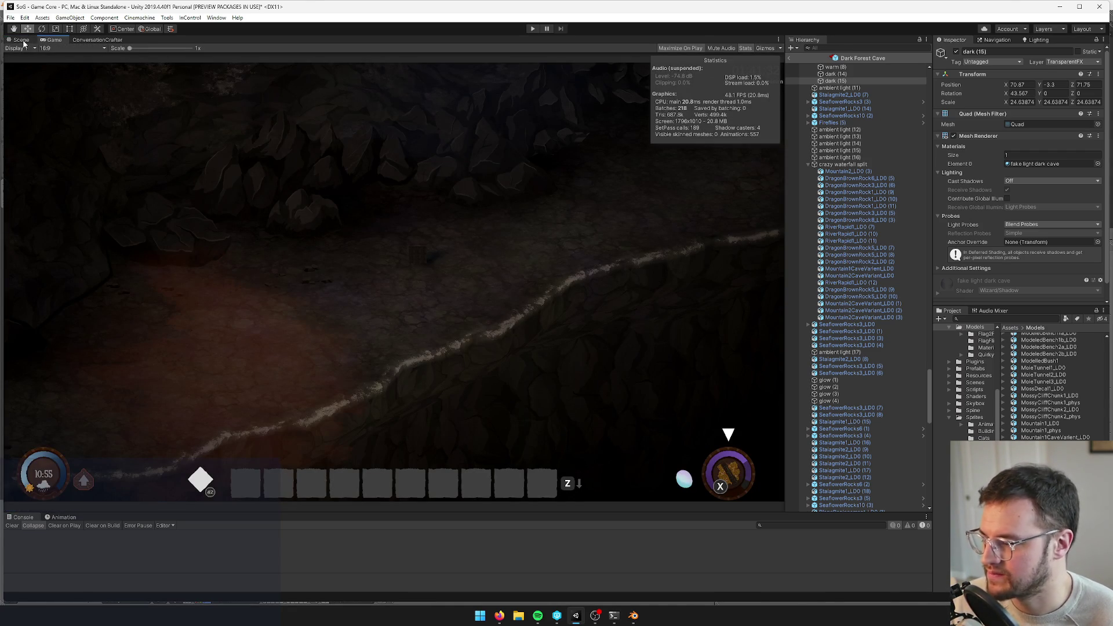
Back in the Scene view, frame the Trigger Portal False Exit 1 object
{"action": "left_click", "coordinate": [21, 40]}
{"action": "mouse_move", "coordinate": [348, 261]}
{"action": "left_mouse_down"}
{"action": "mouse_move", "coordinate": [484, 232]}
{"action": "mouse_move", "coordinate": [419, 226]}
{"action": "mouse_move", "coordinate": [394, 173]}
{"action": "mouse_move", "coordinate": [400, 192]}
{"action": "mouse_move", "coordinate": [338, 223]}
{"action": "mouse_move", "coordinate": [398, 268]}
{"action": "mouse_move", "coordinate": [473, 351]}
{"action": "mouse_move", "coordinate": [467, 285]}
{"action": "mouse_move", "coordinate": [562, 297]}
{"action": "mouse_move", "coordinate": [538, 304]}
{"action": "mouse_move", "coordinate": [638, 348]}
{"action": "left_mouse_up"}
{"action": "left_click", "coordinate": [337, 222]}
{"action": "key", "text": "f"}
Duplicate the PlaneReplacement_LD0 (8) shadow plane and scale the copy into a narrow strip
{"action": "left_click", "coordinate": [468, 286]}
{"action": "key", "text": "ctrl+d"}
{"action": "key", "text": "e"}
{"action": "key", "text": "r"}
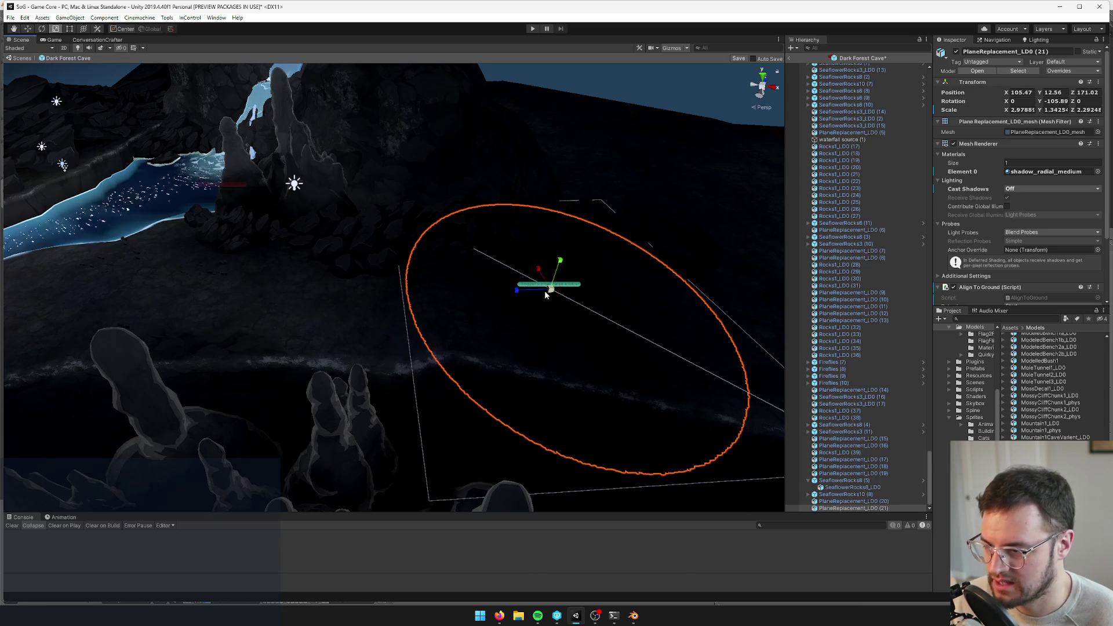
{"action": "mouse_move", "coordinate": [515, 291]}
{"action": "left_mouse_down"}
{"action": "mouse_move", "coordinate": [544, 303]}
{"action": "mouse_move", "coordinate": [530, 316]}
{"action": "left_mouse_up"}
{"action": "key", "text": "e"}
{"action": "key", "text": "w"}
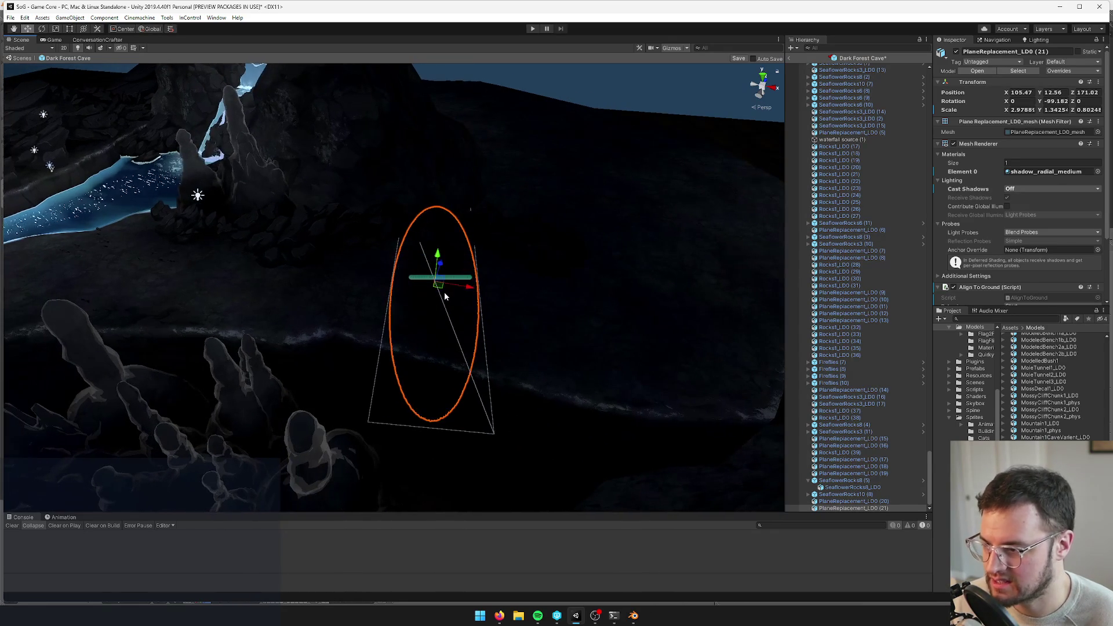
{"action": "left_click", "coordinate": [560, 318]}
{"action": "mouse_move", "coordinate": [560, 318]}
{"action": "left_mouse_down"}
{"action": "mouse_move", "coordinate": [472, 330]}
{"action": "mouse_move", "coordinate": [554, 308]}
{"action": "left_mouse_up"}
{"action": "left_click", "coordinate": [554, 308]}
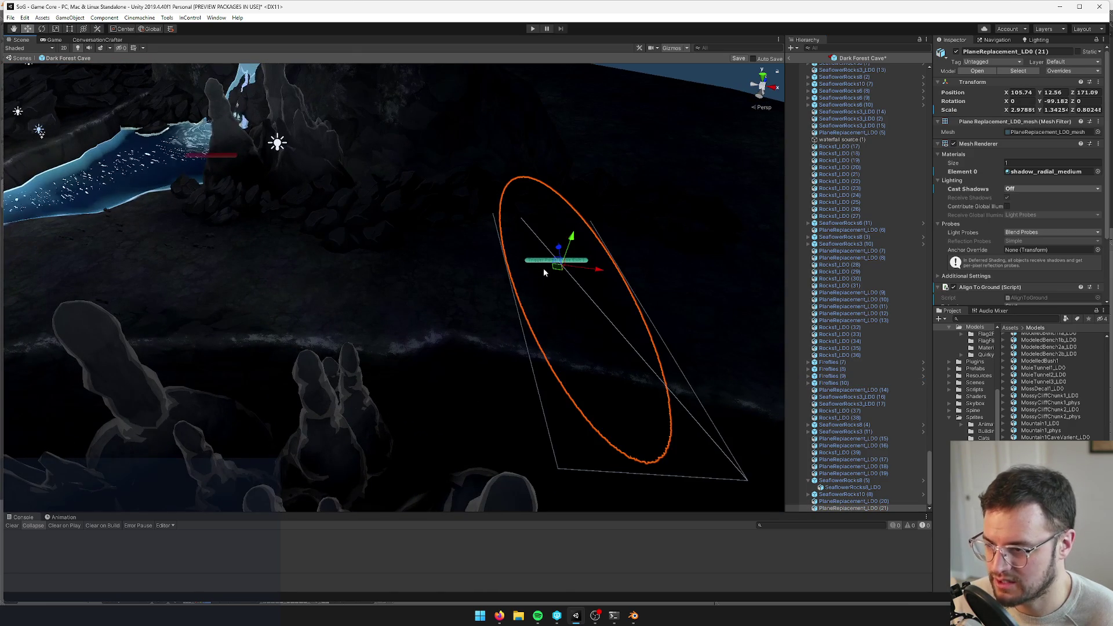
Duplicate the narrow plane with the exit trigger, moving and rotating the copies to a new spot
{"action": "left_click", "coordinate": [538, 263]}
{"action": "left_click", "coordinate": [538, 263]}
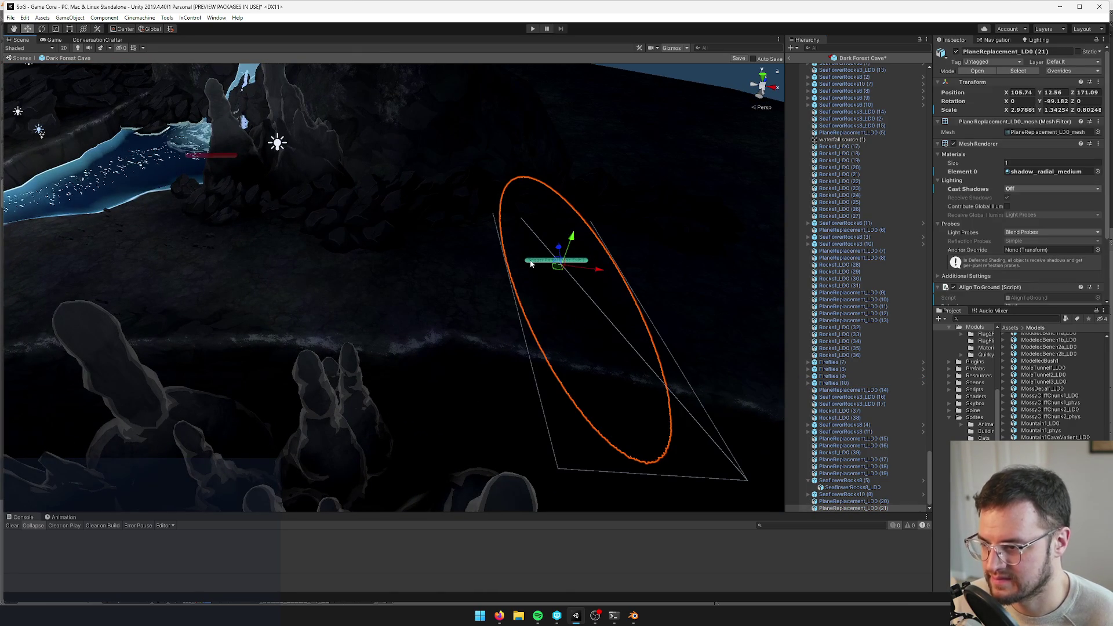
{"action": "left_click", "coordinate": [531, 264], "text": "shift"}
{"action": "scroll", "coordinate": [498, 243], "scroll_direction": "down", "scroll_amount": 10}
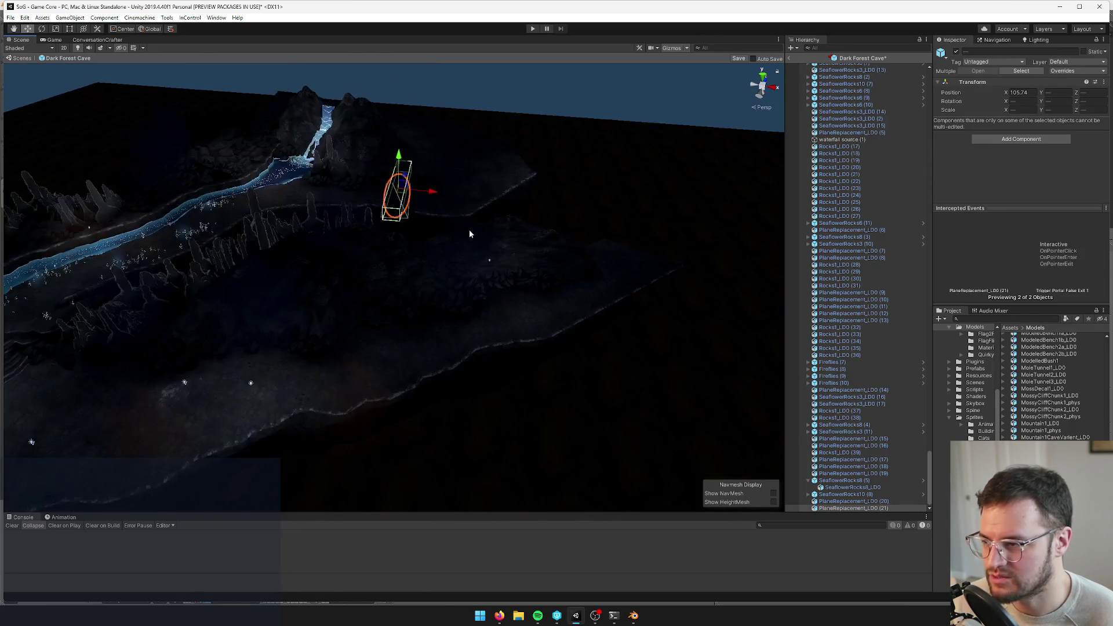
{"action": "key", "text": "ctrl+d"}
{"action": "mouse_move", "coordinate": [400, 185]}
{"action": "left_mouse_down"}
{"action": "mouse_move", "coordinate": [458, 325]}
{"action": "mouse_move", "coordinate": [474, 326]}
{"action": "mouse_move", "coordinate": [449, 348]}
{"action": "left_mouse_up"}
{"action": "scroll", "coordinate": [464, 347], "scroll_direction": "up", "scroll_amount": 5}
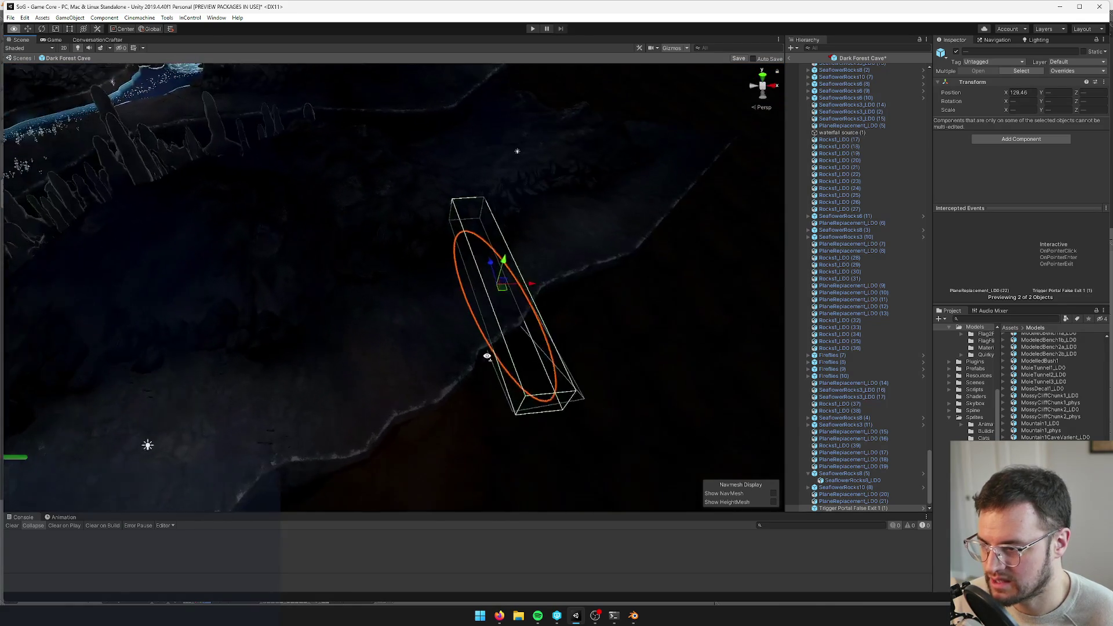
{"action": "scroll", "coordinate": [485, 356], "scroll_direction": "up", "scroll_amount": 10}
{"action": "scroll", "coordinate": [536, 232], "scroll_direction": "down", "scroll_amount": 2}
{"action": "key", "text": "e"}
{"action": "mouse_move", "coordinate": [536, 274]}
{"action": "left_mouse_down"}
{"action": "mouse_move", "coordinate": [549, 300]}
{"action": "mouse_move", "coordinate": [412, 333]}
{"action": "mouse_move", "coordinate": [489, 330]}
{"action": "mouse_move", "coordinate": [601, 300]}
{"action": "mouse_move", "coordinate": [534, 306]}
{"action": "mouse_move", "coordinate": [452, 372]}
{"action": "mouse_move", "coordinate": [422, 281]}
{"action": "mouse_move", "coordinate": [355, 256]}
{"action": "mouse_move", "coordinate": [390, 256]}
{"action": "mouse_move", "coordinate": [397, 273]}
{"action": "left_mouse_up"}
{"action": "key", "text": "w"}
{"action": "key", "text": "e"}
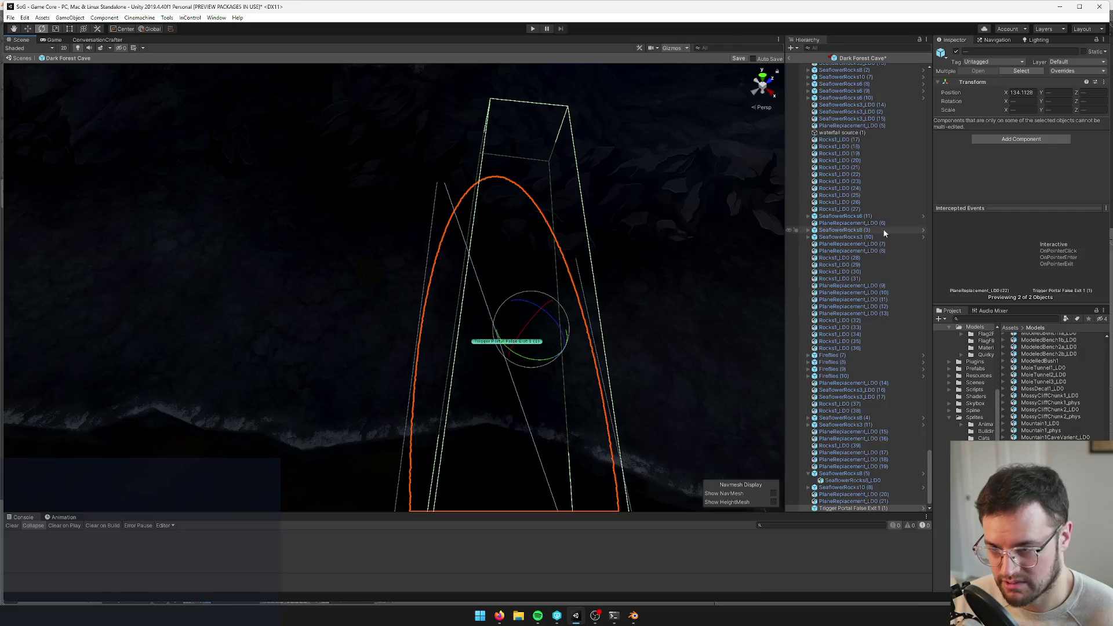
Rename the copied exit trigger by replacing the 'False Exit 1 (1)' part of its name
{"action": "left_click", "coordinate": [484, 343]}
{"action": "scroll", "coordinate": [869, 353], "scroll_direction": "up", "scroll_amount": 10}
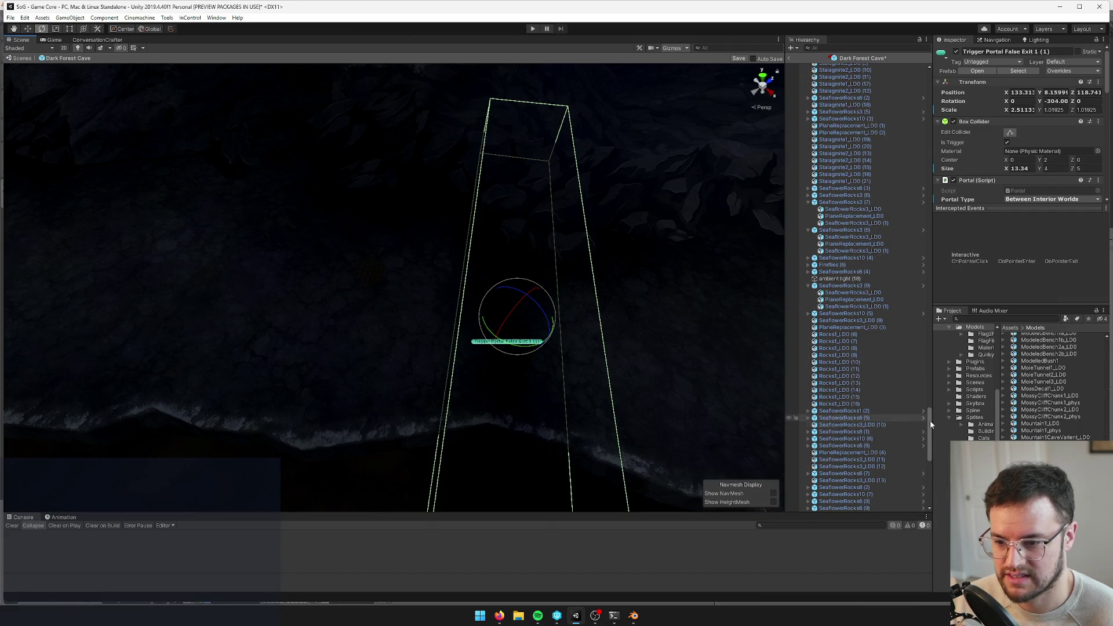
{"action": "scroll", "coordinate": [869, 348], "scroll_direction": "up", "scroll_amount": 15}
{"action": "left_click", "coordinate": [858, 102]}
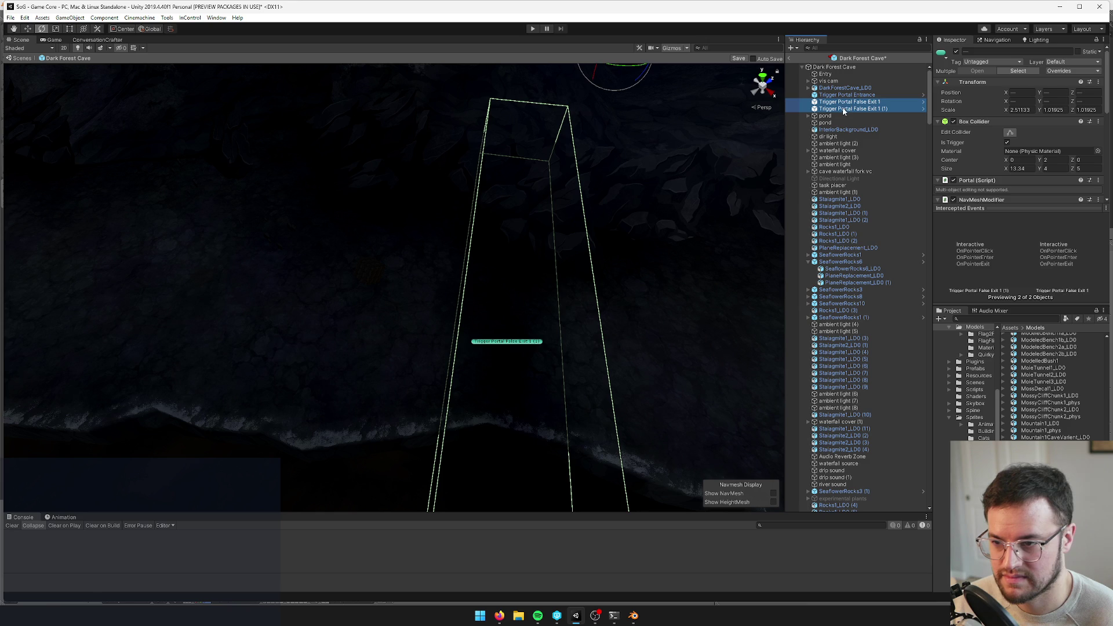
{"action": "left_click", "coordinate": [855, 108]}
{"action": "left_click", "coordinate": [1001, 52]}
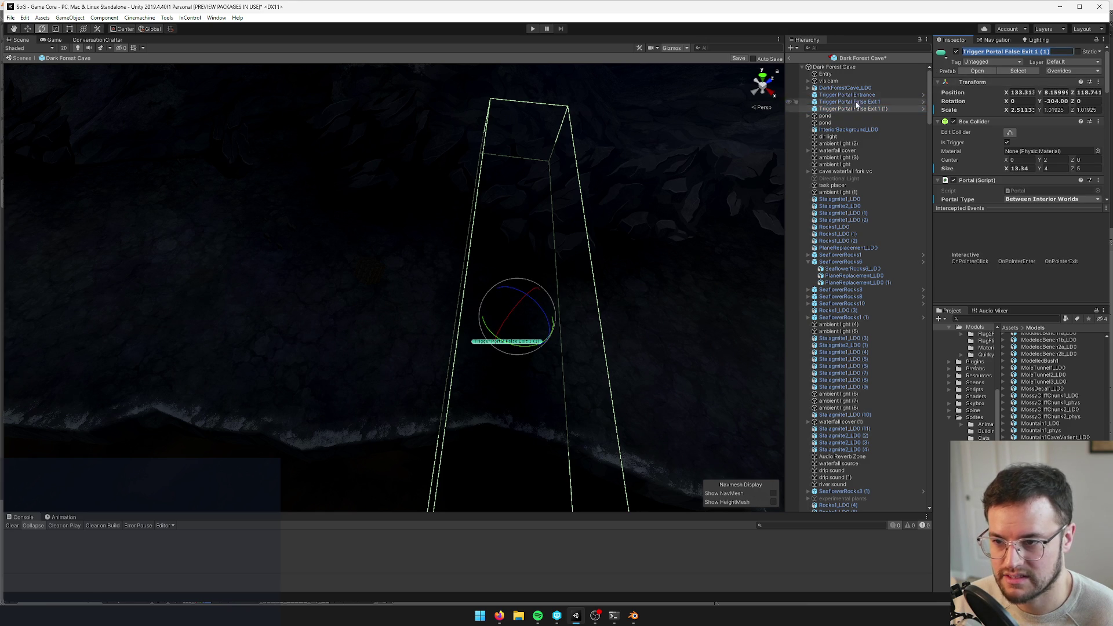
{"action": "key", "text": "ctrl+z"}
{"action": "double_click", "coordinate": [1036, 51]}
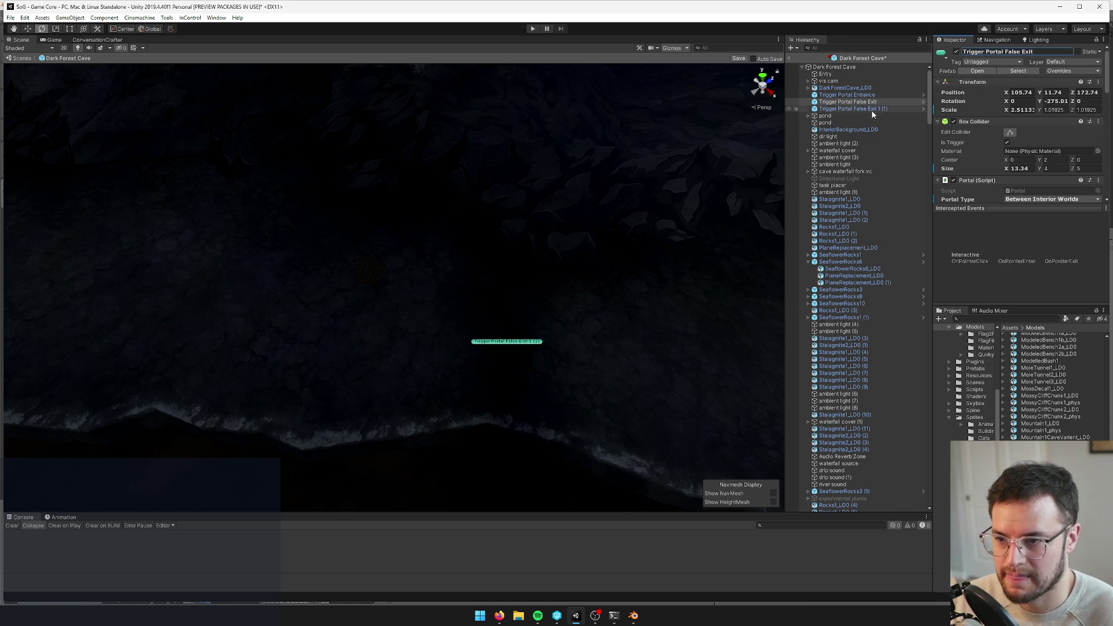
{"action": "left_click", "coordinate": [899, 109]}
{"action": "left_click", "coordinate": [1007, 52]}
{"action": "left_click_drag", "start_coordinate": [1008, 52], "coordinate": [1070, 53]}
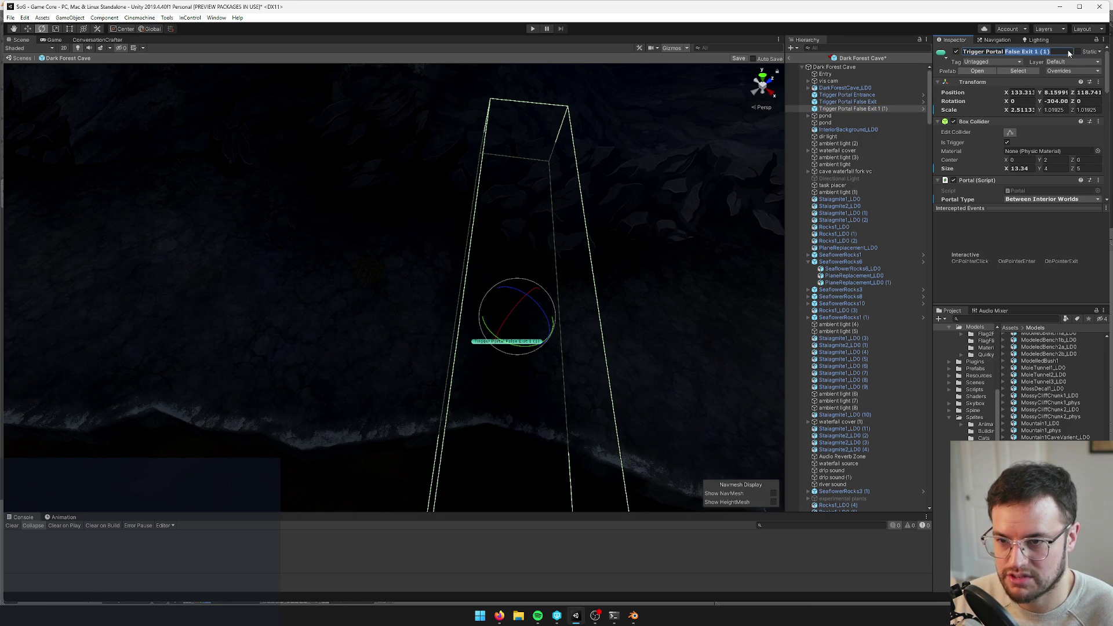
{"action": "type", "text": "Tru"}
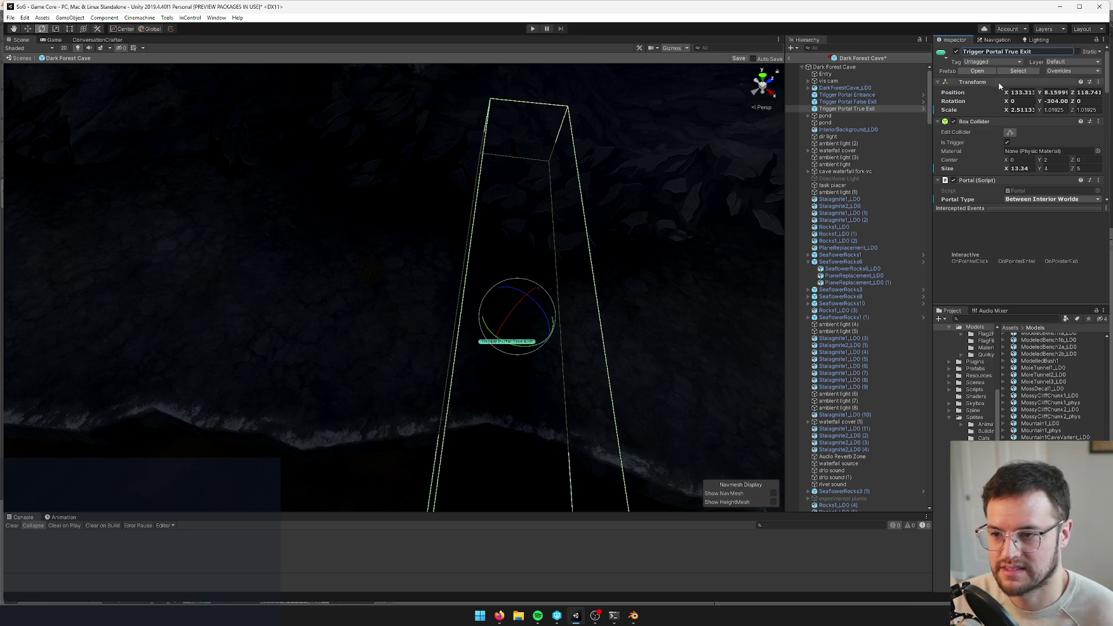
Rename the original exit trigger to Trigger Portal Exit 1
{"action": "left_click", "coordinate": [852, 102]}
{"action": "left_click", "coordinate": [1014, 53]}
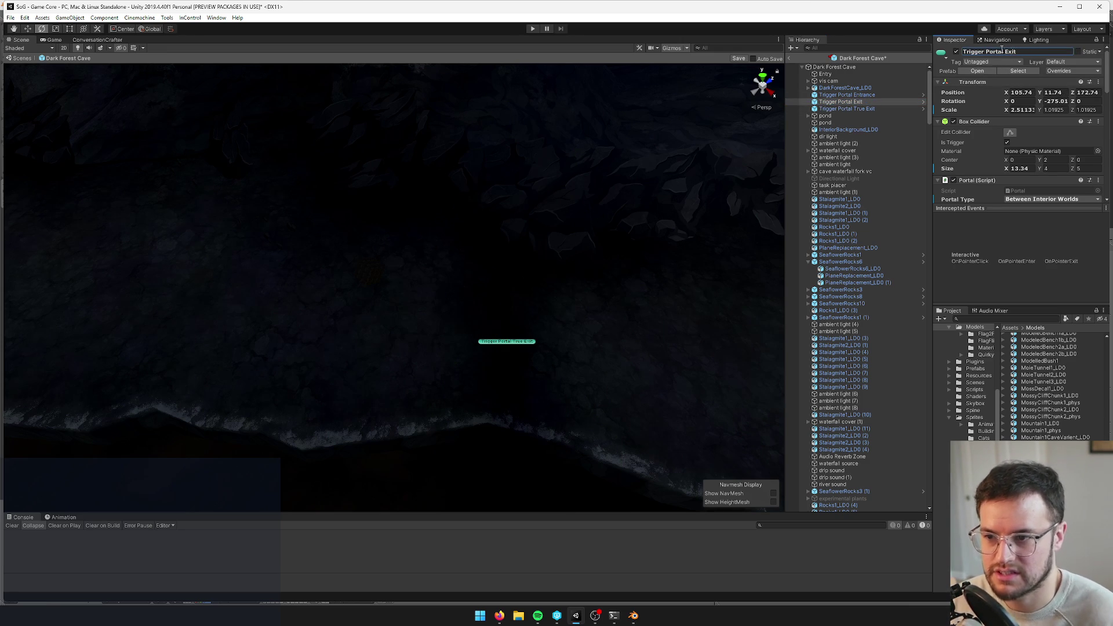
{"action": "double_click", "coordinate": [858, 103]}
{"action": "left_click", "coordinate": [1026, 52]}
{"action": "type", "text": "1"}
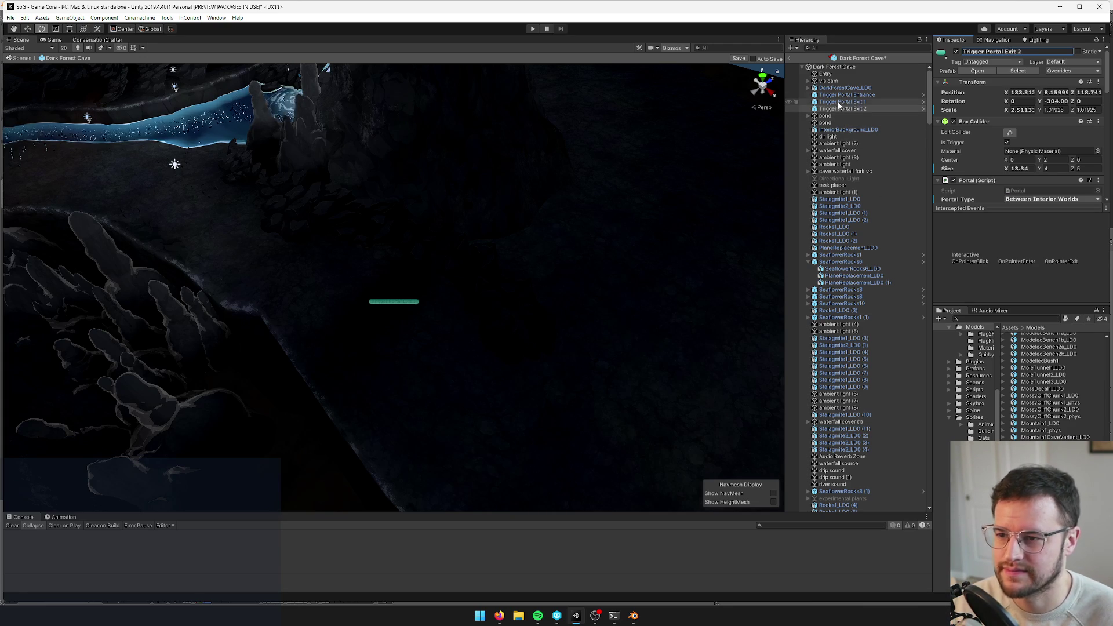
Check the new narrow shadow plane and ambient light (17), then save the Dark Forest Cave prefab
{"action": "left_click_drag", "start_coordinate": [493, 212], "coordinate": [464, 217]}
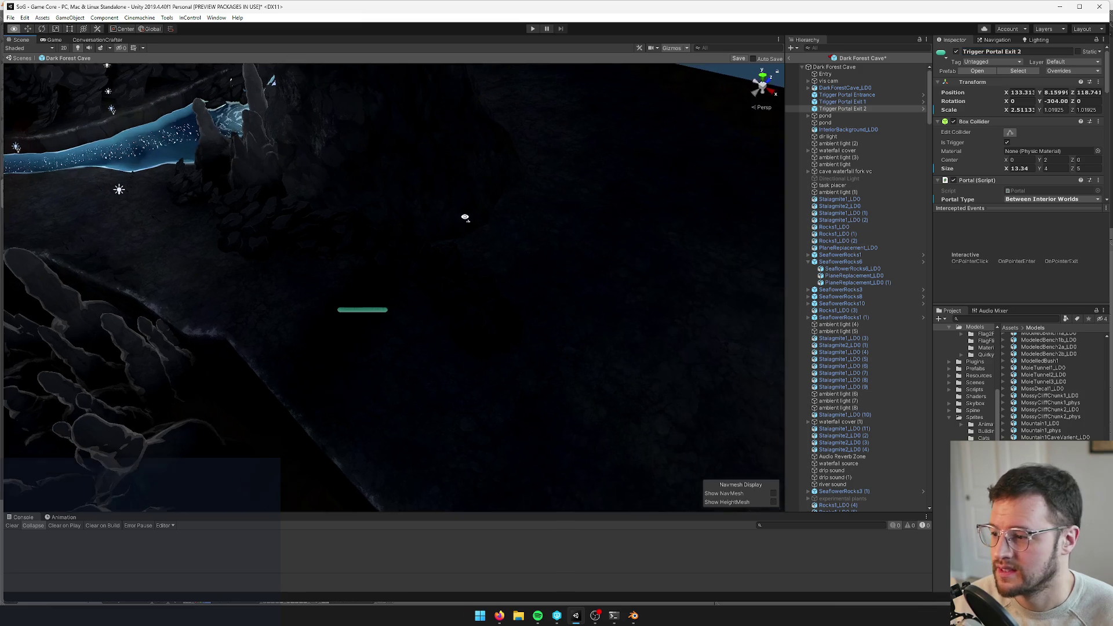
{"action": "left_click", "coordinate": [368, 313]}
{"action": "key", "text": "f"}
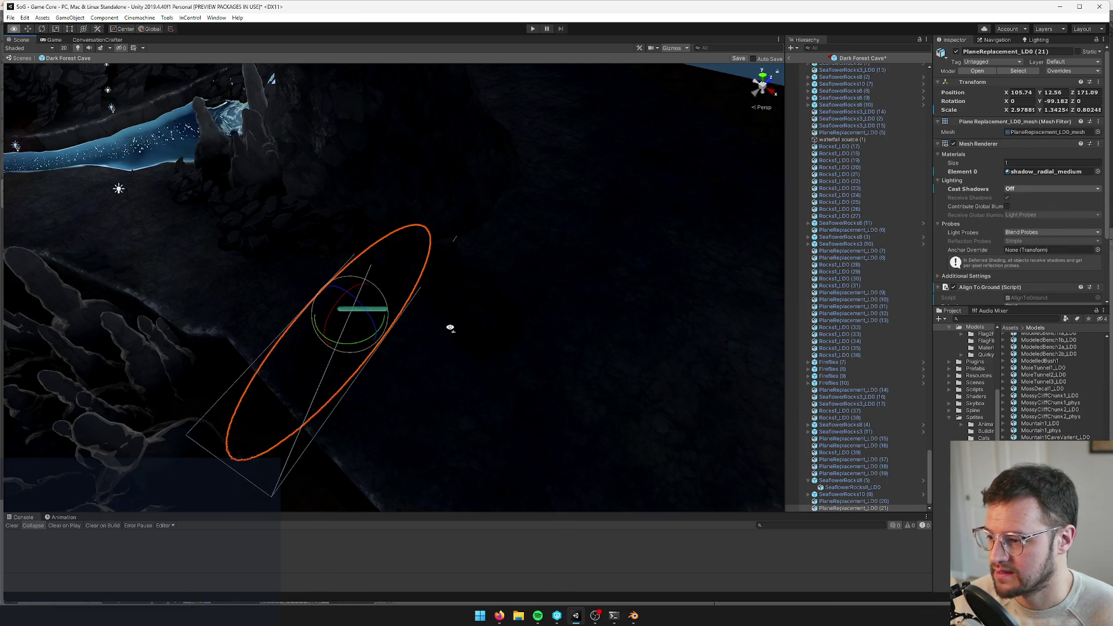
{"action": "key", "text": "f"}
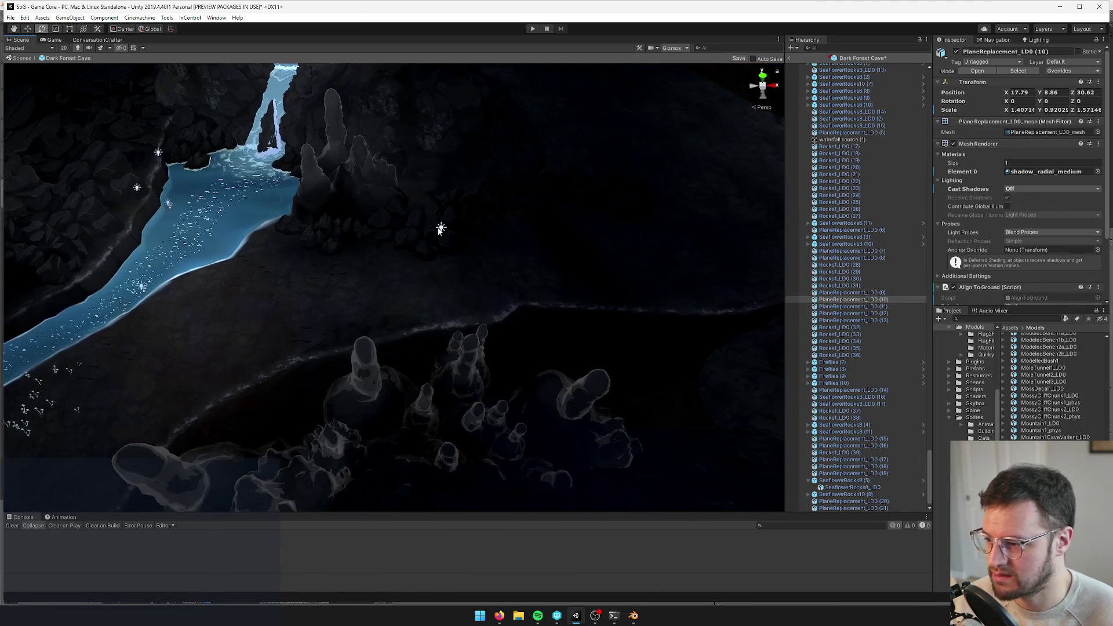
{"action": "left_click", "coordinate": [439, 232]}
{"action": "mouse_move", "coordinate": [443, 229]}
{"action": "left_mouse_down", "text": "alt"}
{"action": "mouse_move", "coordinate": [417, 258]}
{"action": "mouse_move", "coordinate": [307, 254]}
{"action": "mouse_move", "coordinate": [442, 243]}
{"action": "mouse_move", "coordinate": [509, 328]}
{"action": "mouse_move", "coordinate": [440, 264]}
{"action": "mouse_move", "coordinate": [291, 272]}
{"action": "mouse_move", "coordinate": [346, 270]}
{"action": "mouse_move", "coordinate": [408, 290]}
{"action": "mouse_move", "coordinate": [419, 347]}
{"action": "left_mouse_up", "text": "alt"}
{"action": "scroll", "coordinate": [610, 296], "scroll_direction": "down", "scroll_amount": 5}
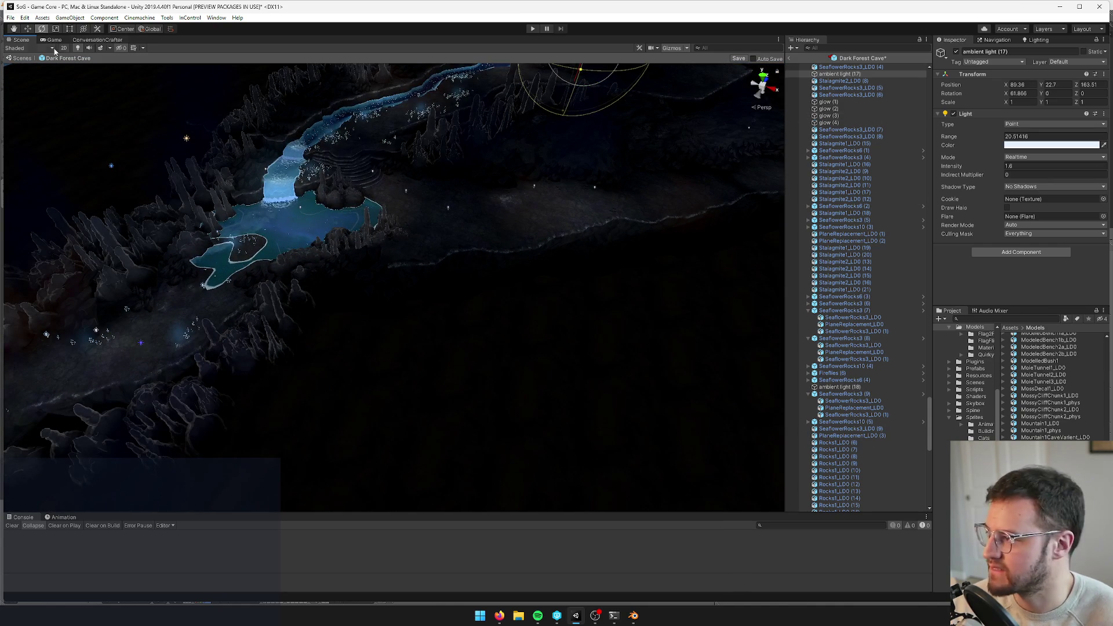
{"action": "left_click", "coordinate": [739, 59]}
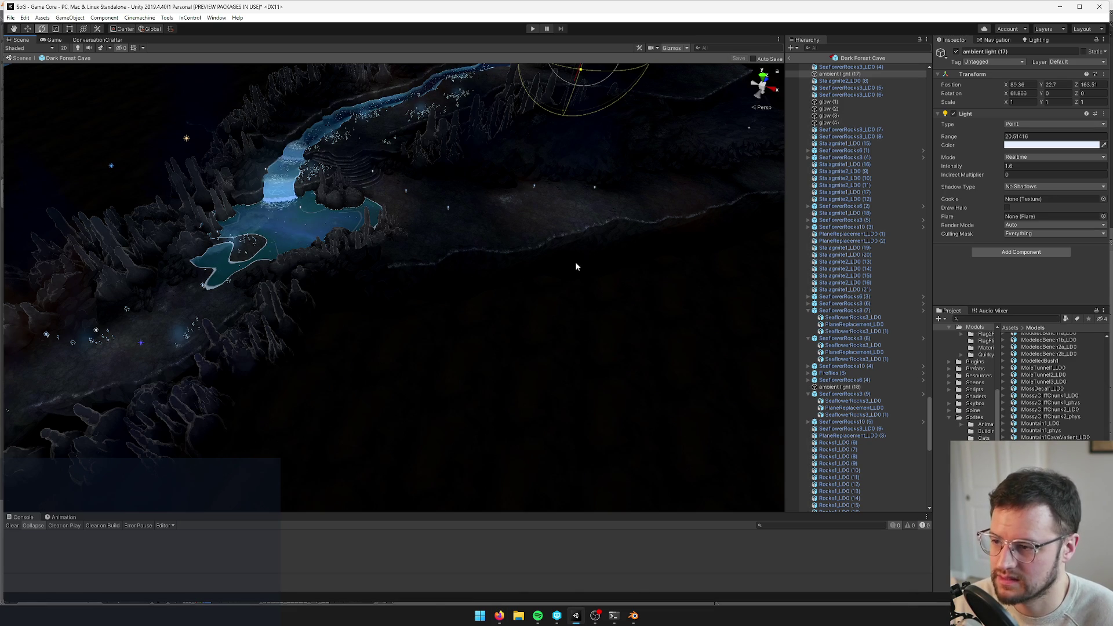
After previewing the Game view, slide the cave-floor shadow plane to a new spot
{"action": "left_click", "coordinate": [53, 40]}
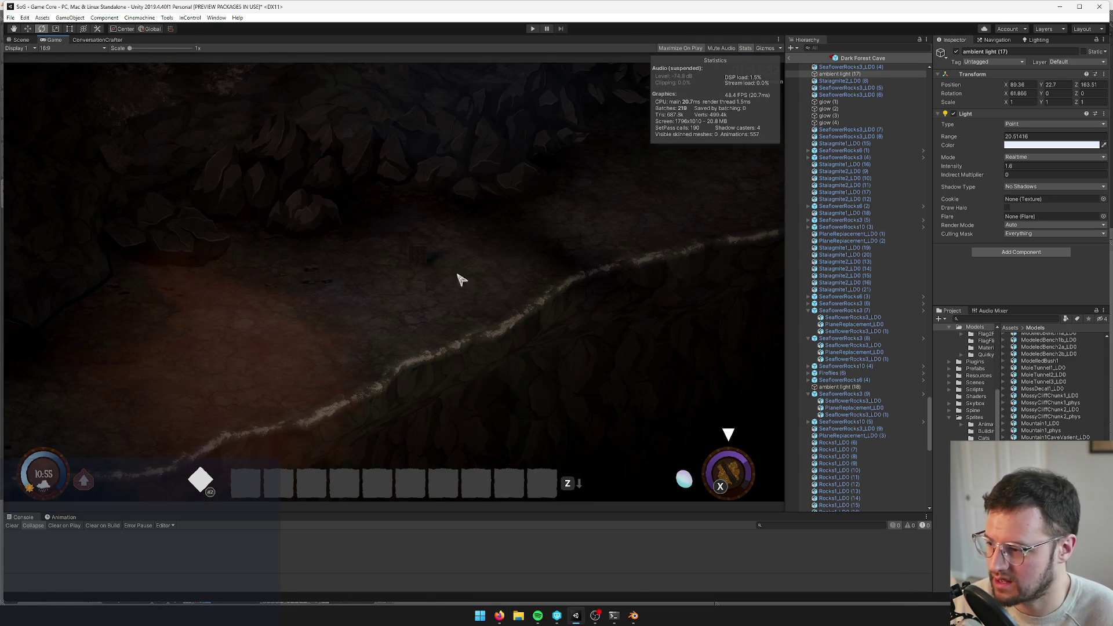
{"action": "left_click", "coordinate": [22, 40]}
{"action": "mouse_move", "coordinate": [440, 174]}
{"action": "left_mouse_down", "text": "alt"}
{"action": "mouse_move", "coordinate": [382, 124]}
{"action": "mouse_move", "coordinate": [371, 168]}
{"action": "left_mouse_up", "text": "alt"}
{"action": "left_click", "coordinate": [51, 40]}
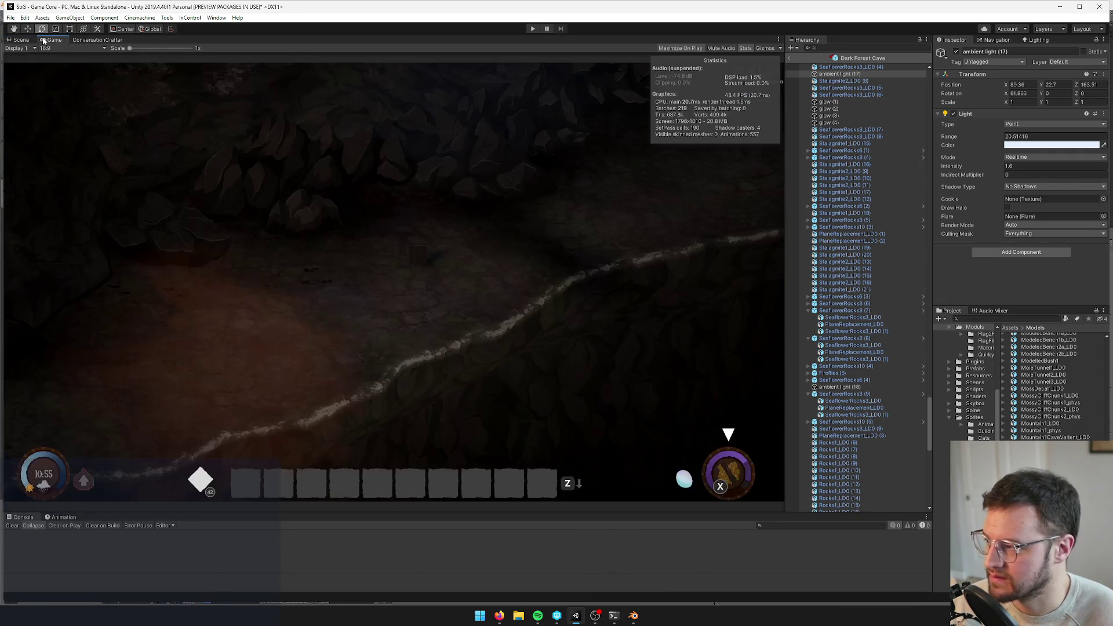
{"action": "left_click", "coordinate": [13, 40]}
{"action": "mouse_move", "coordinate": [479, 169]}
{"action": "left_mouse_down", "text": "alt"}
{"action": "mouse_move", "coordinate": [427, 199]}
{"action": "mouse_move", "coordinate": [440, 273]}
{"action": "left_mouse_up", "text": "alt"}
{"action": "left_click", "coordinate": [439, 272]}
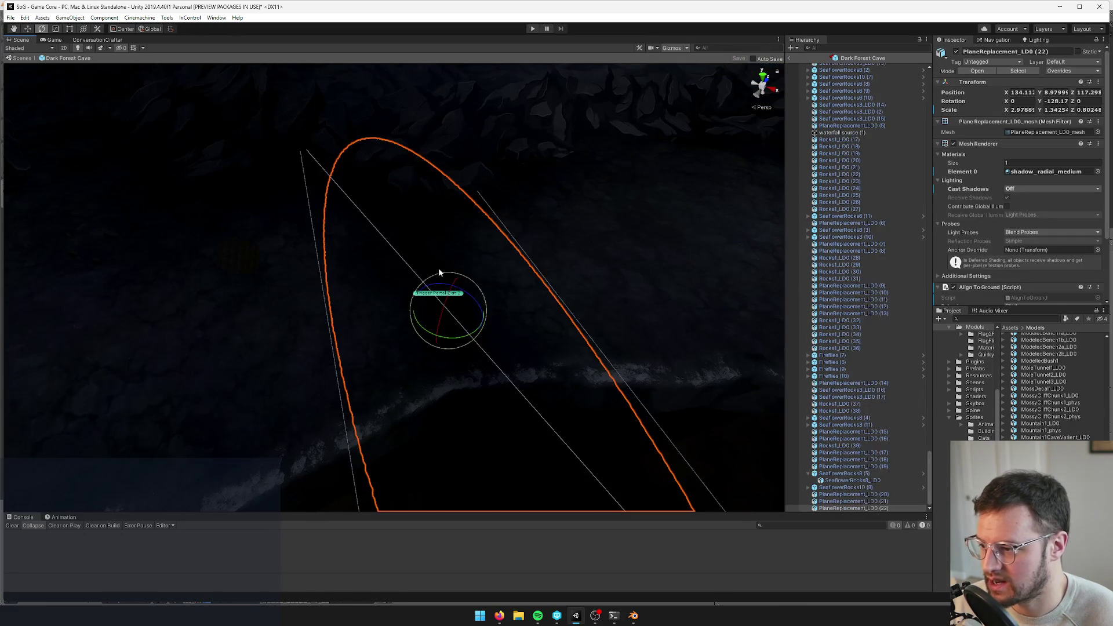
{"action": "key", "text": "w"}
{"action": "key", "text": "f"}
{"action": "mouse_move", "coordinate": [365, 309]}
{"action": "left_mouse_down"}
{"action": "mouse_move", "coordinate": [523, 249]}
{"action": "mouse_move", "coordinate": [529, 206]}
{"action": "mouse_move", "coordinate": [558, 210]}
{"action": "left_mouse_up"}
{"action": "scroll", "coordinate": [523, 237], "scroll_direction": "down", "scroll_amount": 3}
Delete ambient light (13) and scale shadow plane PlaneReplacement_LD0 (23) much larger
{"action": "key", "text": "r"}
{"action": "left_click", "coordinate": [484, 172]}
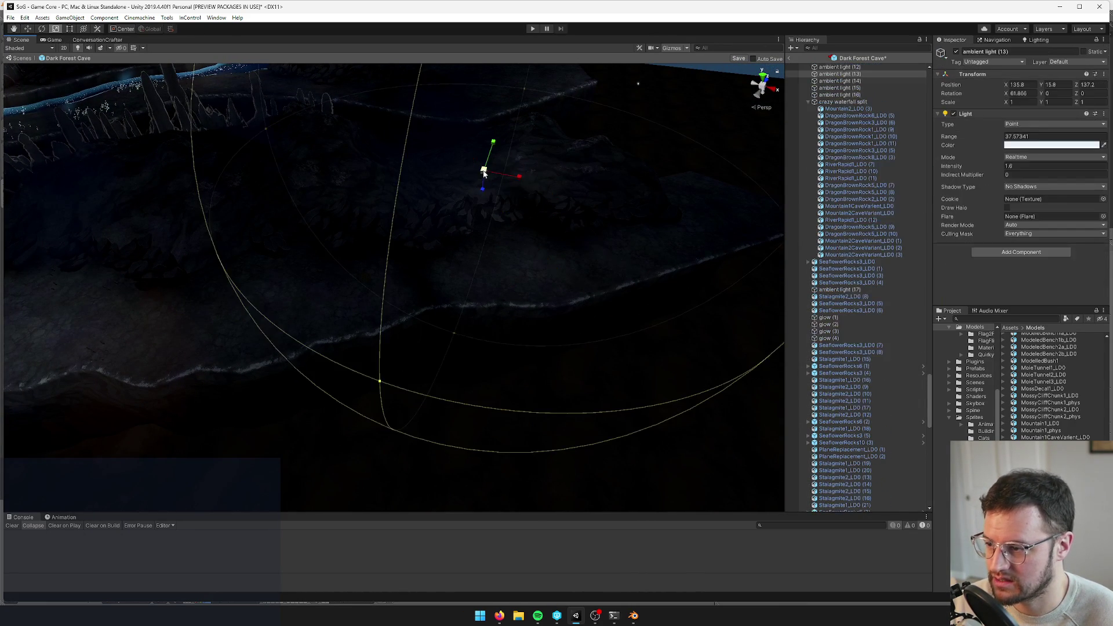
{"action": "key", "text": "Delete"}
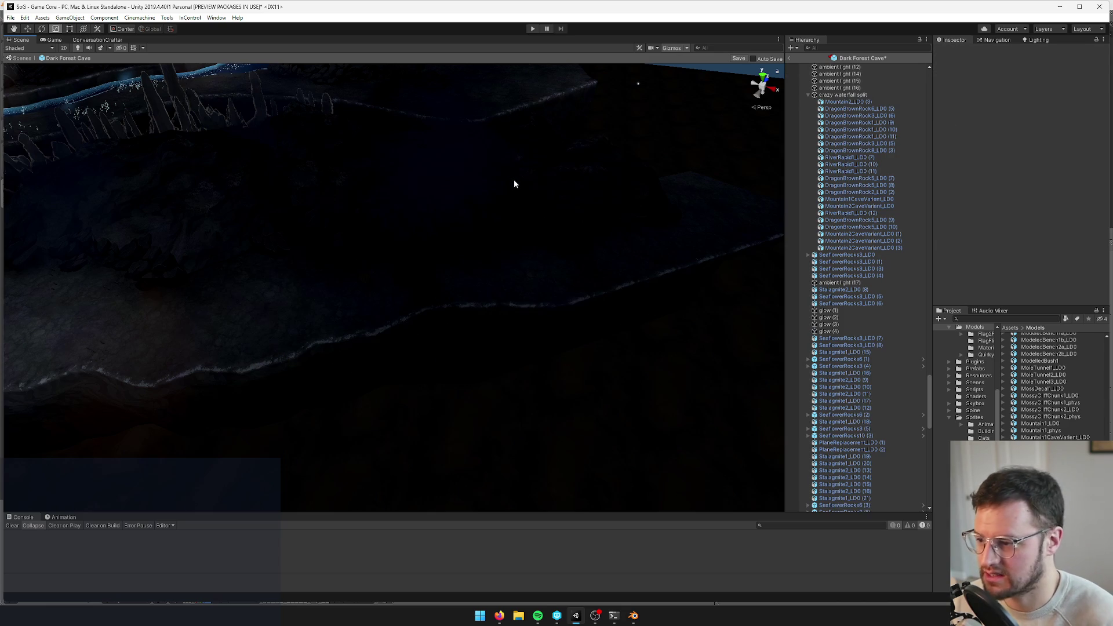
{"action": "left_click", "coordinate": [536, 222]}
{"action": "mouse_move", "coordinate": [497, 208]}
{"action": "left_mouse_down"}
{"action": "mouse_move", "coordinate": [432, 216]}
{"action": "mouse_move", "coordinate": [513, 189]}
{"action": "mouse_move", "coordinate": [496, 171]}
{"action": "mouse_move", "coordinate": [479, 214]}
{"action": "mouse_move", "coordinate": [587, 195]}
{"action": "left_mouse_up"}
{"action": "key", "text": "w"}
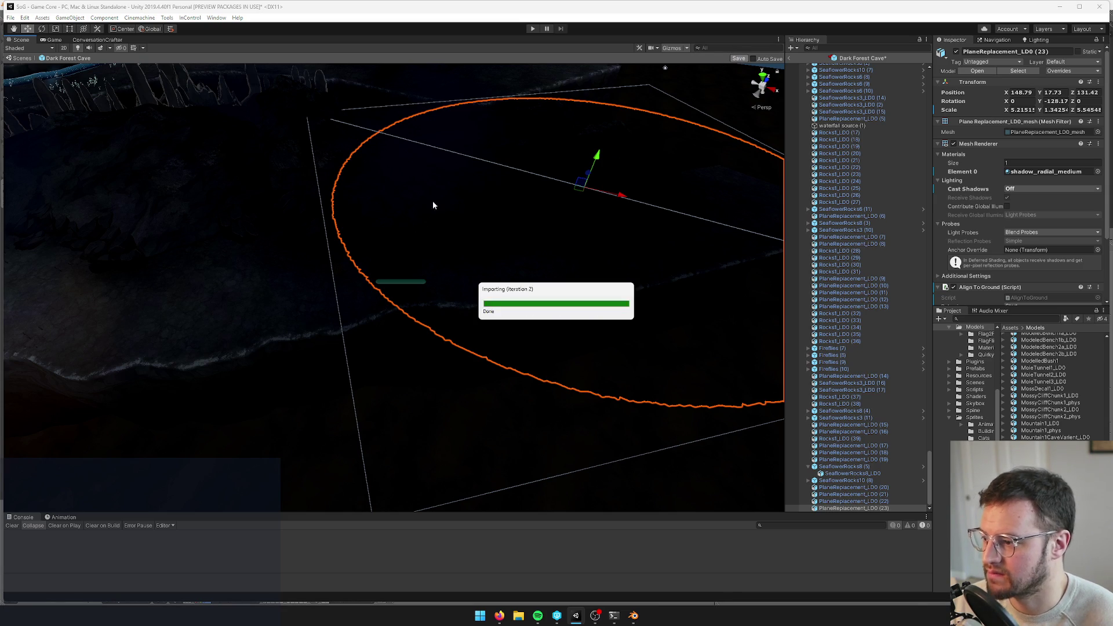
Check the Game view, then widen ambient light (12)'s range to 41.46
{"action": "left_click", "coordinate": [62, 39]}
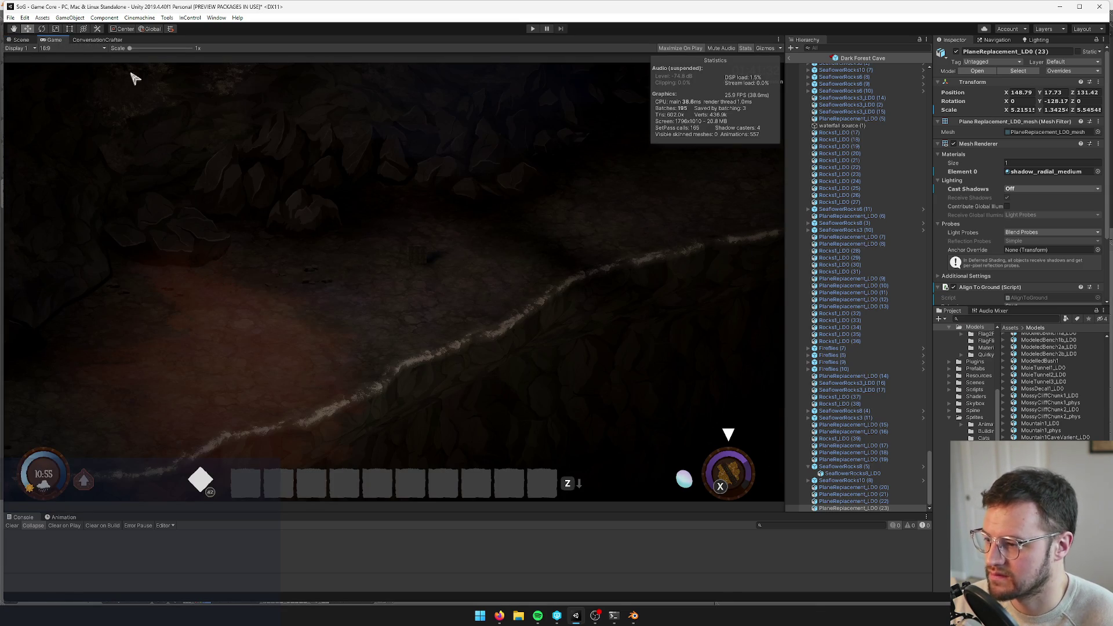
{"action": "left_click", "coordinate": [34, 40]}
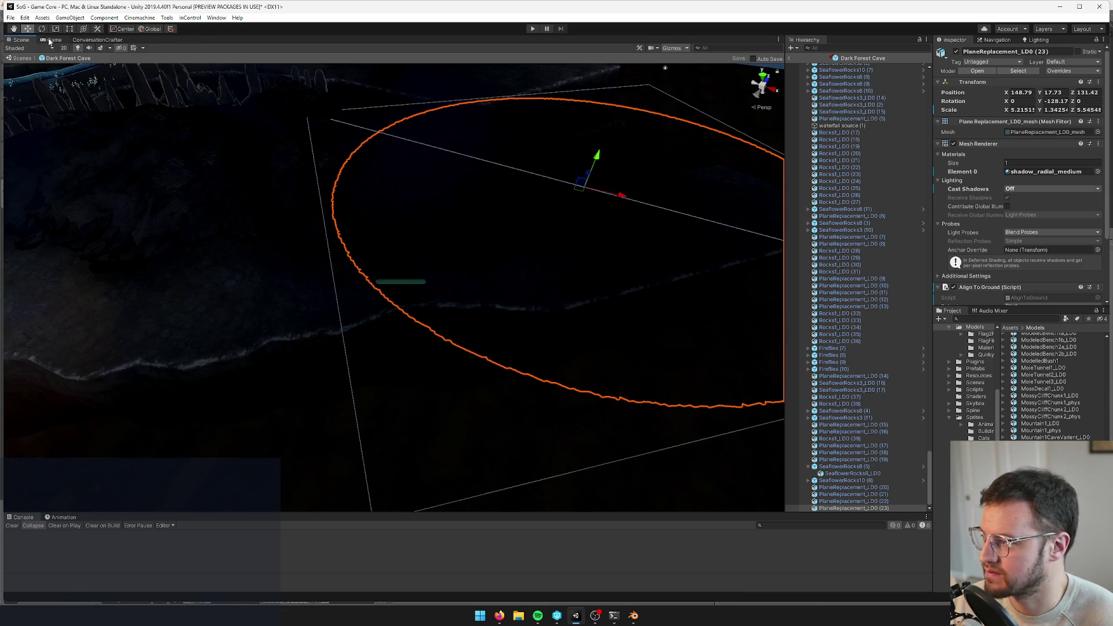
{"action": "left_click", "coordinate": [49, 40]}
{"action": "left_click", "coordinate": [20, 40]}
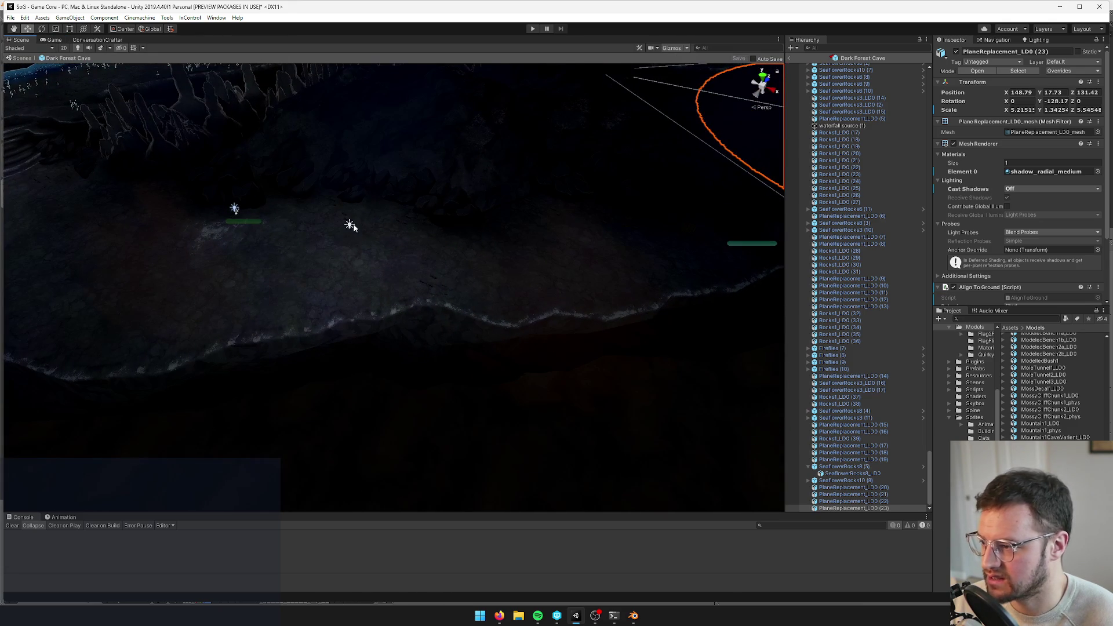
{"action": "left_click", "coordinate": [350, 225]}
{"action": "key", "text": "f"}
{"action": "left_click_drag", "start_coordinate": [546, 350], "coordinate": [571, 360]}
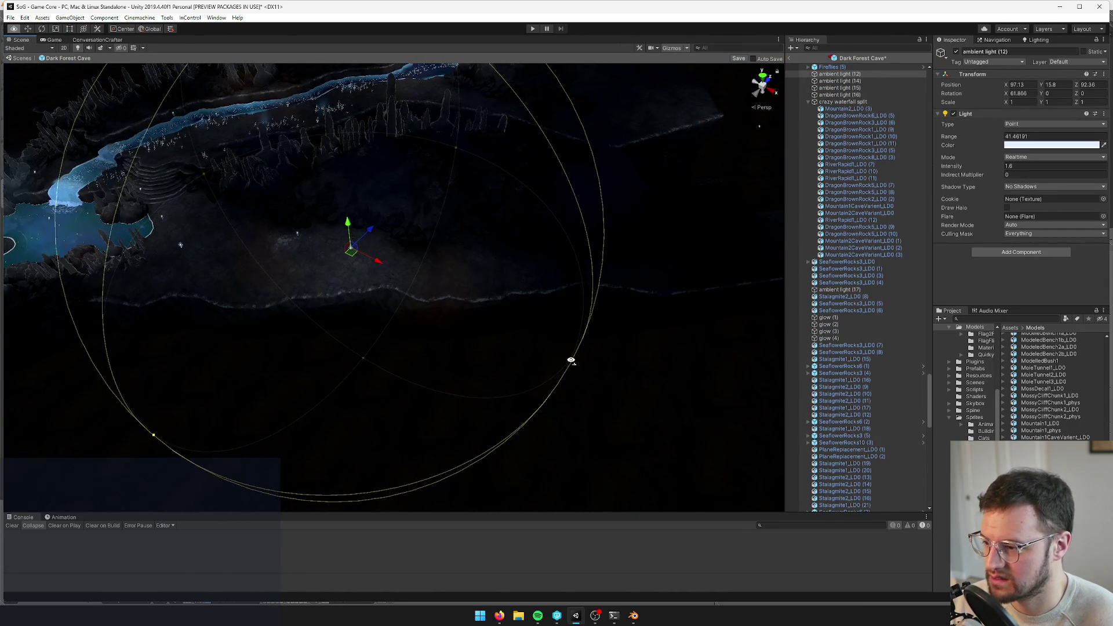
Fly the Scene view around the cave to survey ambient light (12), the river and waterfall
{"action": "key", "text": "Right"}
{"action": "key", "text": "Up"}
{"action": "key", "text": "Down"}
{"action": "key", "text": "Left"}
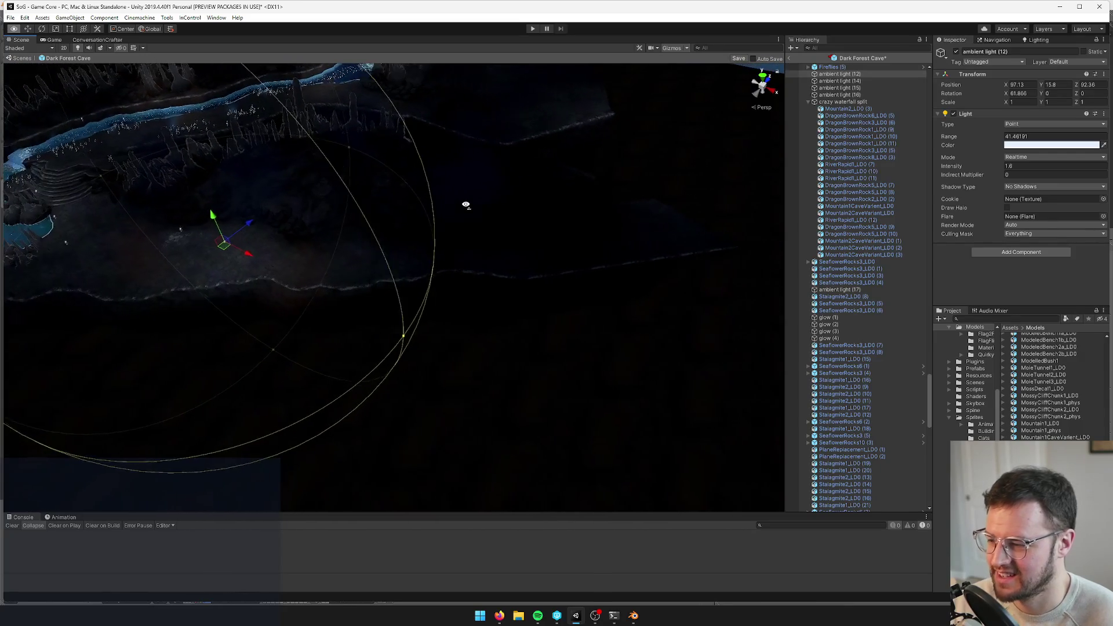
{"action": "key", "text": "Down"}
{"action": "key", "text": "Left"}
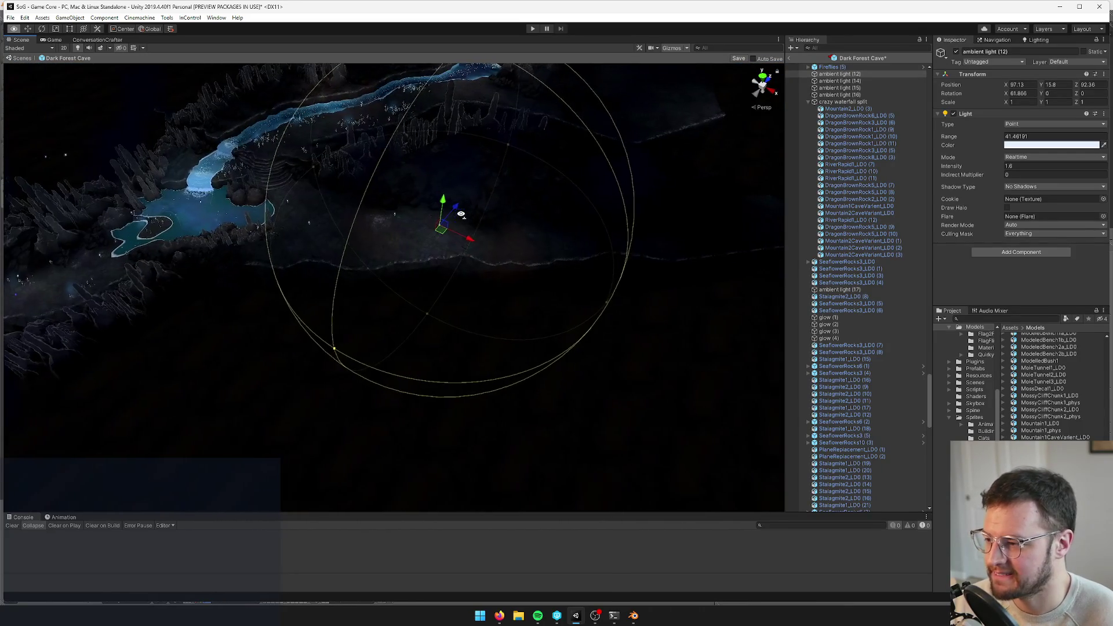
{"action": "key", "text": "w"}
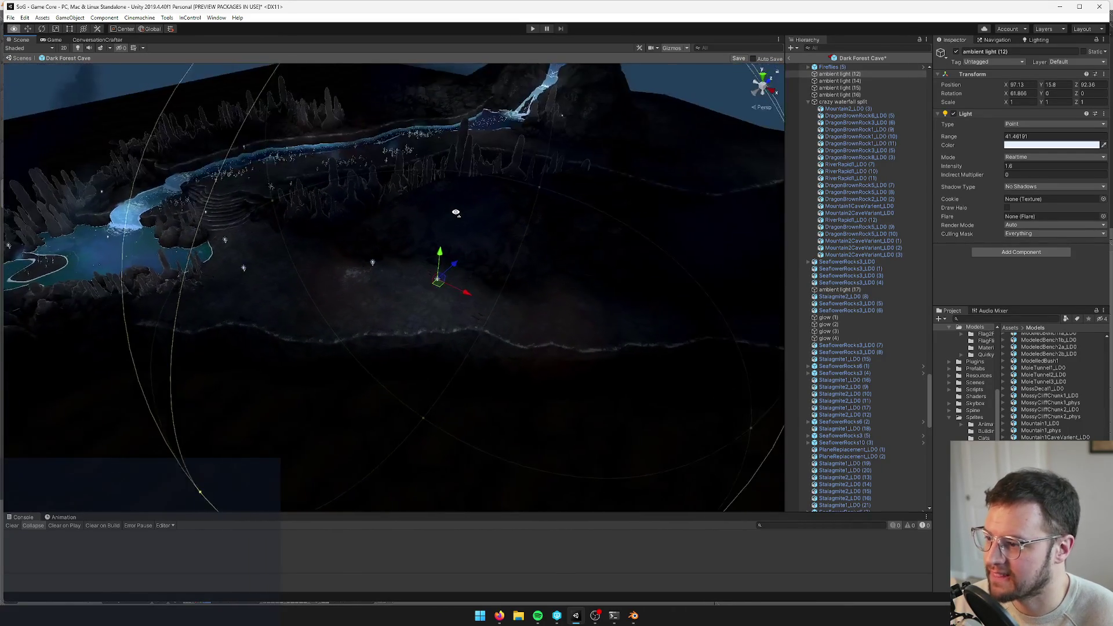
{"action": "key", "text": "a"}
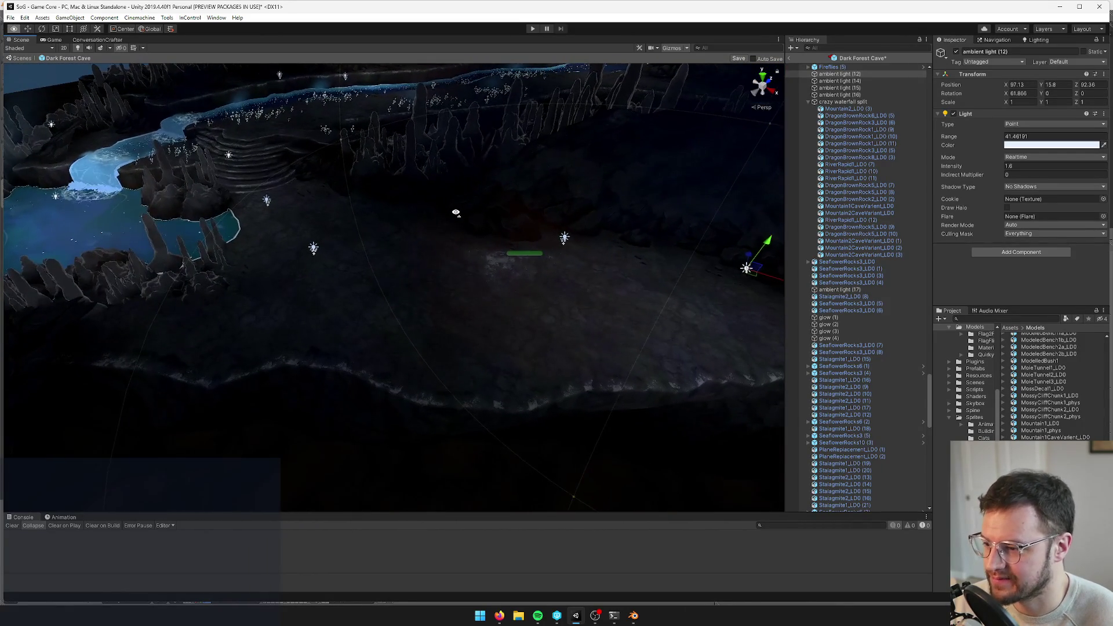
{"action": "key", "text": "d"}
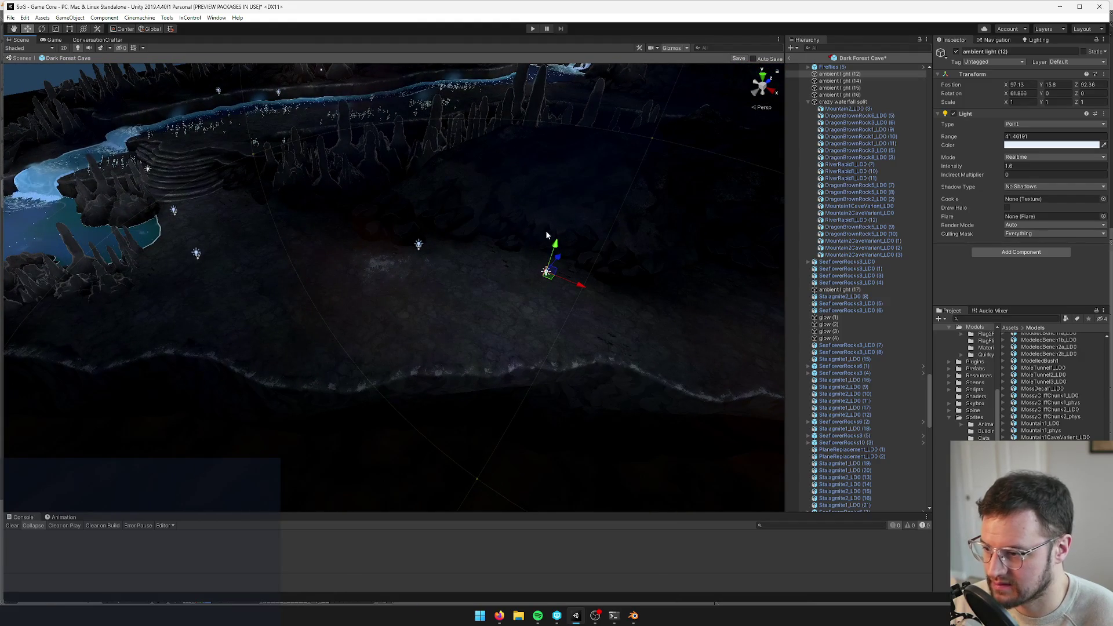
{"action": "key", "text": "s"}
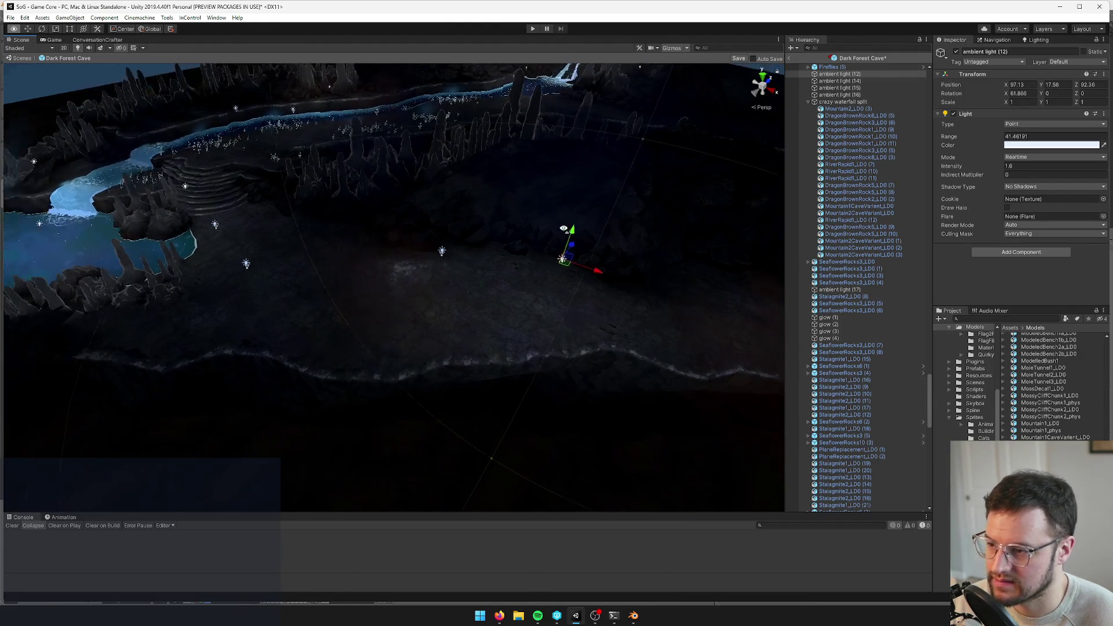
{"action": "key", "text": "w"}
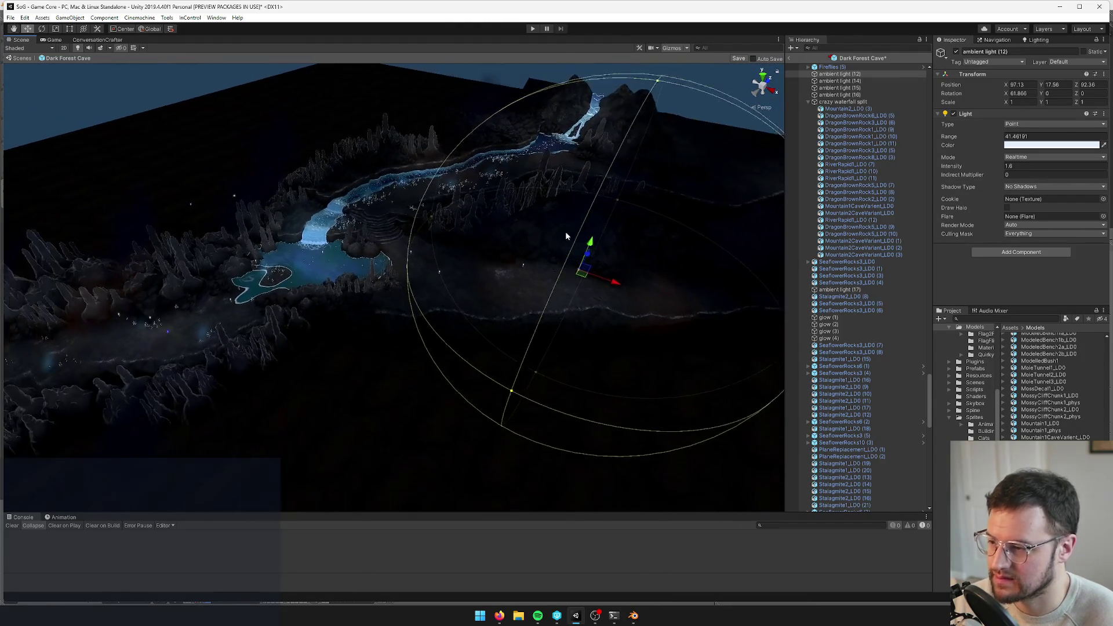
{"action": "key", "text": "w"}
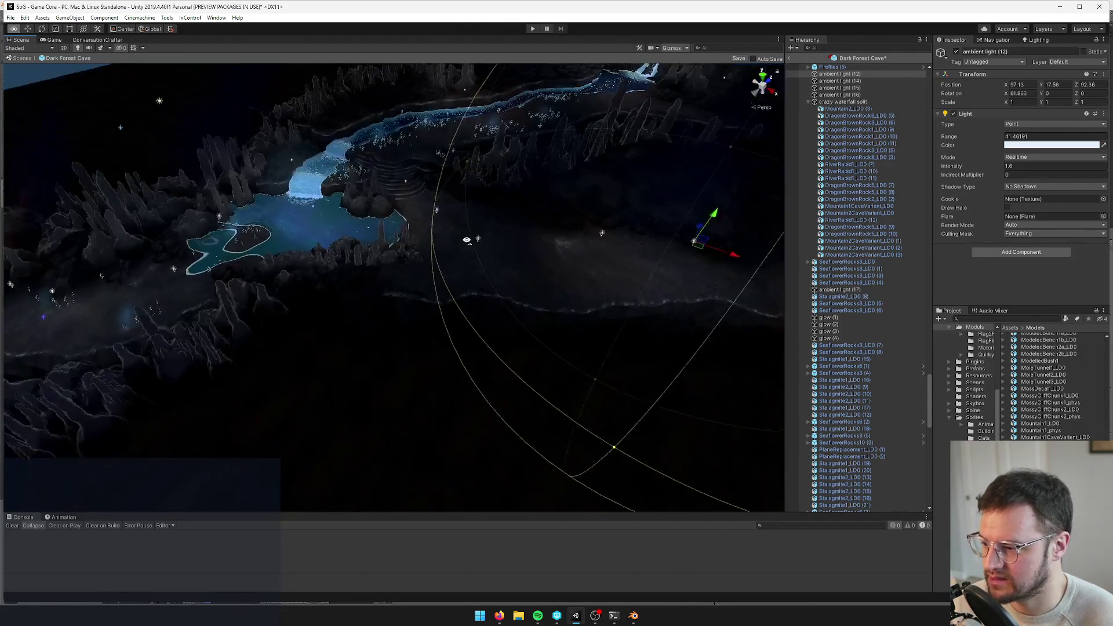
{"action": "key", "text": "s"}
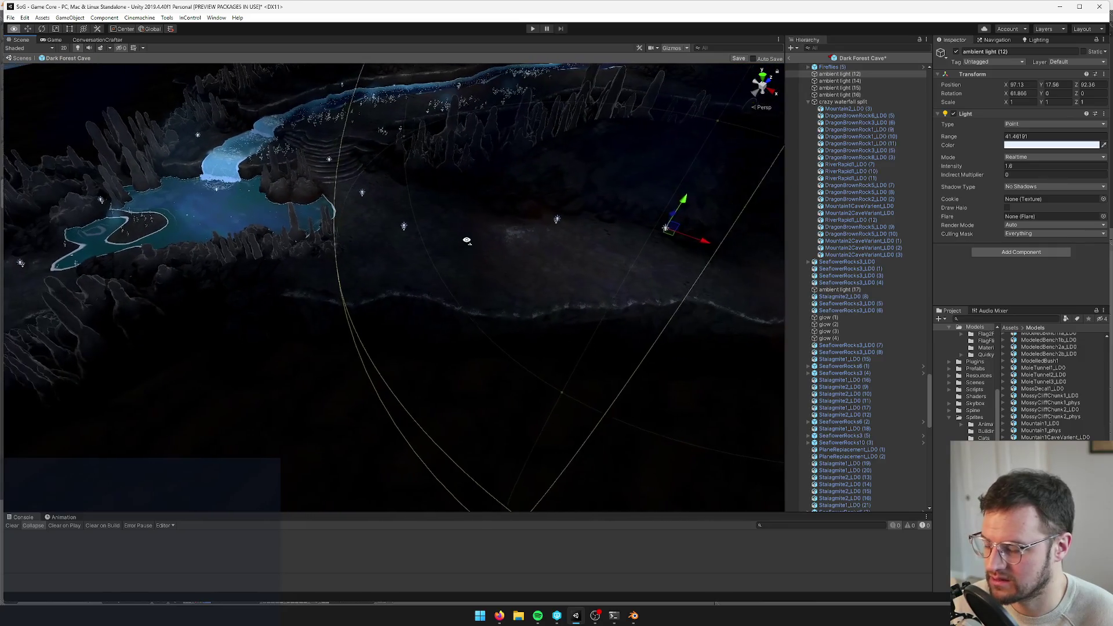
{"action": "key", "text": "s"}
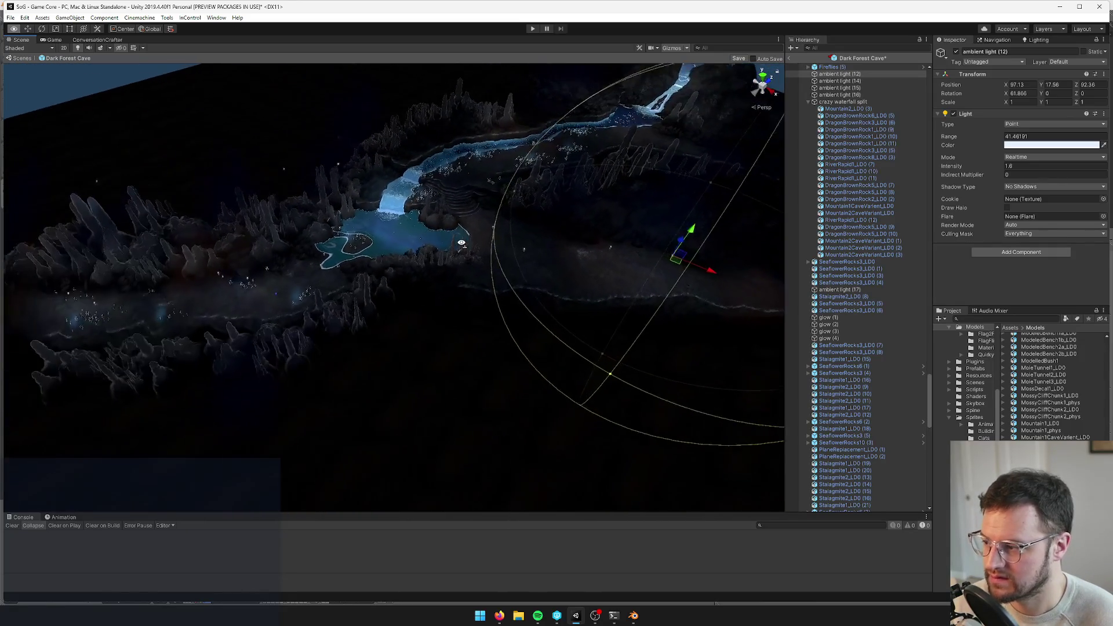
{"action": "key", "text": "w"}
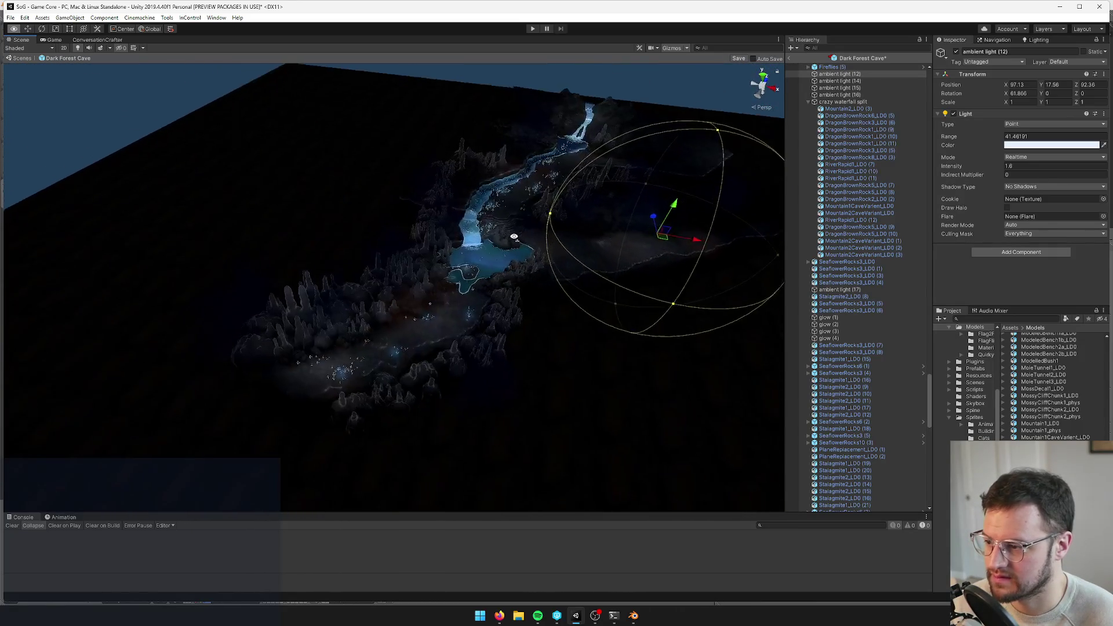
{"action": "key", "text": "w"}
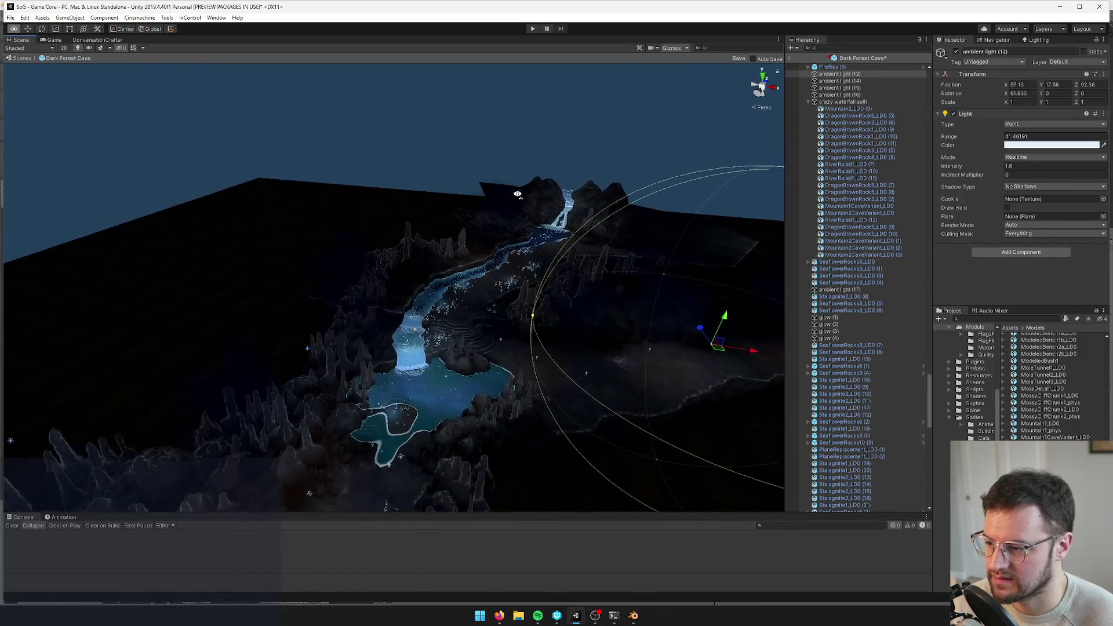
Select the DarkForestCave_LD0 cave mesh and bring Blender to the front
{"action": "left_click", "coordinate": [405, 306]}
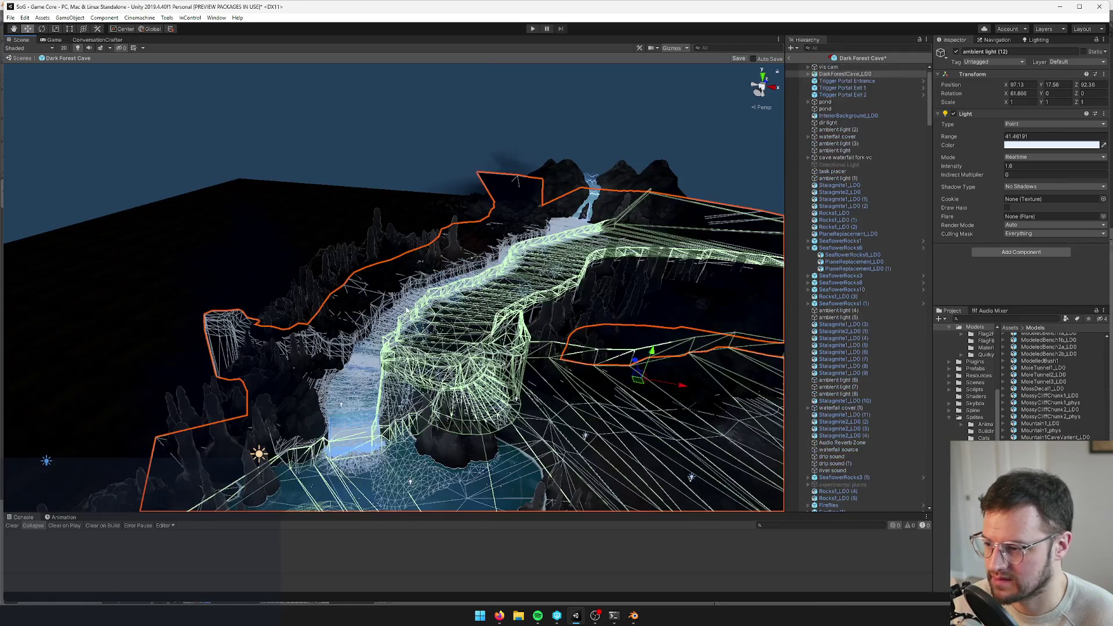
{"action": "key", "text": "alt+Tab"}
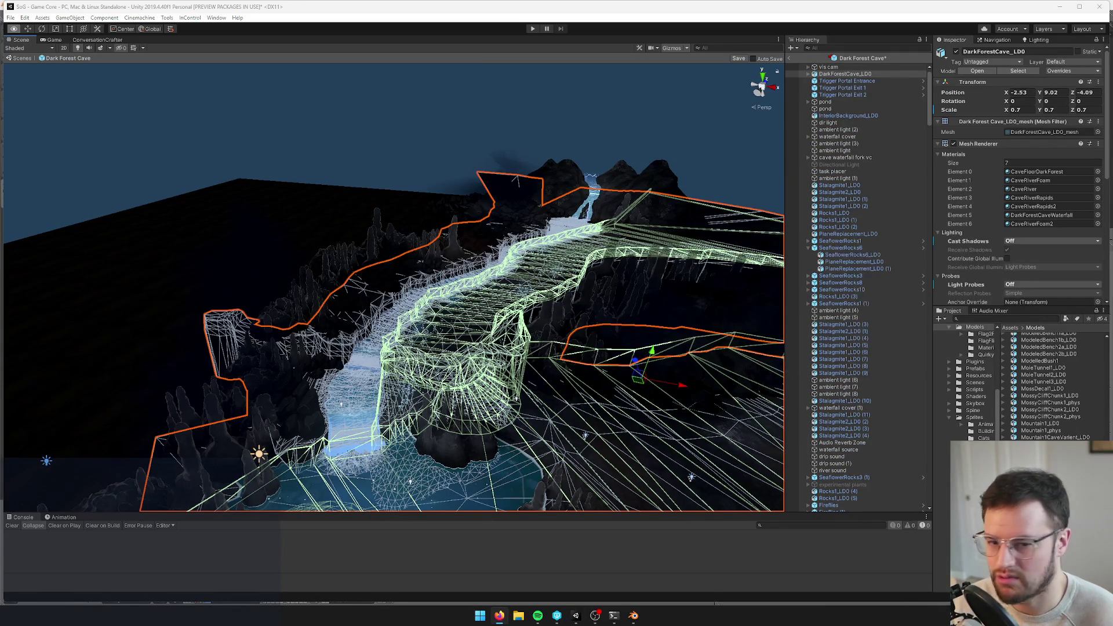
{"action": "left_click", "coordinate": [633, 615]}
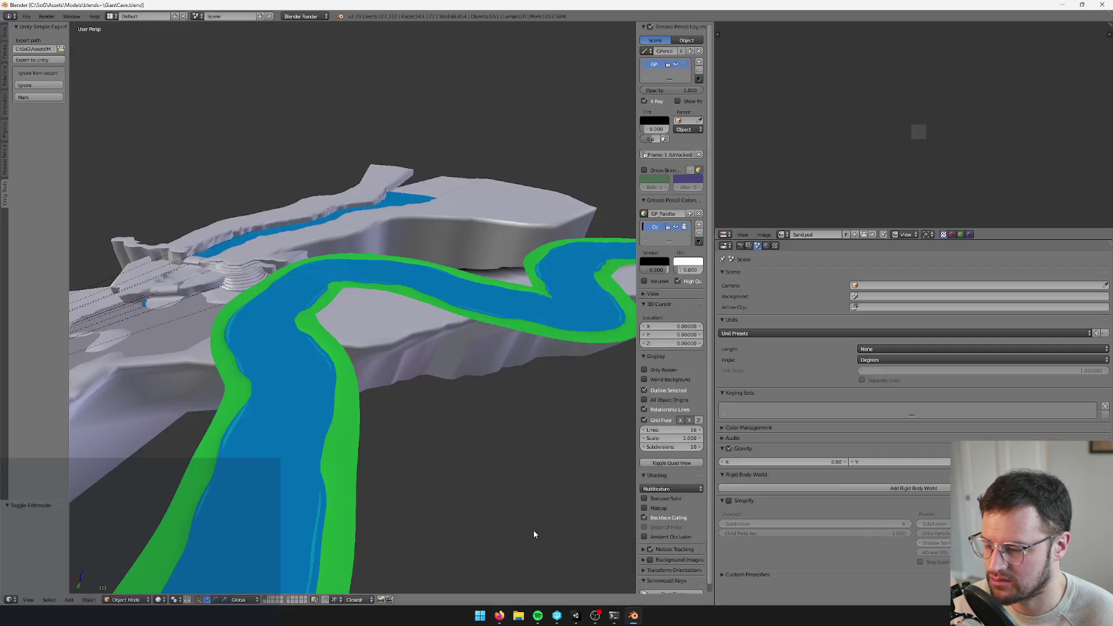
Frame the blue river mesh in Edit Mode and orbit in close around it
{"action": "right_click", "coordinate": [394, 253]}
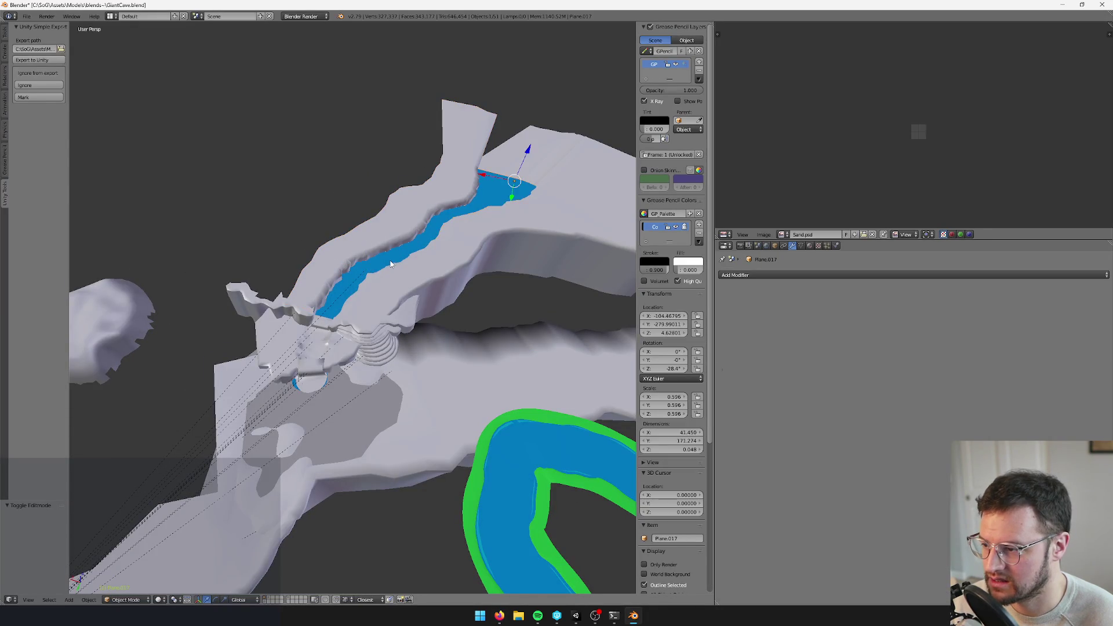
{"action": "key", "text": "Tab"}
{"action": "key", "text": "KP_Decimal"}
{"action": "mouse_move", "coordinate": [421, 277]}
{"action": "left_mouse_down"}
{"action": "mouse_move", "coordinate": [430, 262]}
{"action": "mouse_move", "coordinate": [422, 394]}
{"action": "mouse_move", "coordinate": [364, 345]}
{"action": "mouse_move", "coordinate": [447, 331]}
{"action": "mouse_move", "coordinate": [499, 296]}
{"action": "mouse_move", "coordinate": [455, 318]}
{"action": "mouse_move", "coordinate": [468, 303]}
{"action": "mouse_move", "coordinate": [440, 181]}
{"action": "mouse_move", "coordinate": [499, 126]}
{"action": "left_mouse_up"}
{"action": "mouse_move", "coordinate": [317, 394]}
{"action": "left_mouse_down"}
{"action": "mouse_move", "coordinate": [405, 370]}
{"action": "mouse_move", "coordinate": [467, 179]}
{"action": "mouse_move", "coordinate": [330, 338]}
{"action": "left_mouse_up"}
{"action": "key", "text": "Tab"}
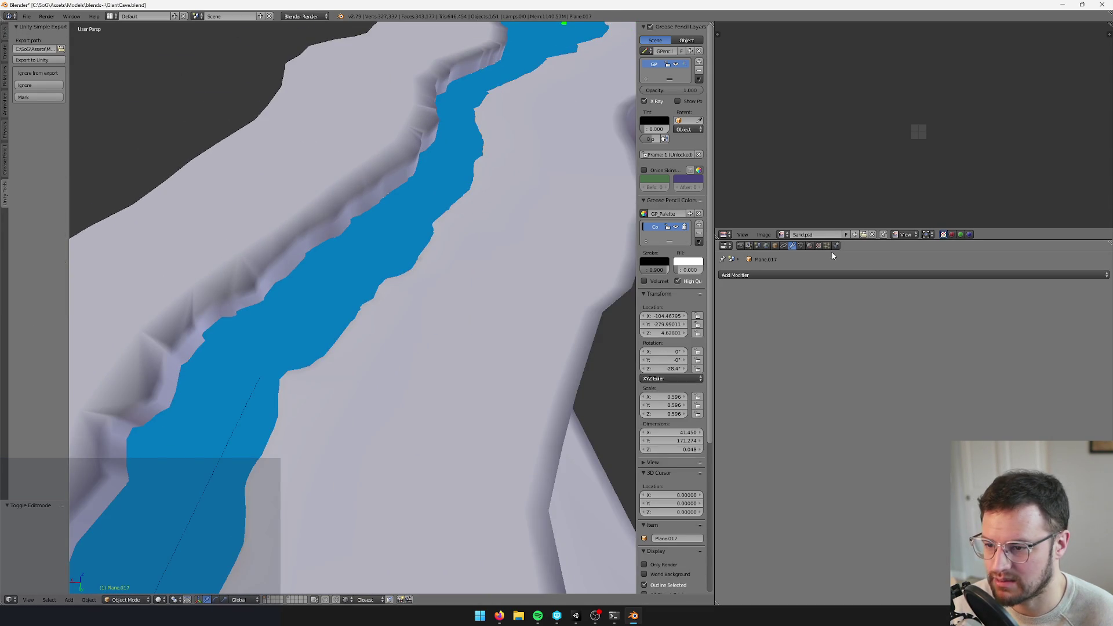
Browse the Add Modifier list without adding one, then select all of the river's geometry
{"action": "left_click", "coordinate": [773, 275]}
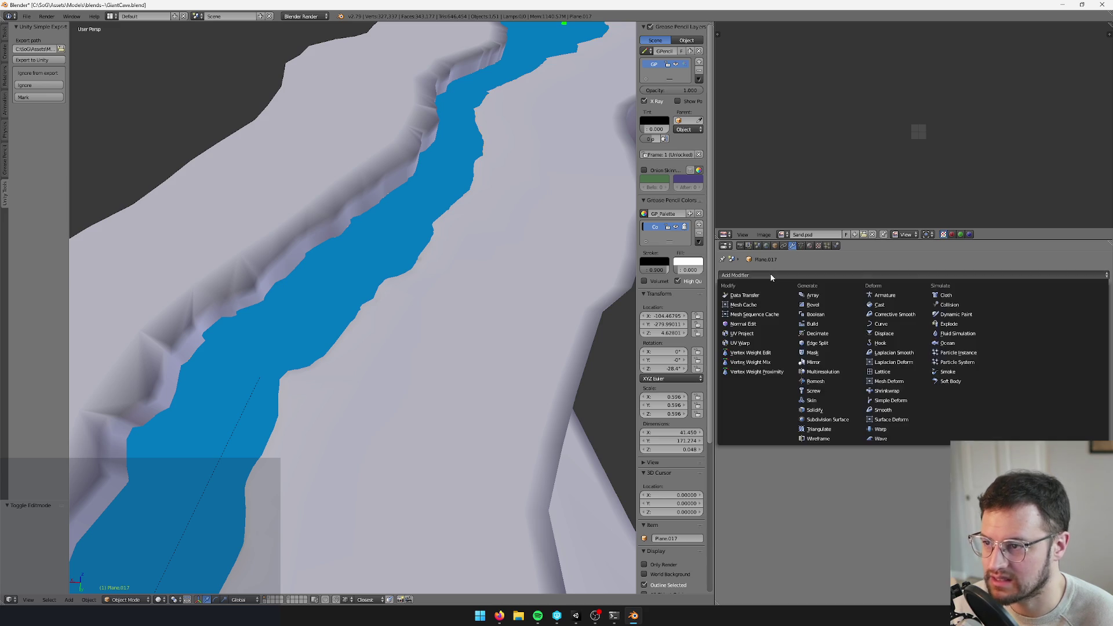
{"action": "key", "text": "Tab"}
{"action": "key", "text": "Tab"}
{"action": "key", "text": "Tab"}
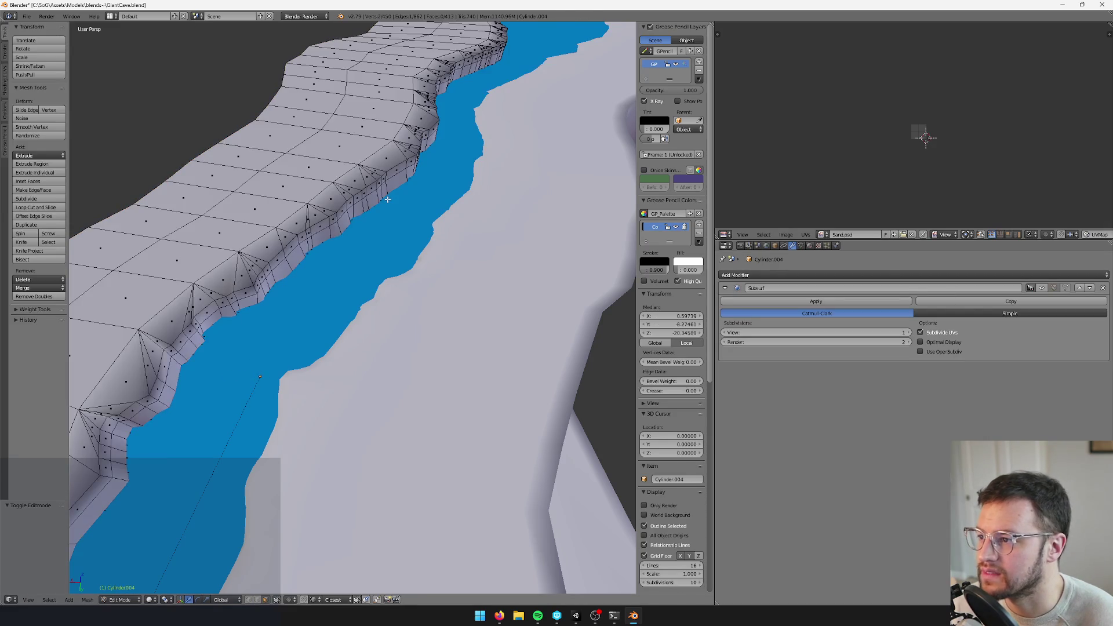
{"action": "key", "text": "a"}
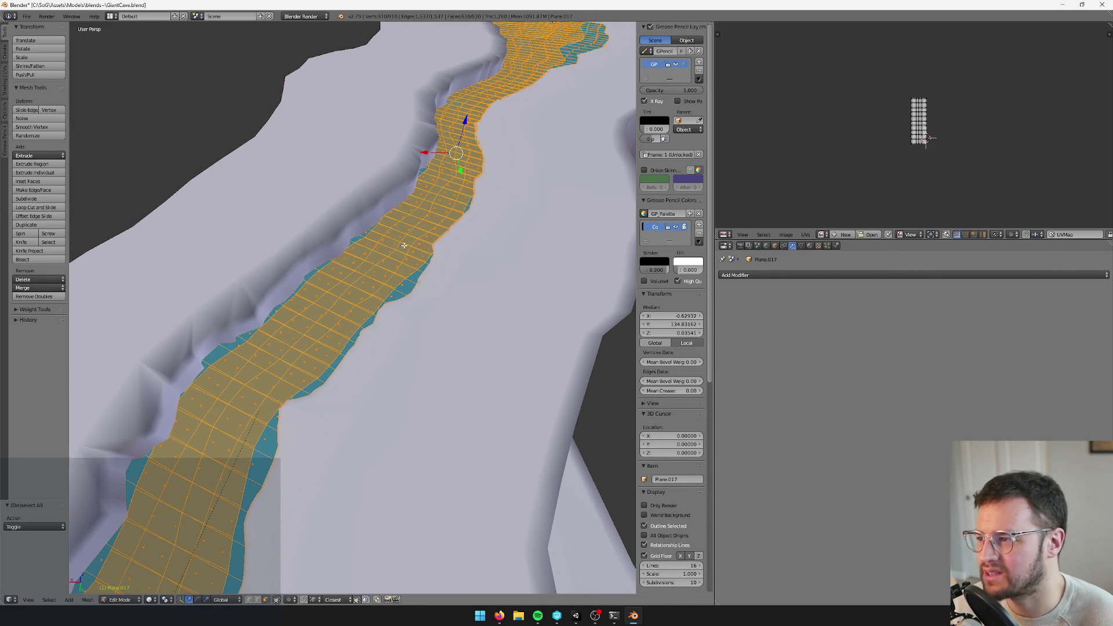
{"action": "key", "text": "Tab"}
{"action": "scroll", "coordinate": [403, 246], "scroll_direction": "down", "scroll_amount": 5}
{"action": "scroll", "coordinate": [410, 310], "scroll_direction": "up", "scroll_amount": 5}
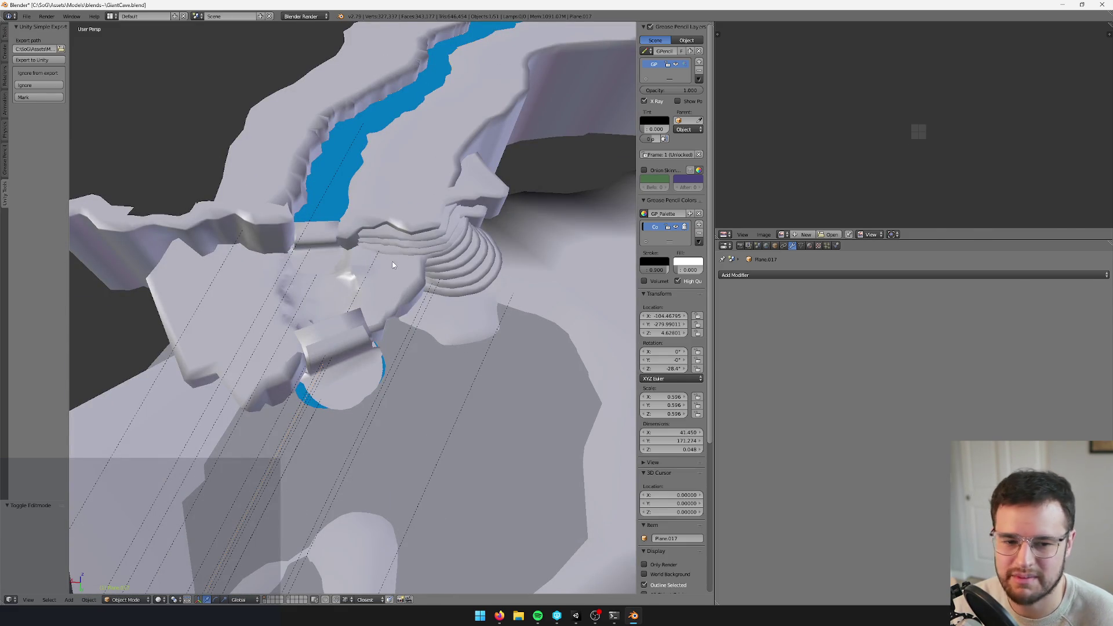
Open the floor mesh beside the stairs for editing, then select the Cube.002 rock piece
{"action": "right_click", "coordinate": [393, 265]}
{"action": "key", "text": "Tab"}
{"action": "scroll", "coordinate": [382, 290], "scroll_direction": "down", "scroll_amount": 4}
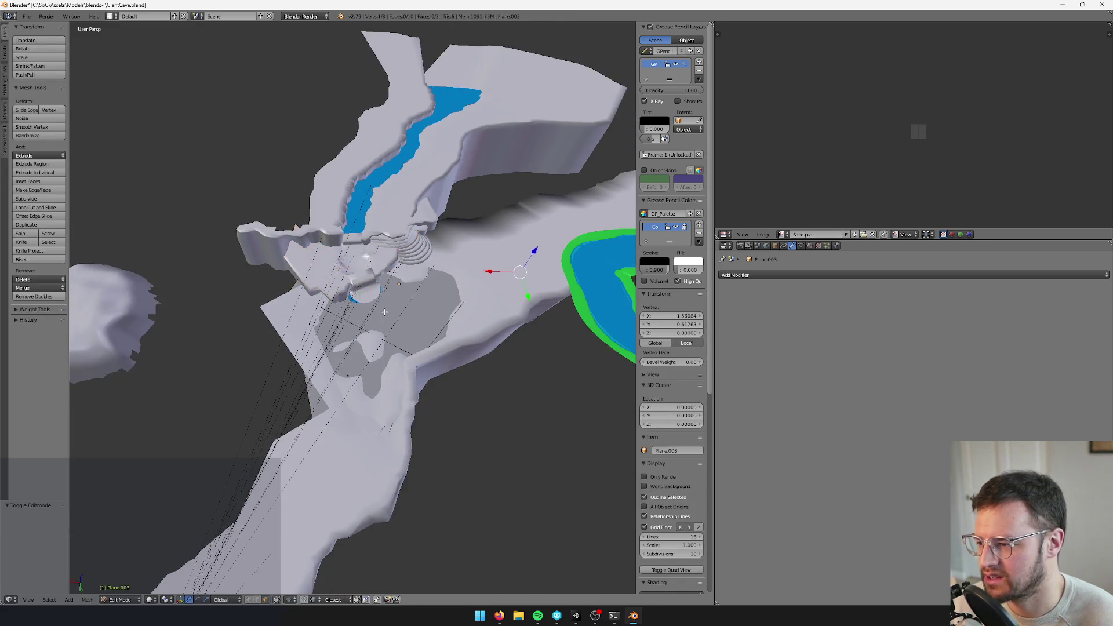
{"action": "key", "text": "Tab"}
{"action": "scroll", "coordinate": [377, 319], "scroll_direction": "down", "scroll_amount": 5}
{"action": "right_click", "coordinate": [398, 342]}
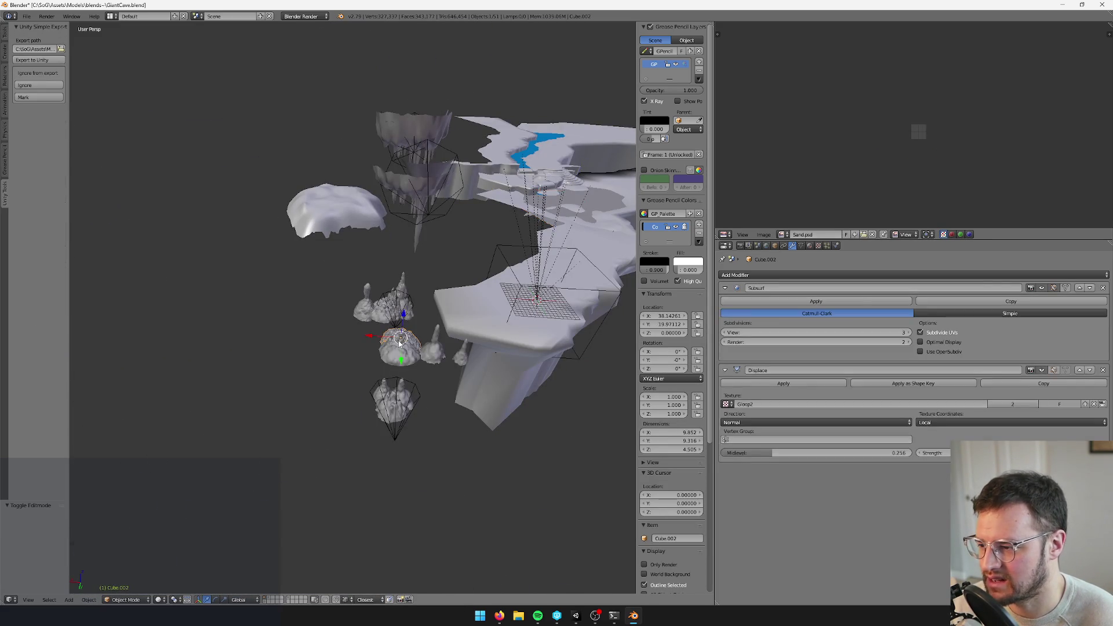
Select the Cube.004 stalagmite piece and save over the GiantCave.blend file
{"action": "scroll", "coordinate": [428, 345], "scroll_direction": "up", "scroll_amount": 5}
{"action": "scroll", "coordinate": [406, 331], "scroll_direction": "down", "scroll_amount": 5}
{"action": "scroll", "coordinate": [310, 300], "scroll_direction": "up", "scroll_amount": 3}
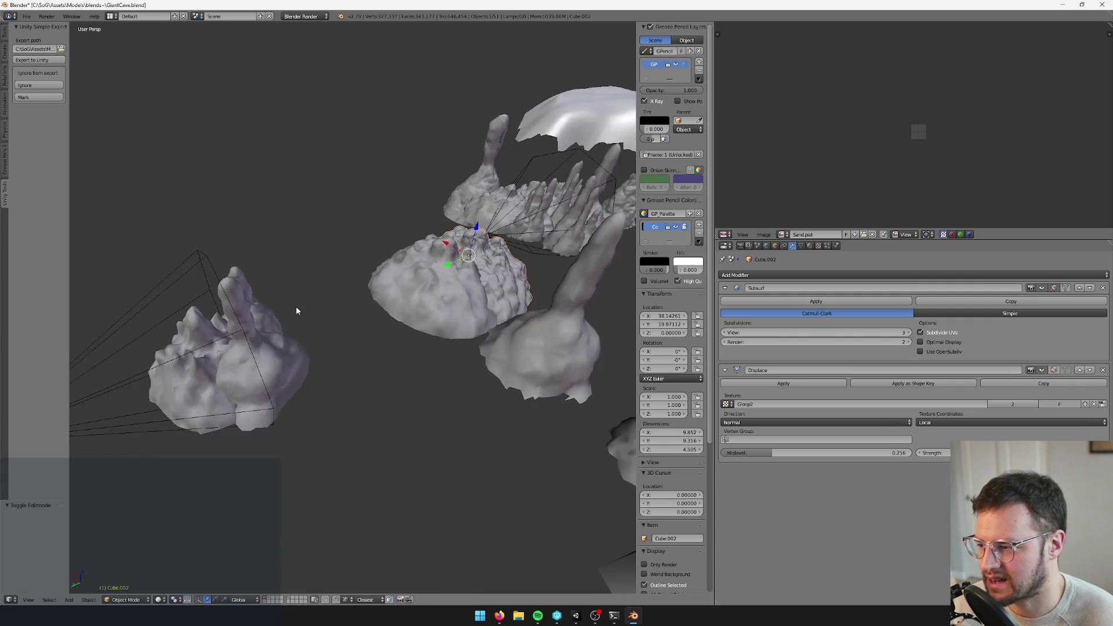
{"action": "right_click", "coordinate": [271, 327]}
{"action": "scroll", "coordinate": [348, 316], "scroll_direction": "down", "scroll_amount": 3}
{"action": "scroll", "coordinate": [408, 298], "scroll_direction": "up", "scroll_amount": 2}
{"action": "scroll", "coordinate": [426, 287], "scroll_direction": "down", "scroll_amount": 3}
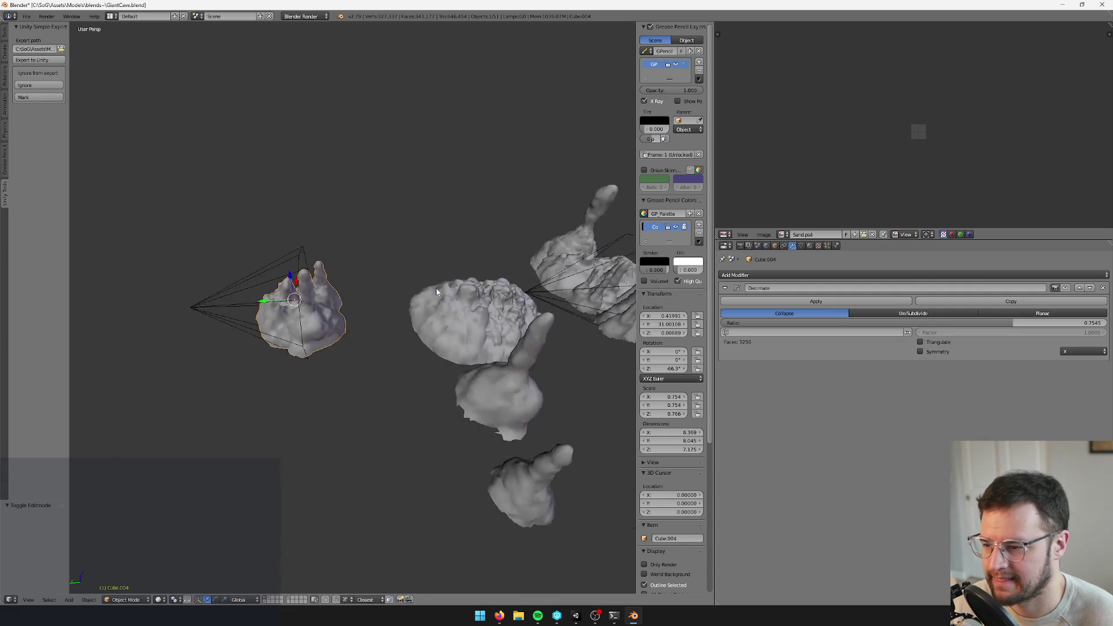
{"action": "scroll", "coordinate": [436, 287], "scroll_direction": "up", "scroll_amount": 4}
{"action": "key", "text": "ctrl+s"}
{"action": "left_click", "coordinate": [436, 289]}
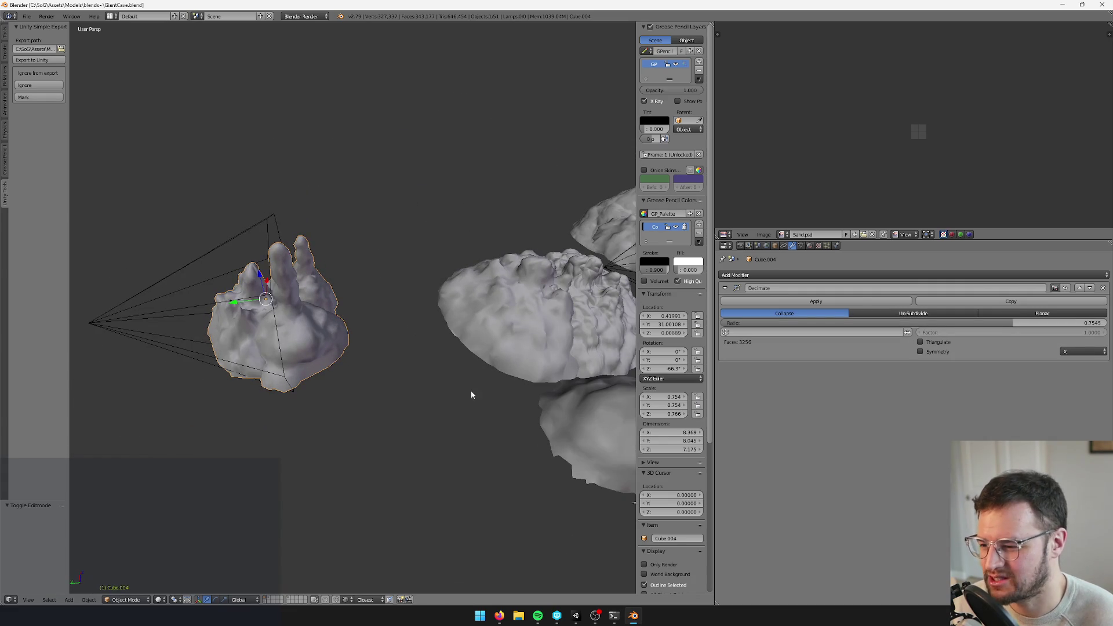
Return to the Unity Editor and focus the Project asset search
{"action": "scroll", "coordinate": [420, 455], "scroll_direction": "up", "scroll_amount": 3}
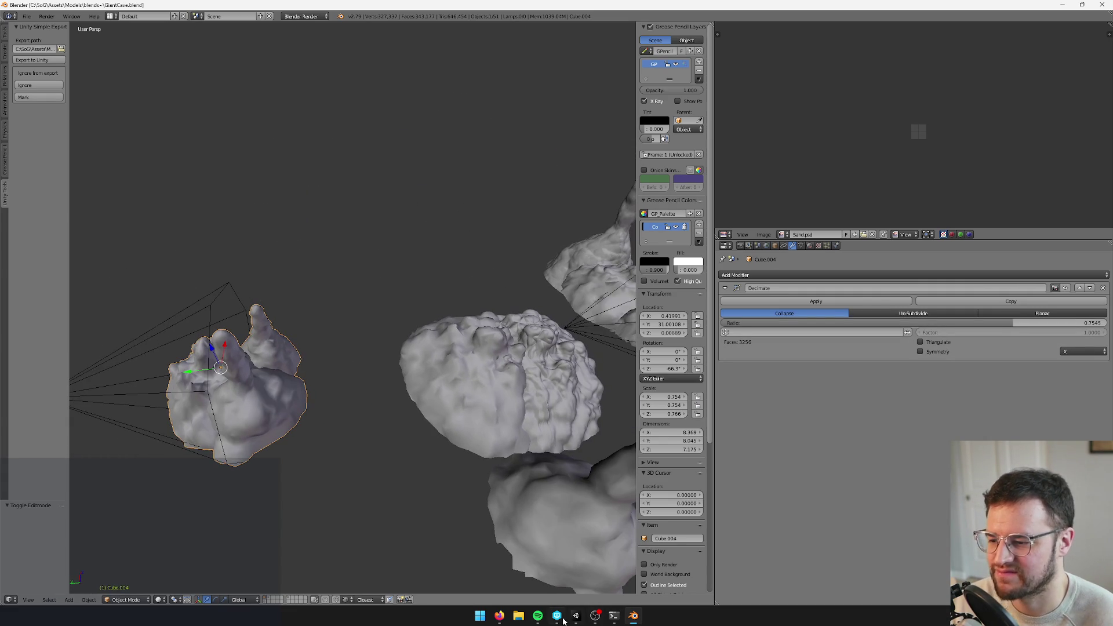
{"action": "left_click", "coordinate": [576, 616]}
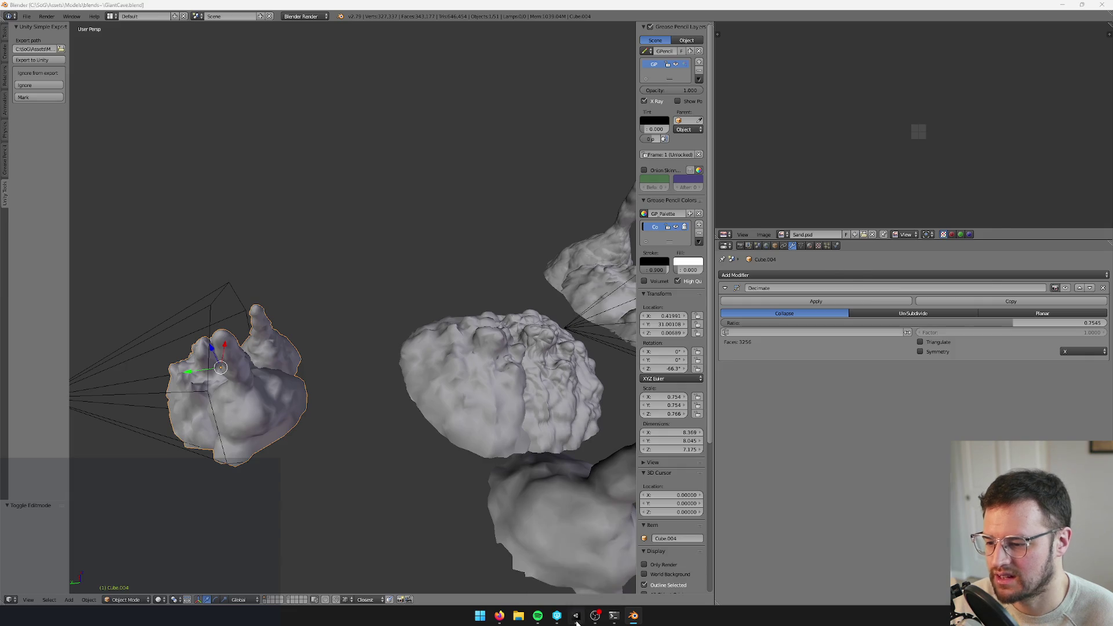
{"action": "left_click", "coordinate": [1007, 320]}
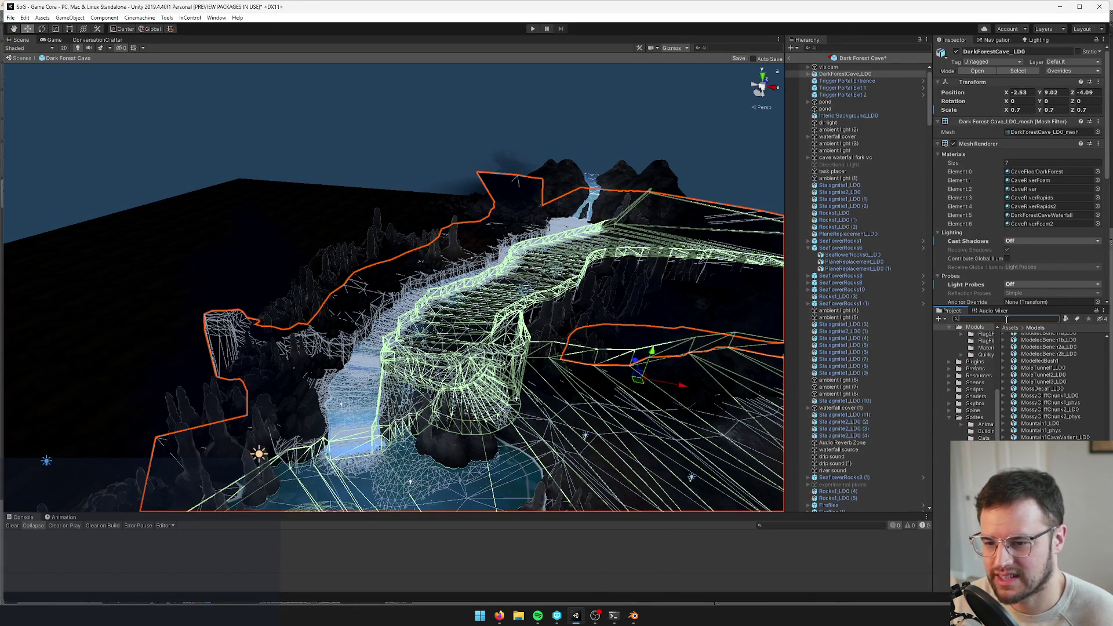
Search the Project for 'stalag', select Stalagmite1_LD0 and Stalagmite2_LD0, and check them out
{"action": "type", "text": "stalagmit"}
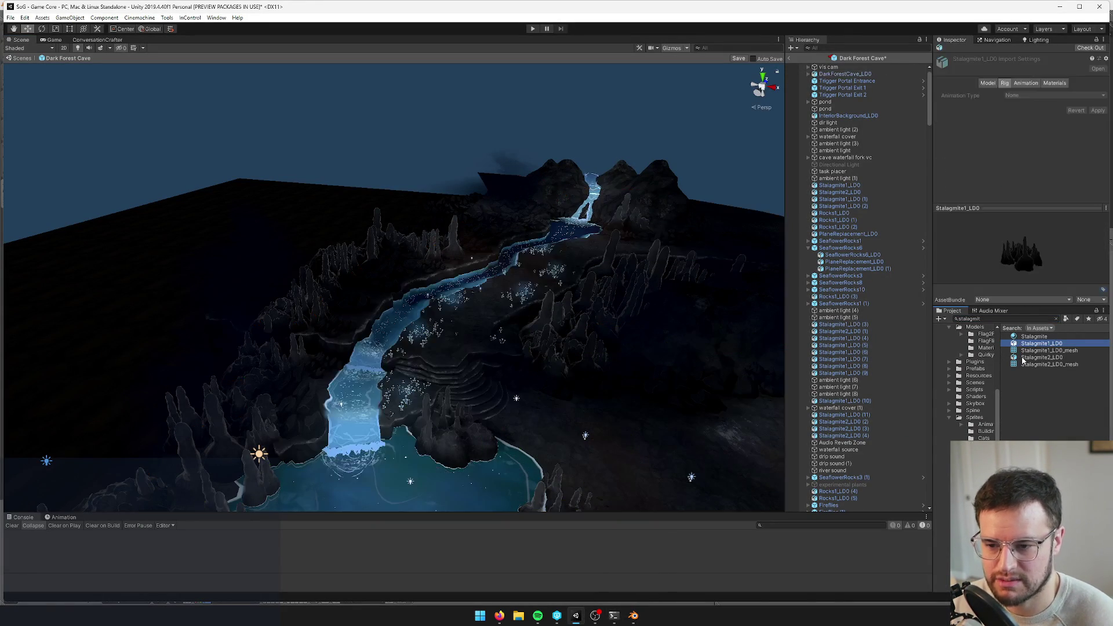
{"action": "left_click", "coordinate": [1042, 357], "text": "ctrl"}
{"action": "left_click", "coordinate": [1089, 48]}
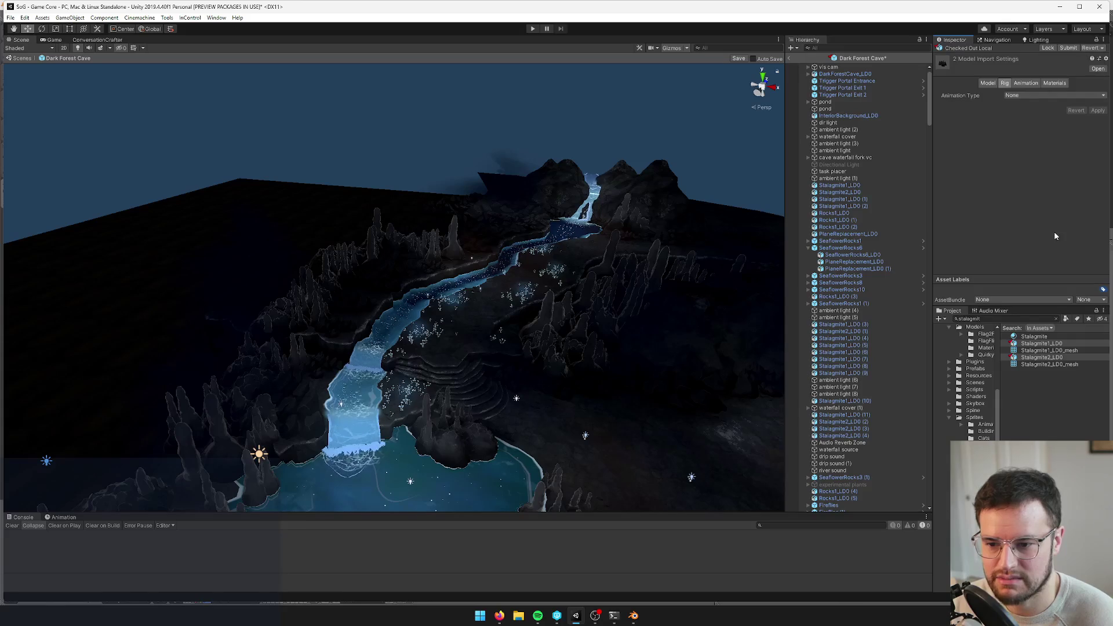
{"action": "left_click", "coordinate": [1046, 406]}
{"action": "left_click", "coordinate": [1042, 343], "text": "ctrl"}
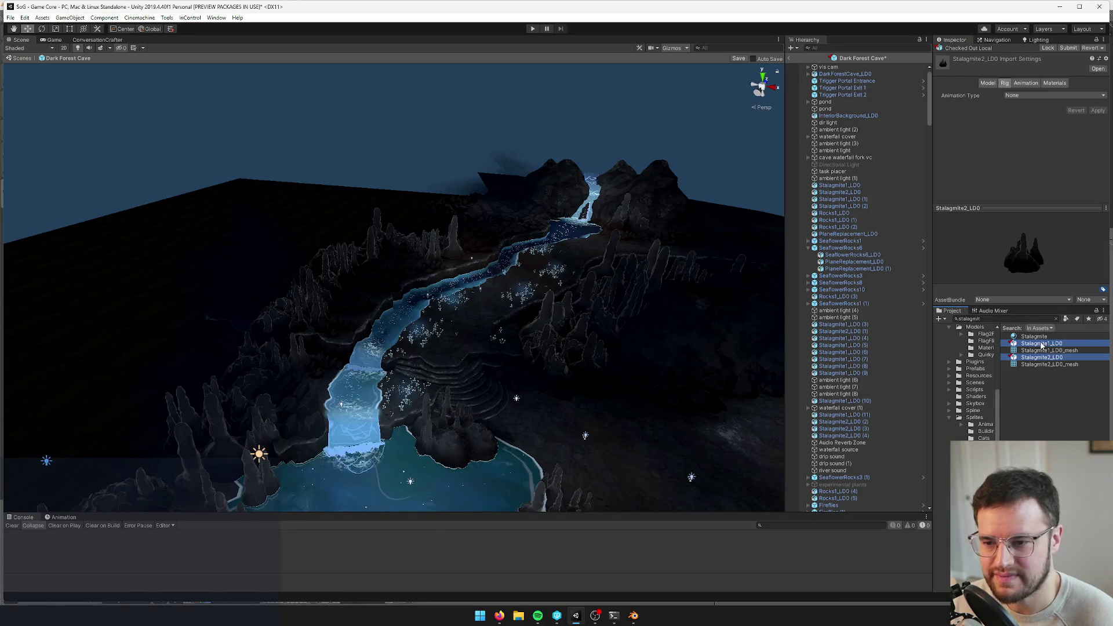
{"action": "mouse_move", "coordinate": [441, 278]}
{"action": "left_mouse_down"}
{"action": "mouse_move", "coordinate": [373, 319]}
{"action": "mouse_move", "coordinate": [367, 231]}
{"action": "mouse_move", "coordinate": [351, 238]}
{"action": "mouse_move", "coordinate": [379, 243]}
{"action": "left_mouse_up"}
{"action": "key", "text": "alt+Tab"}
Select Stalagmite1_LD0 and Stalagmite2_LD0, snapping the 3D cursor to Stalagmite2_LD0
{"action": "scroll", "coordinate": [303, 344], "scroll_direction": "down", "scroll_amount": 4}
{"action": "mouse_move", "coordinate": [405, 306]}
{"action": "left_mouse_down"}
{"action": "mouse_move", "coordinate": [391, 304]}
{"action": "mouse_move", "coordinate": [410, 344]}
{"action": "mouse_move", "coordinate": [378, 309]}
{"action": "left_mouse_up"}
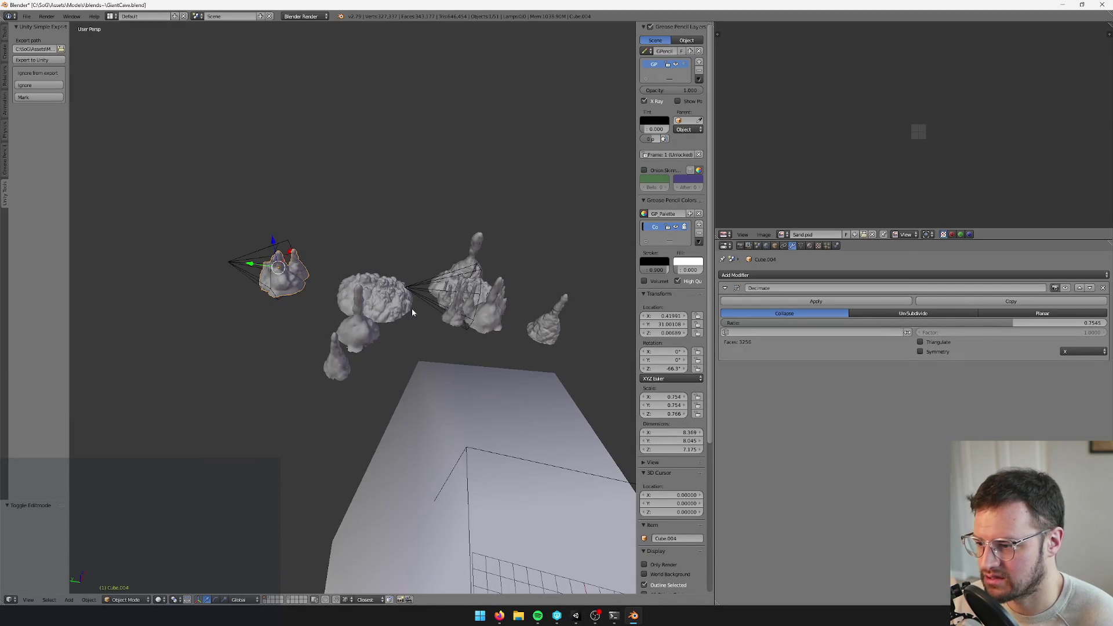
{"action": "right_click", "coordinate": [424, 290]}
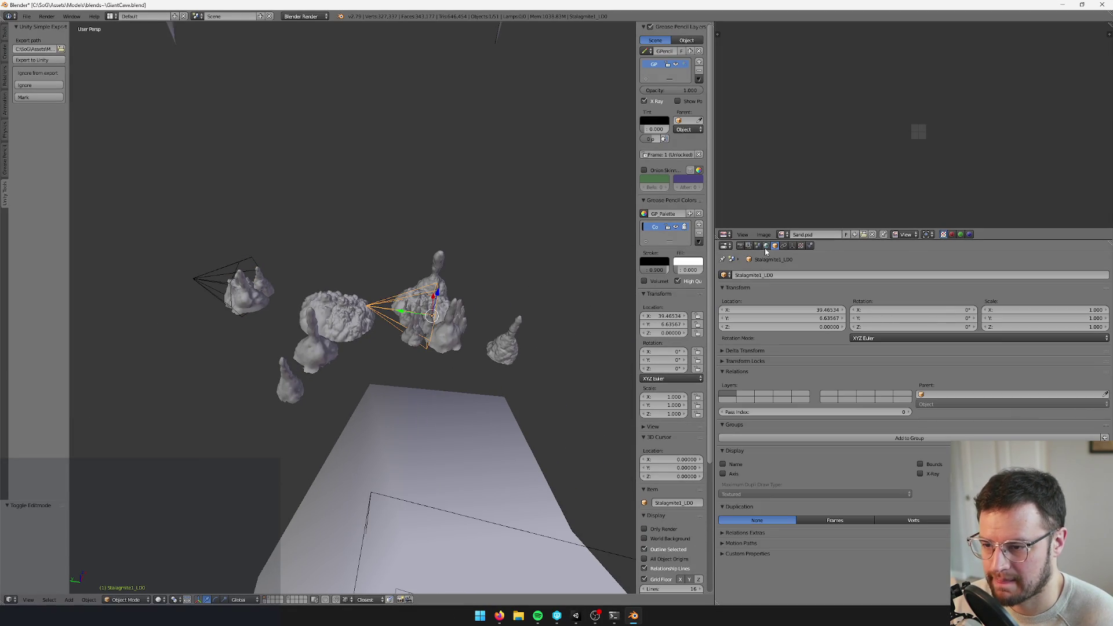
{"action": "key", "text": "space"}
{"action": "key", "text": "Return"}
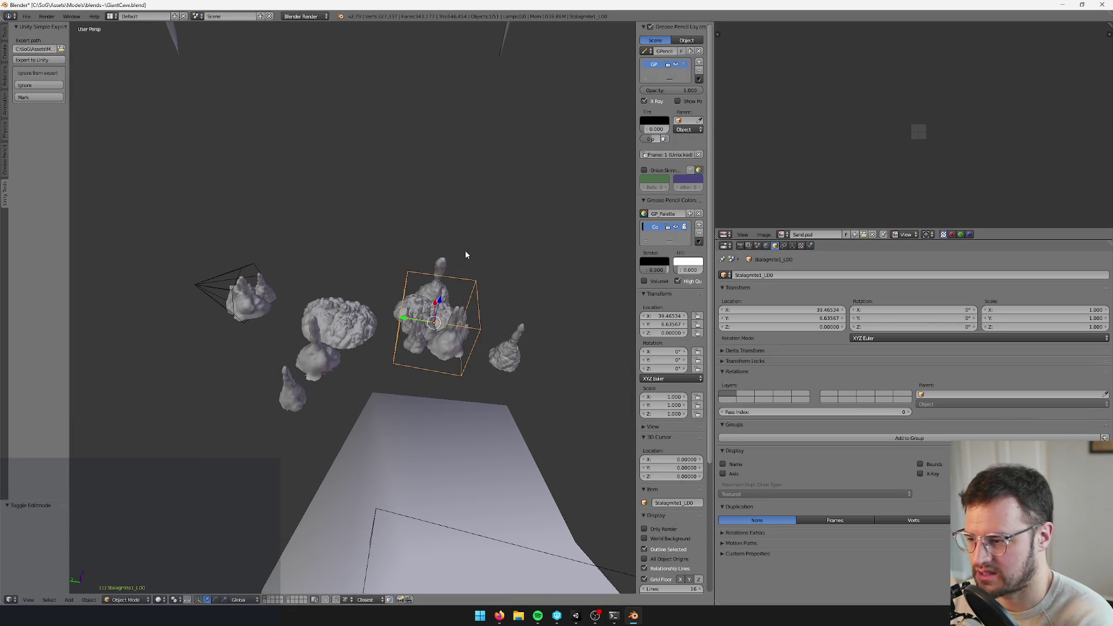
{"action": "scroll", "coordinate": [402, 249], "scroll_direction": "up", "scroll_amount": 2}
{"action": "right_click", "coordinate": [171, 261]}
{"action": "key", "text": "space"}
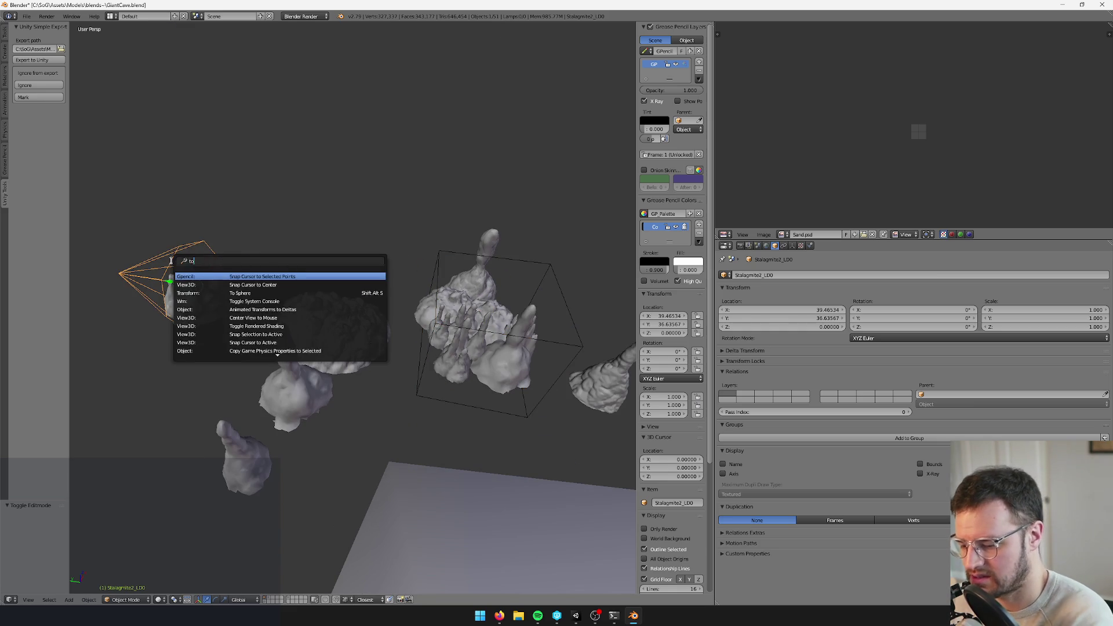
{"action": "key", "text": "Return"}
Select the middle rock piece Cube.007 and confirm overwriting the saved file
{"action": "left_click_drag", "start_coordinate": [173, 264], "coordinate": [166, 242]}
{"action": "right_click", "coordinate": [402, 316]}
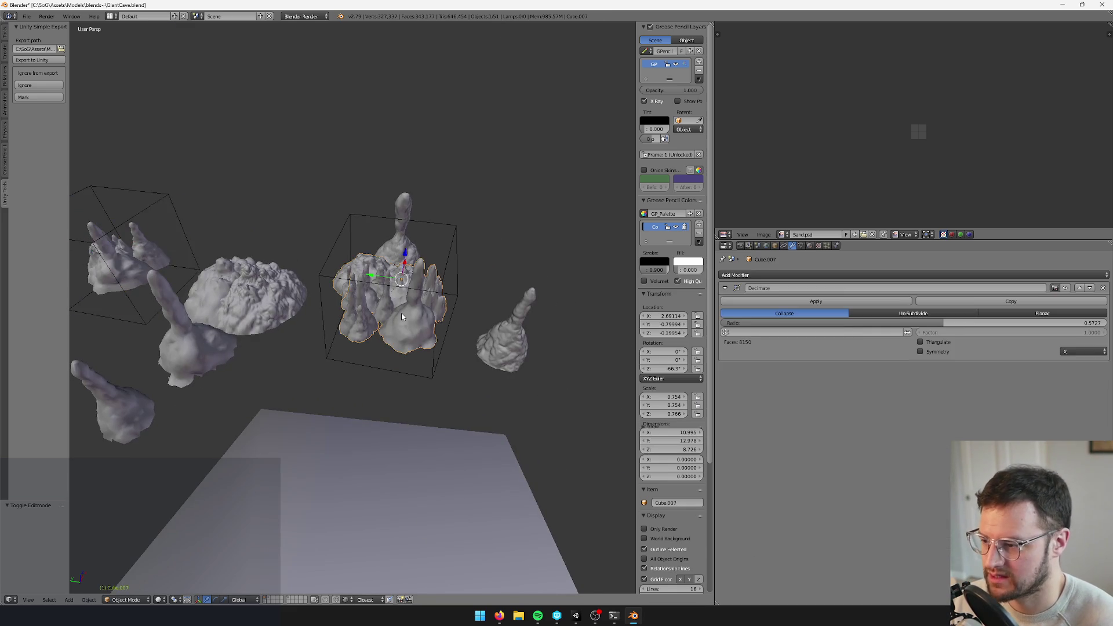
{"action": "mouse_move", "coordinate": [423, 311]}
{"action": "left_mouse_down"}
{"action": "mouse_move", "coordinate": [350, 371]}
{"action": "mouse_move", "coordinate": [446, 346]}
{"action": "left_mouse_up"}
{"action": "scroll", "coordinate": [351, 371], "scroll_direction": "up", "scroll_amount": 3}
{"action": "left_click", "coordinate": [432, 331]}
Save GiantCave.blend again and switch back to the Unity Editor
{"action": "scroll", "coordinate": [415, 331], "scroll_direction": "down", "scroll_amount": 5}
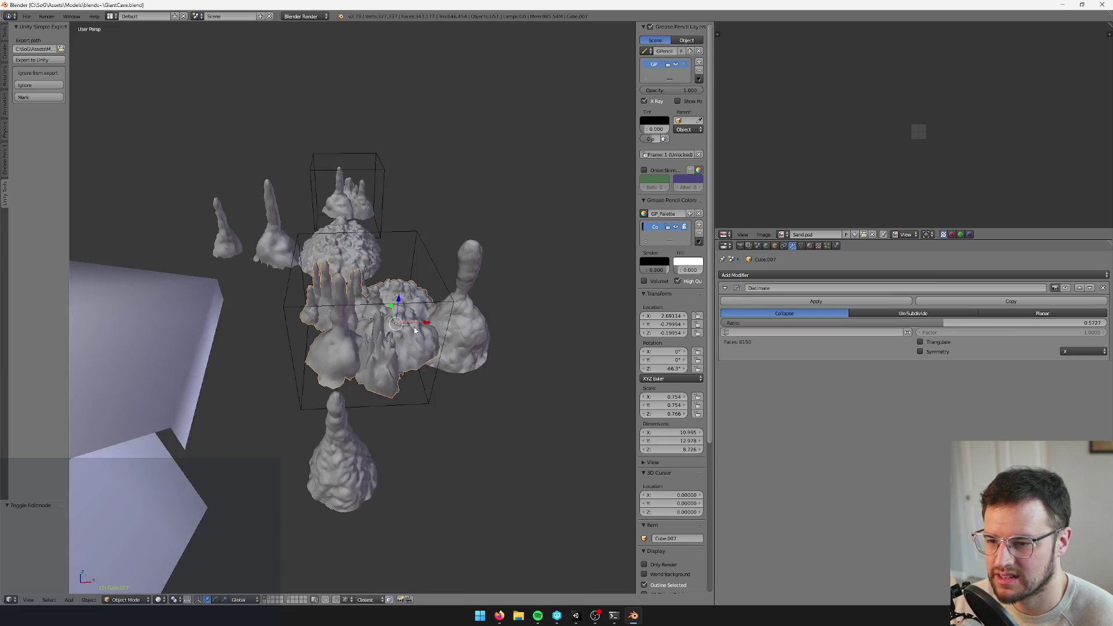
{"action": "scroll", "coordinate": [415, 331], "scroll_direction": "down", "scroll_amount": 1}
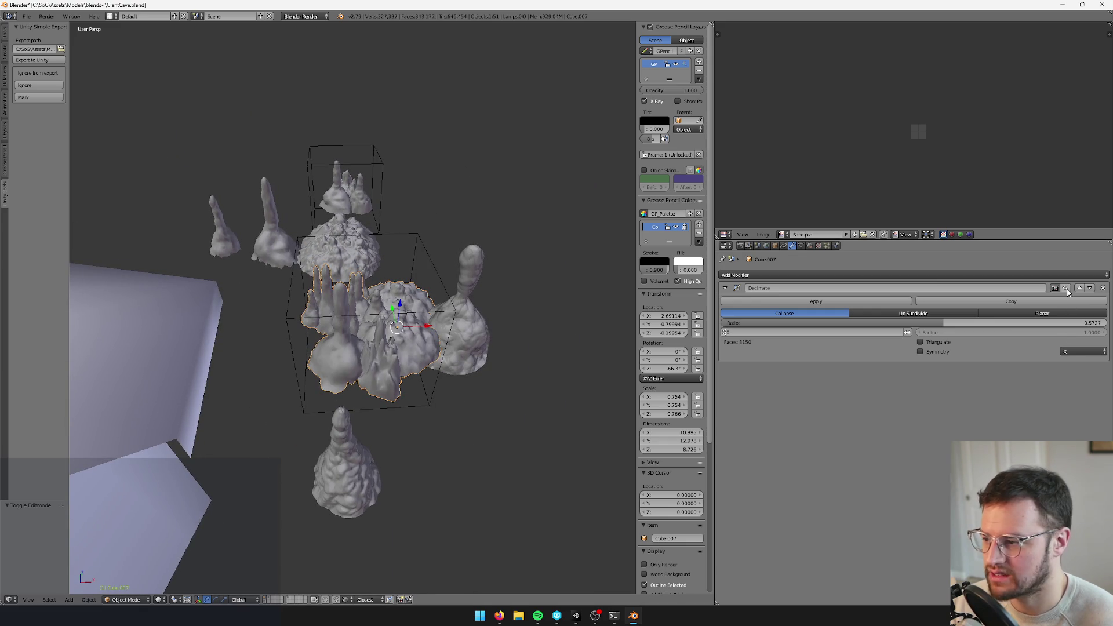
{"action": "left_click_drag", "start_coordinate": [406, 348], "coordinate": [359, 324]}
{"action": "scroll", "coordinate": [226, 231], "scroll_direction": "up", "scroll_amount": 3}
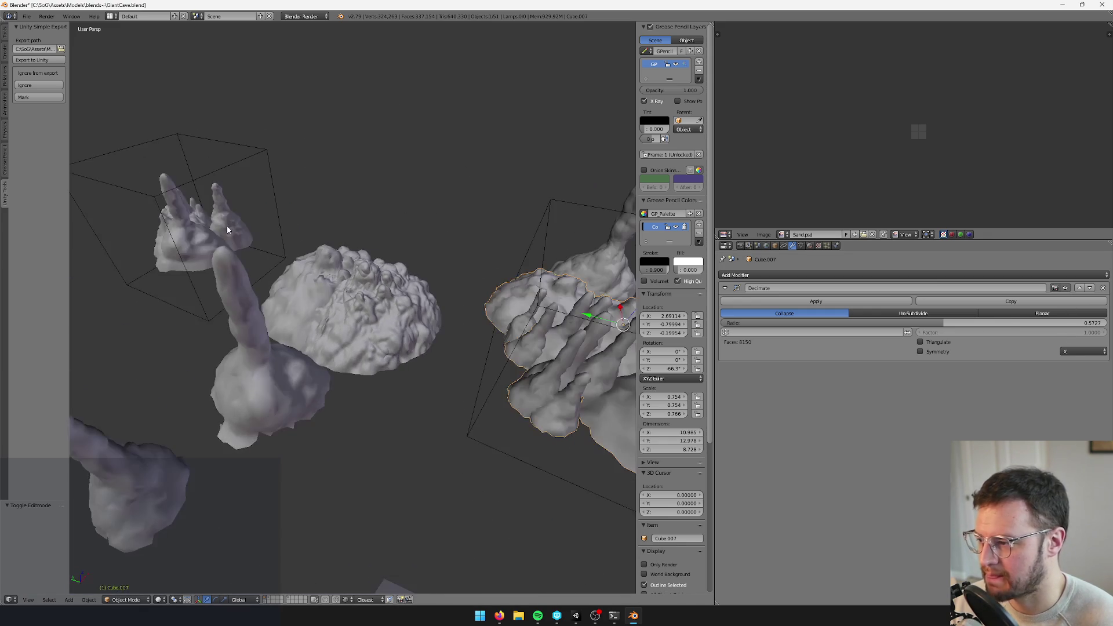
{"action": "scroll", "coordinate": [343, 195], "scroll_direction": "up", "scroll_amount": 2}
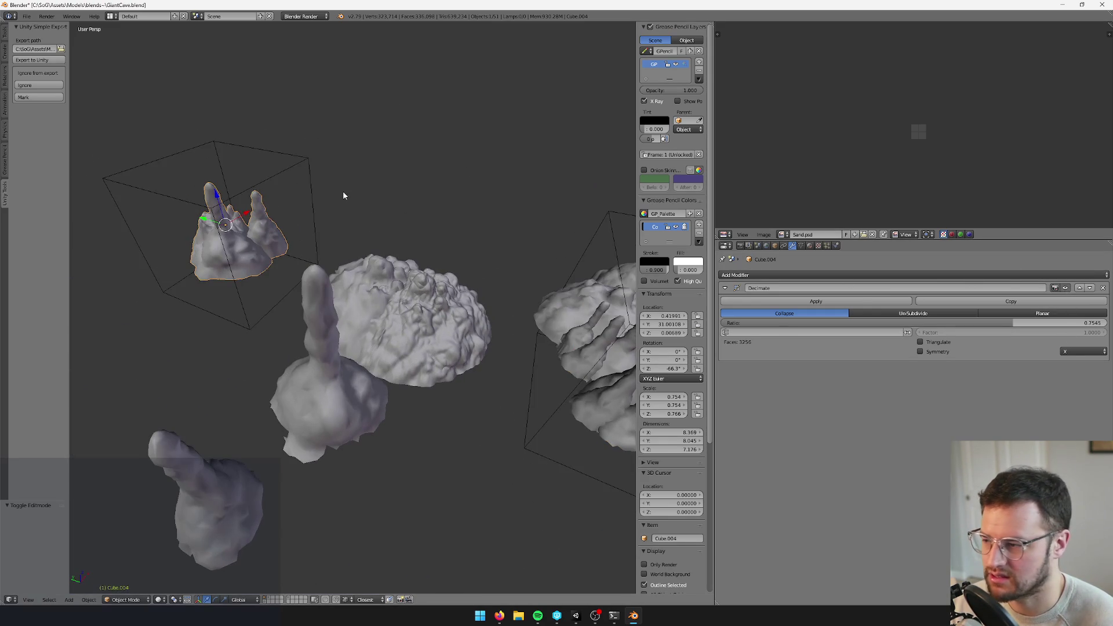
{"action": "left_click_drag", "start_coordinate": [343, 196], "coordinate": [346, 196]}
{"action": "mouse_move", "coordinate": [371, 205]}
{"action": "left_mouse_down"}
{"action": "mouse_move", "coordinate": [330, 217]}
{"action": "mouse_move", "coordinate": [373, 250]}
{"action": "left_mouse_up"}
{"action": "key", "text": "ctrl+s"}
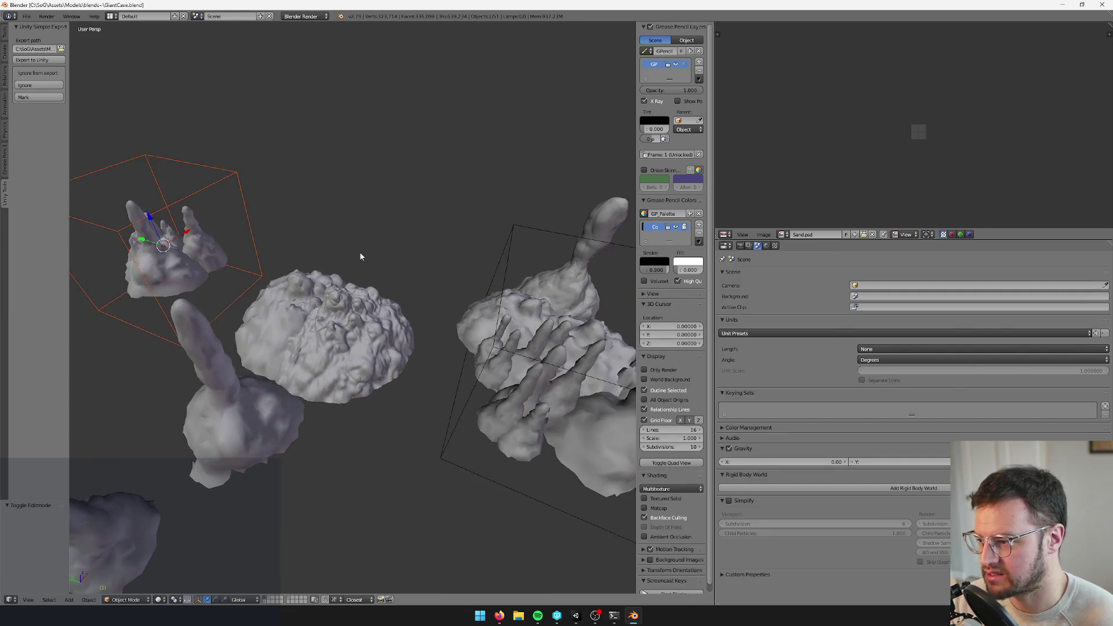
{"action": "key", "text": "alt+Tab"}
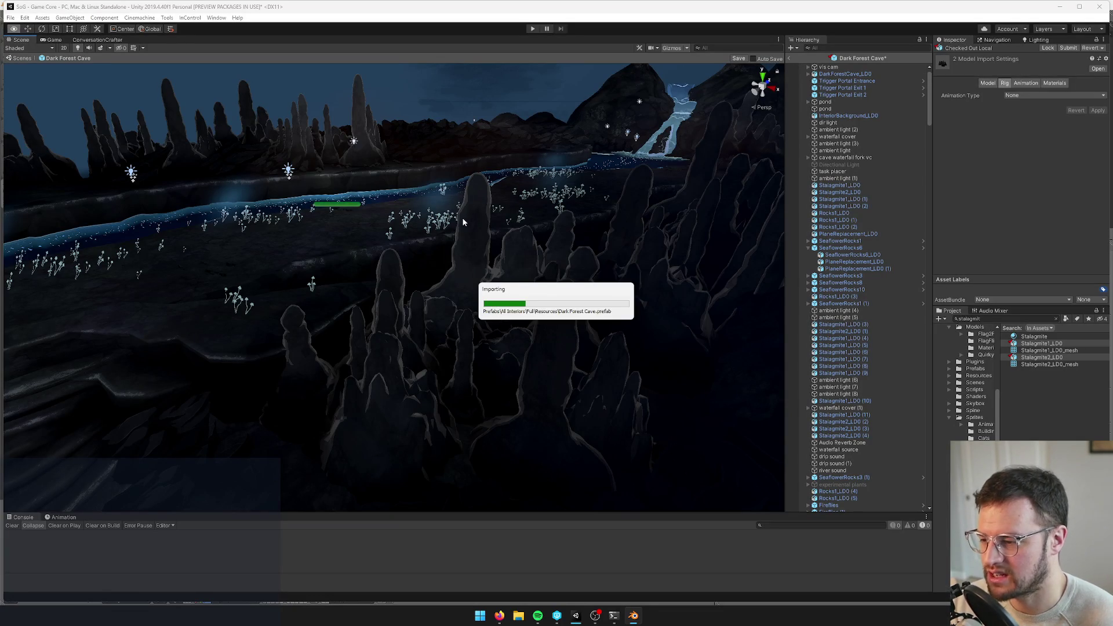
Dismiss the import prompt, save the Dark Forest Cave prefab and exit to the main scene
{"action": "left_click", "coordinate": [569, 329]}
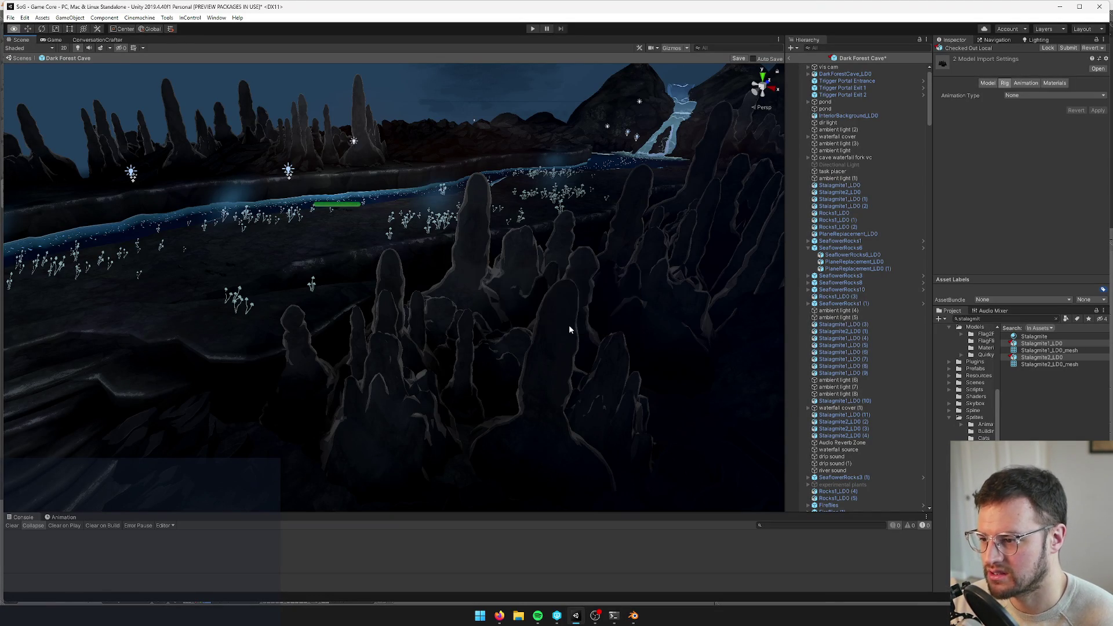
{"action": "mouse_move", "coordinate": [390, 359]}
{"action": "left_mouse_down"}
{"action": "mouse_move", "coordinate": [408, 360]}
{"action": "mouse_move", "coordinate": [404, 380]}
{"action": "mouse_move", "coordinate": [362, 393]}
{"action": "mouse_move", "coordinate": [604, 263]}
{"action": "left_mouse_up"}
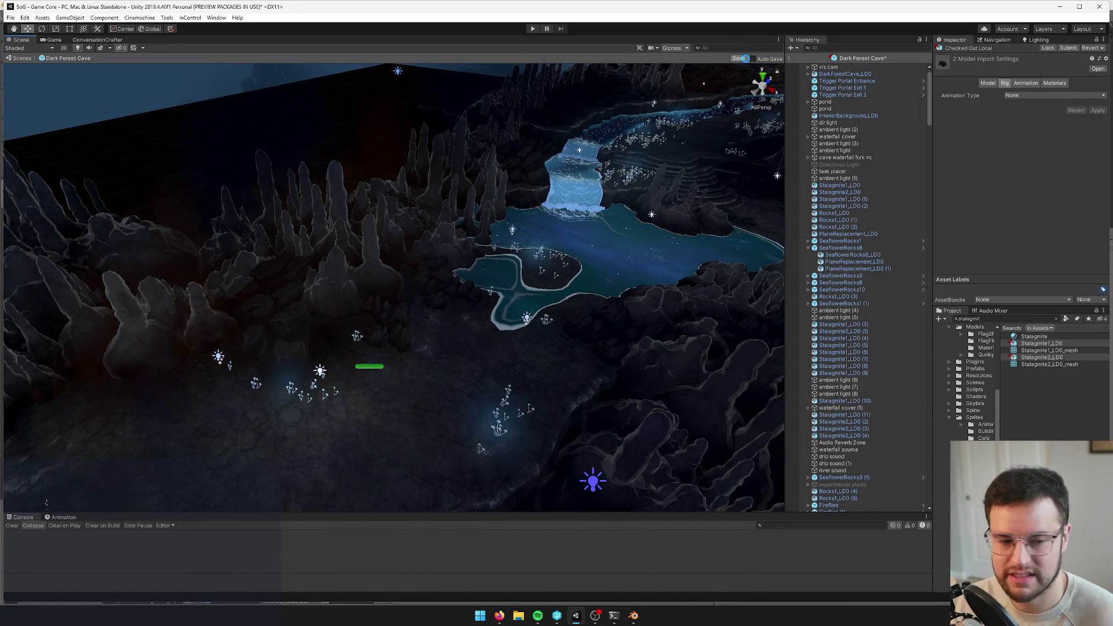
{"action": "left_click", "coordinate": [739, 59]}
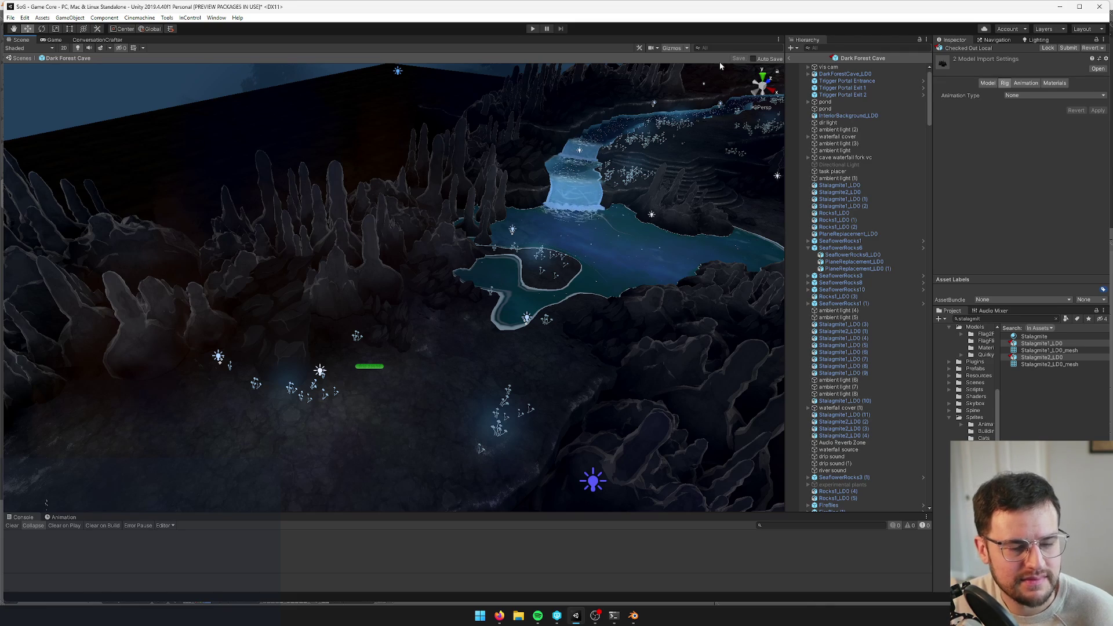
{"action": "left_click", "coordinate": [793, 59]}
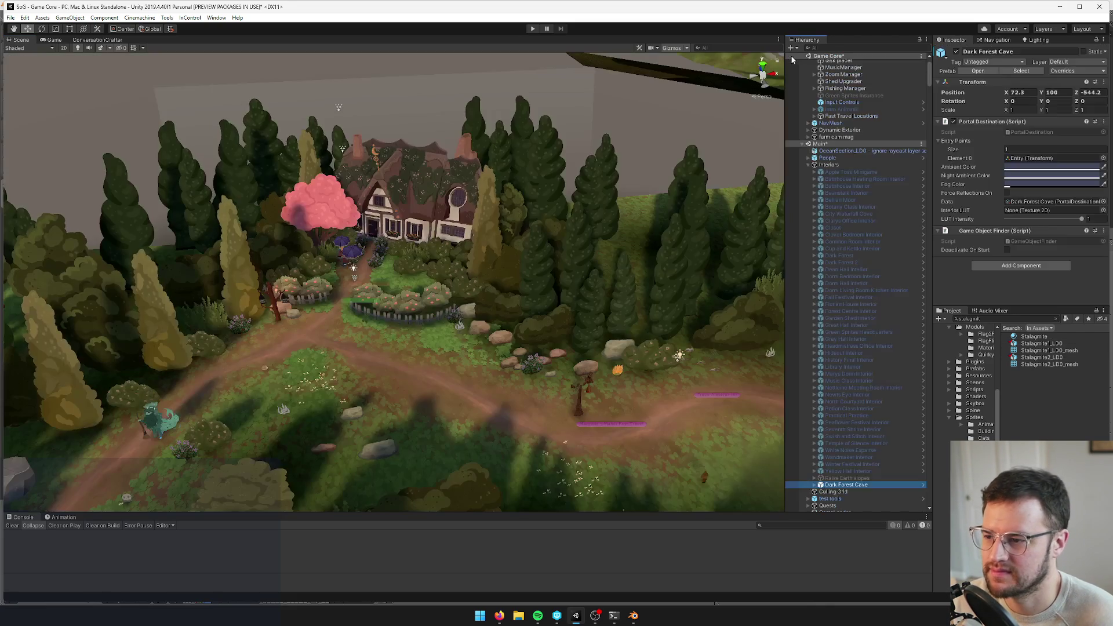
Reopen and resave the Dark Forest Cave prefab, then start Play mode in the Game view
{"action": "left_click", "coordinate": [977, 71]}
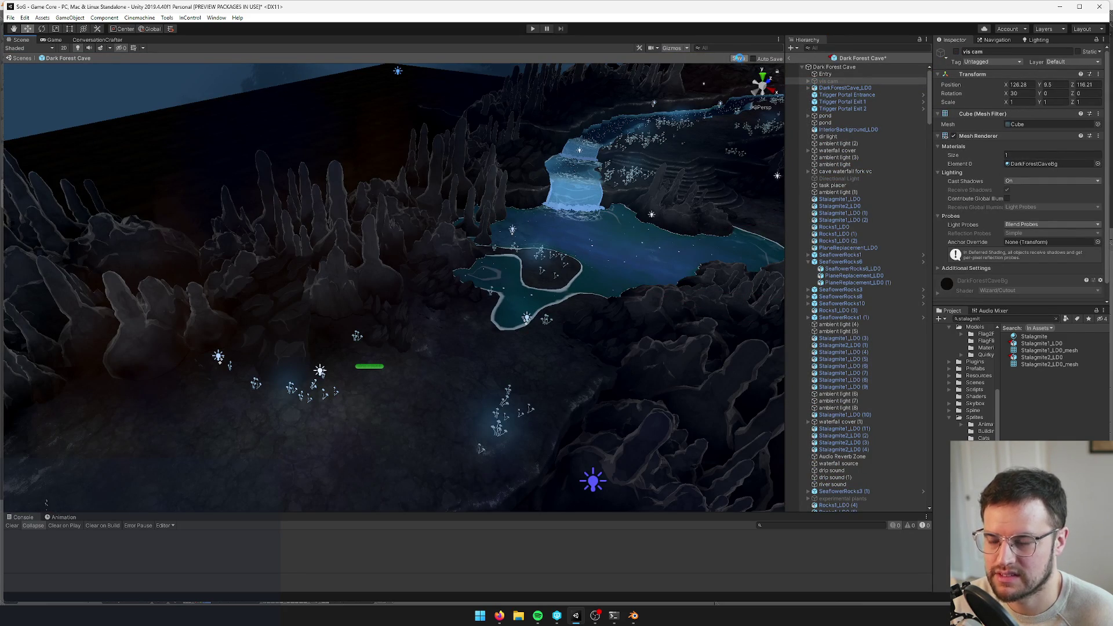
{"action": "left_click", "coordinate": [738, 58]}
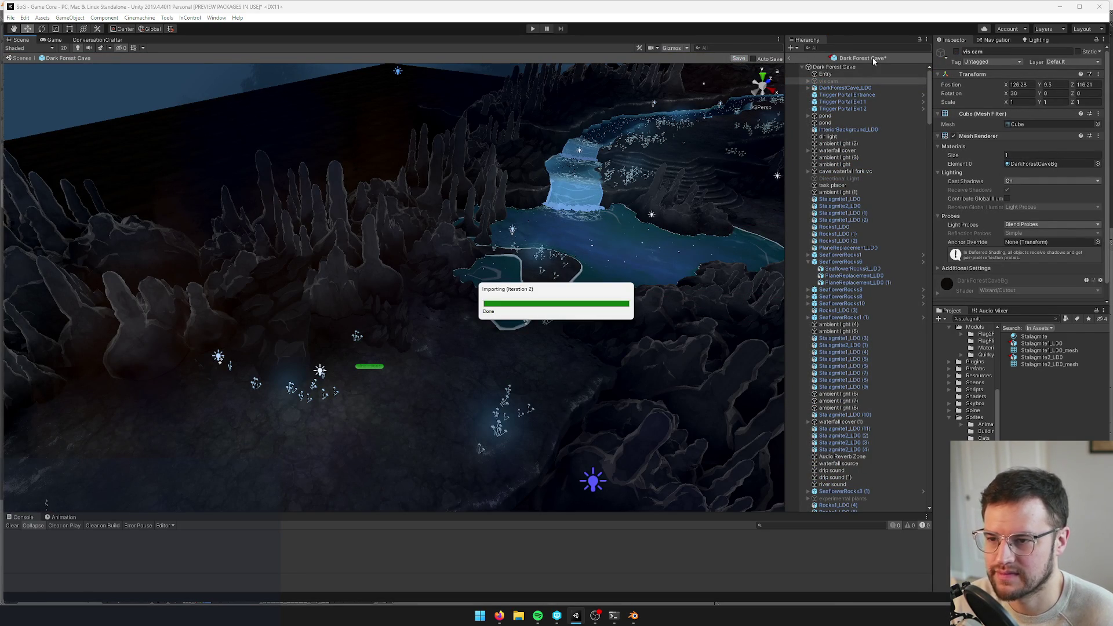
{"action": "left_click", "coordinate": [790, 59]}
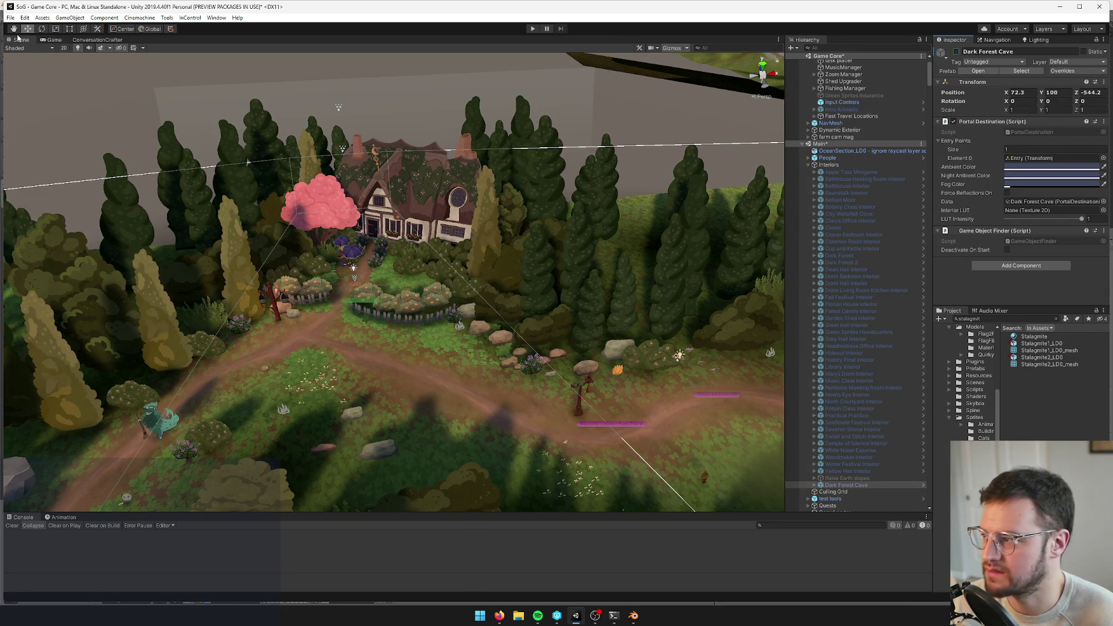
{"action": "left_click", "coordinate": [42, 40]}
{"action": "left_click", "coordinate": [533, 29]}
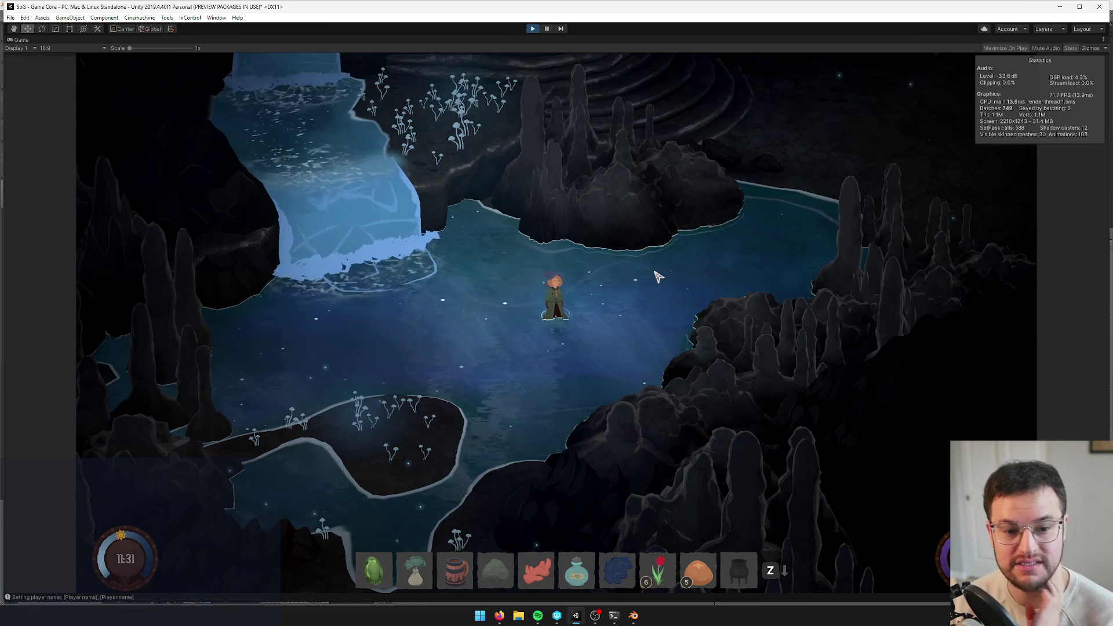
Walk the witch around the pool, out onto the dark shore and back toward the pool
{"action": "key", "text": "w"}
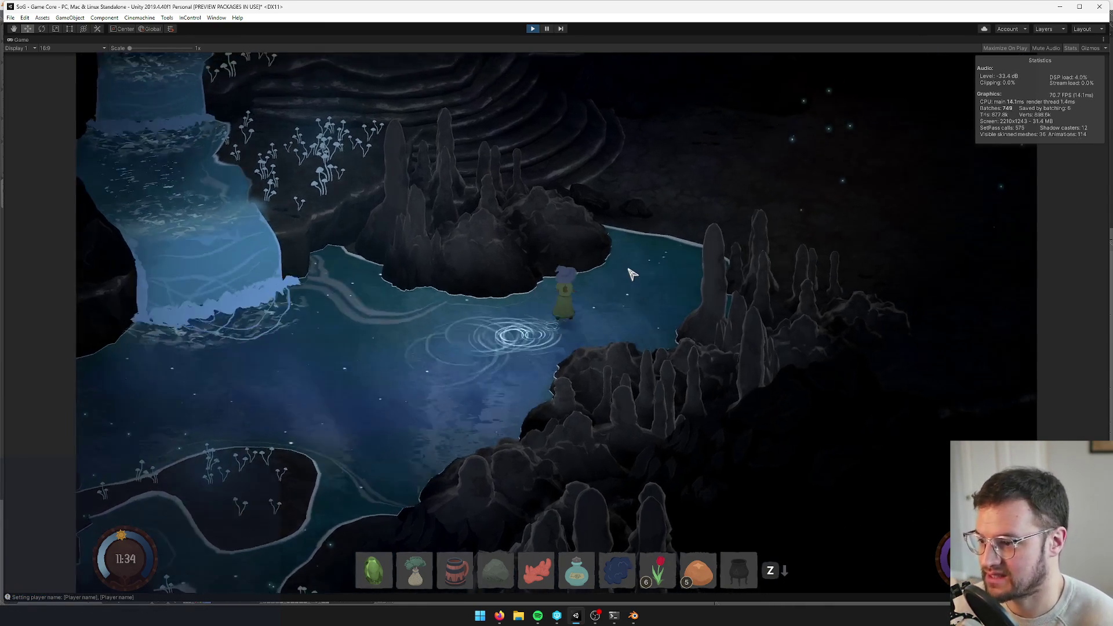
{"action": "key", "text": "a"}
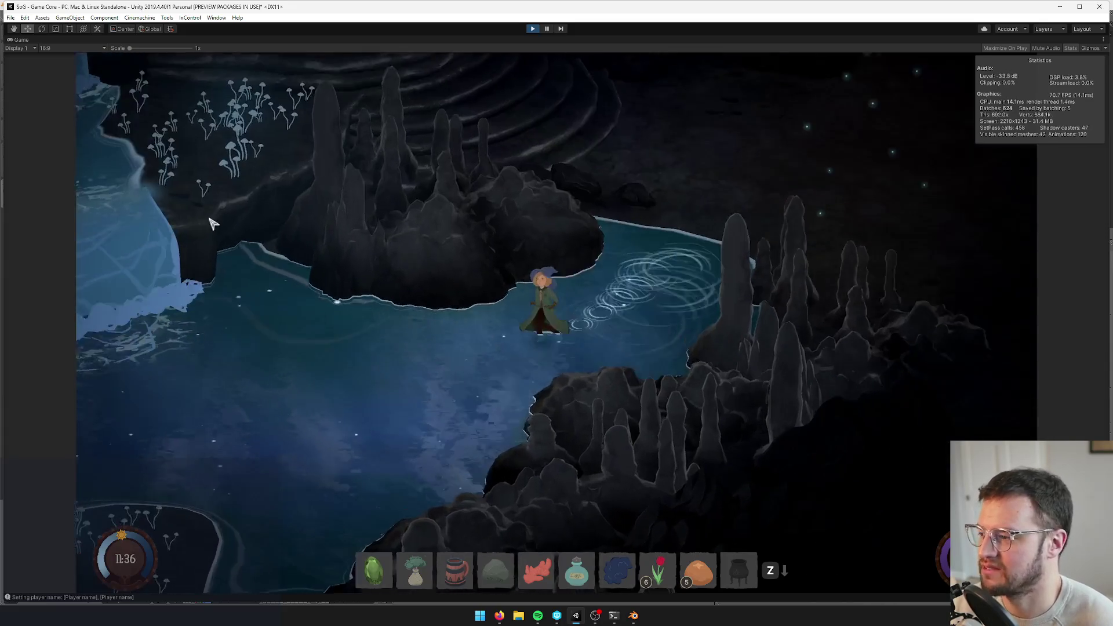
{"action": "key", "text": "a"}
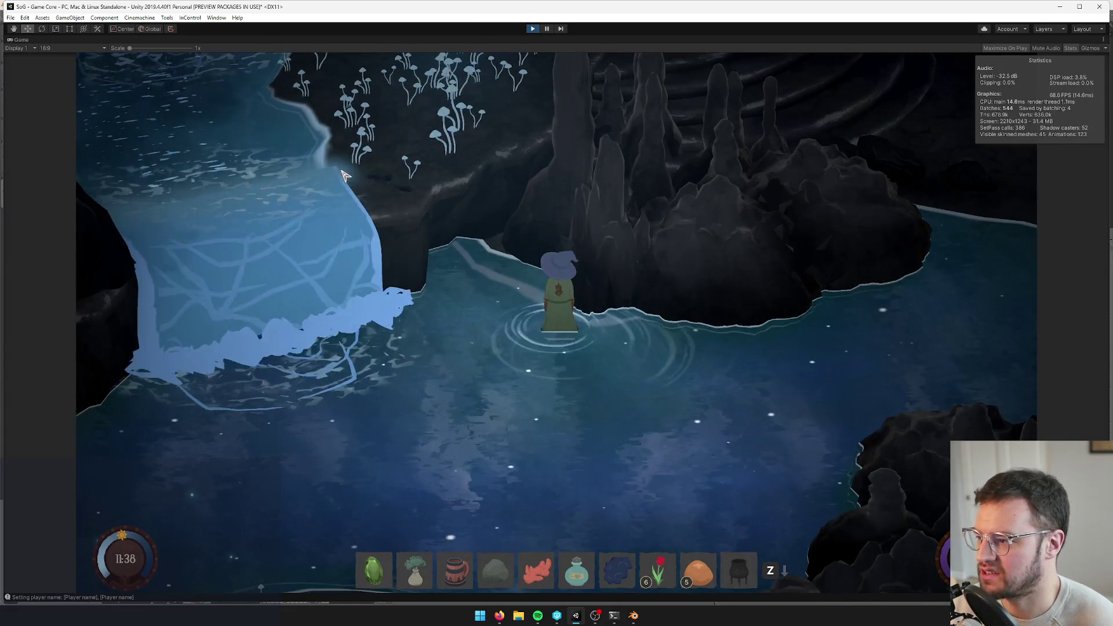
{"action": "key", "text": "s"}
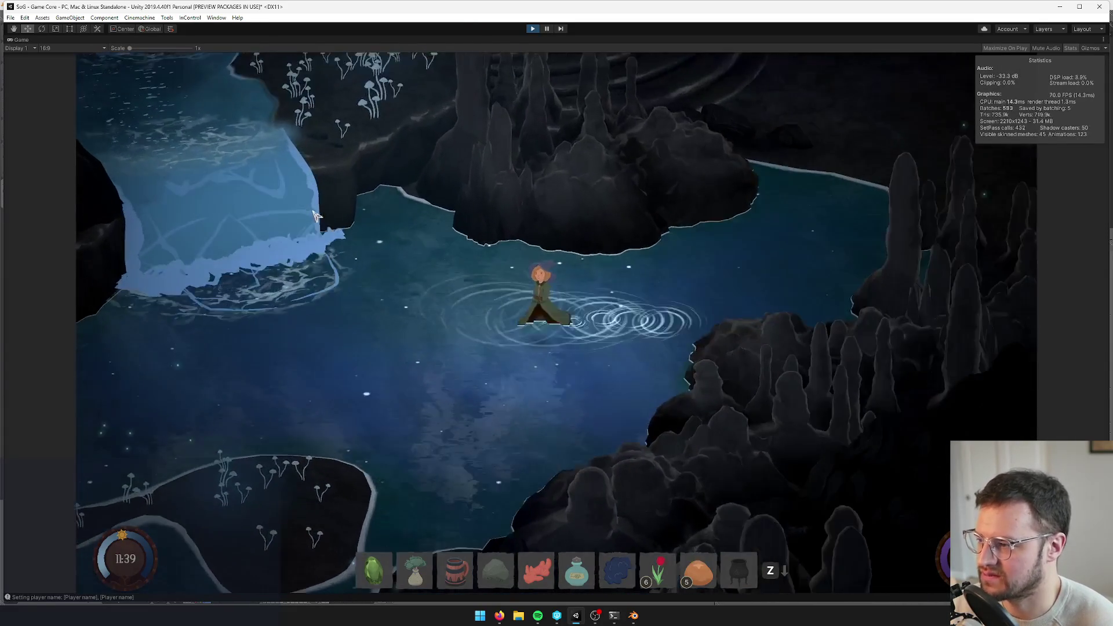
{"action": "key", "text": "w"}
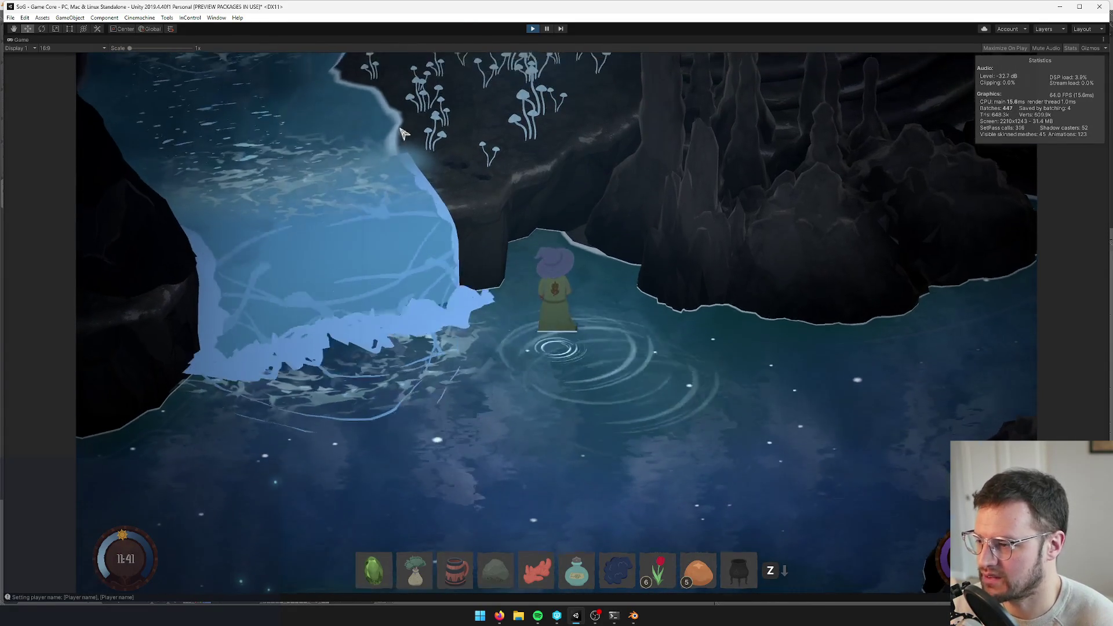
{"action": "key", "text": "d"}
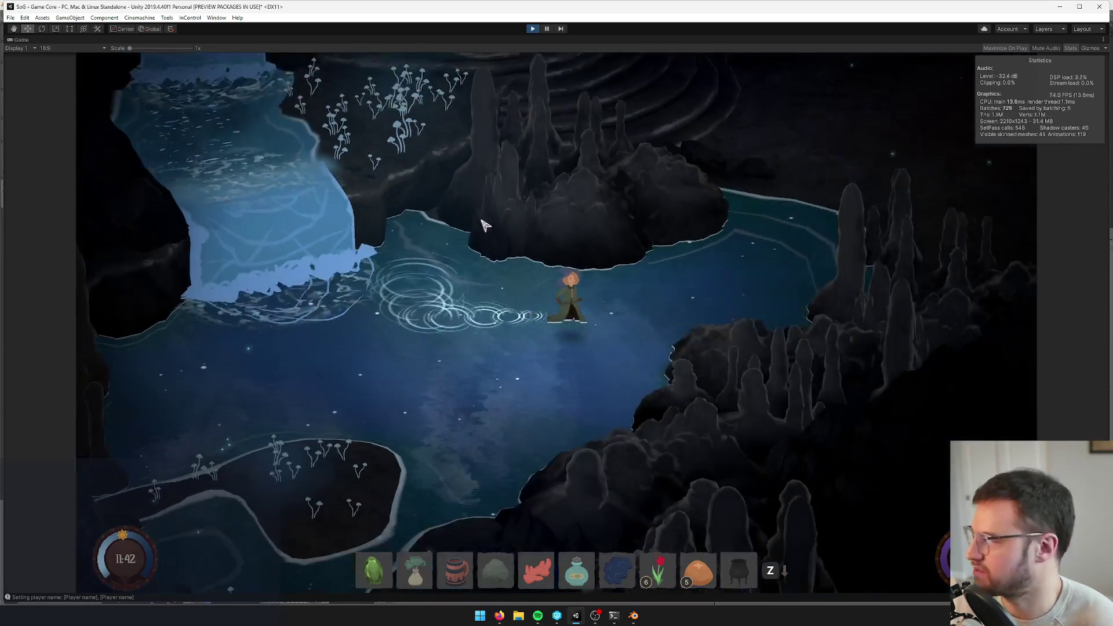
{"action": "key", "text": "w"}
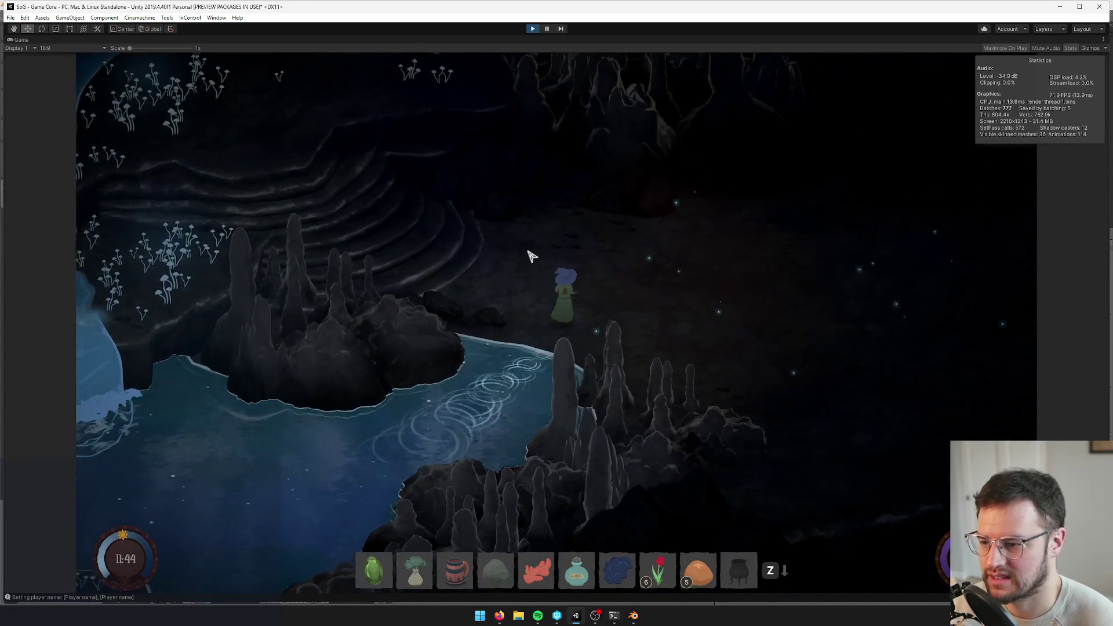
{"action": "key", "text": "w+d"}
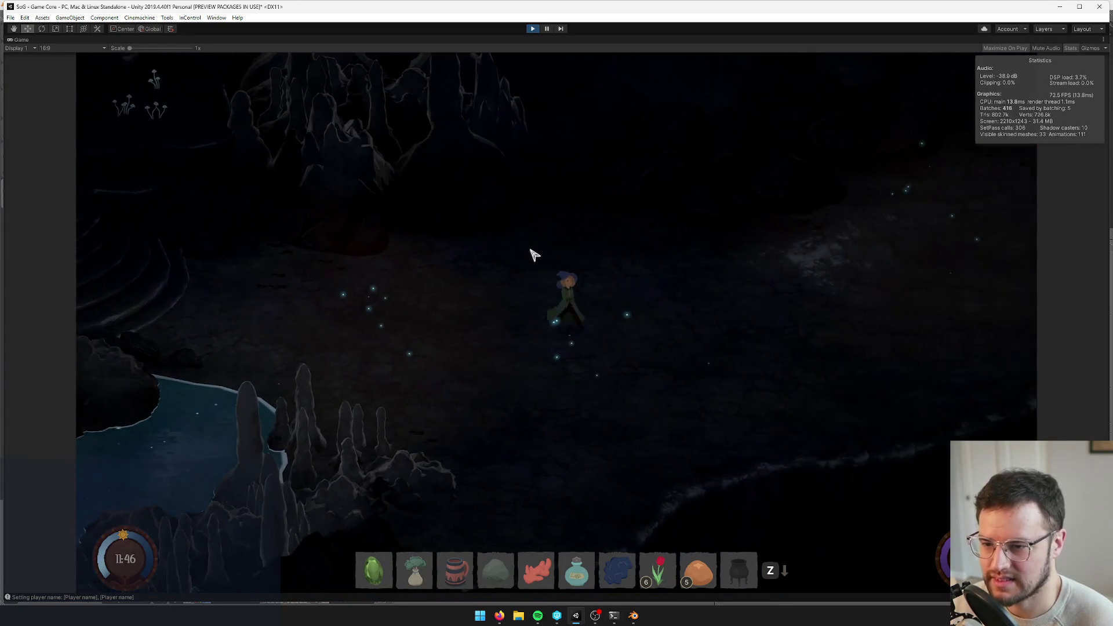
{"action": "key", "text": "d"}
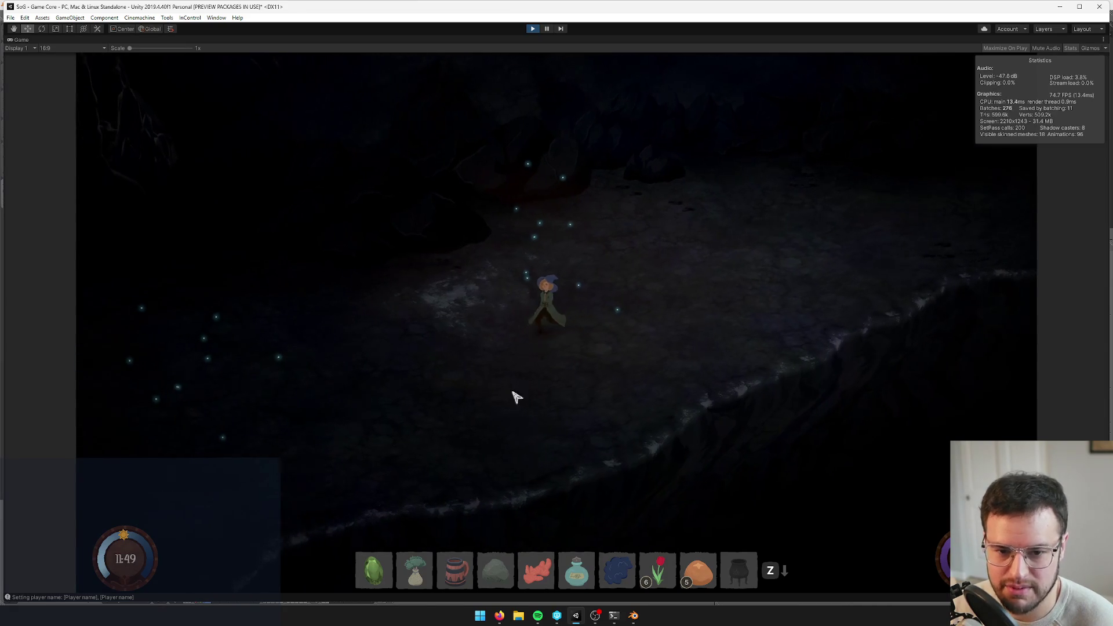
{"action": "key", "text": "s+a"}
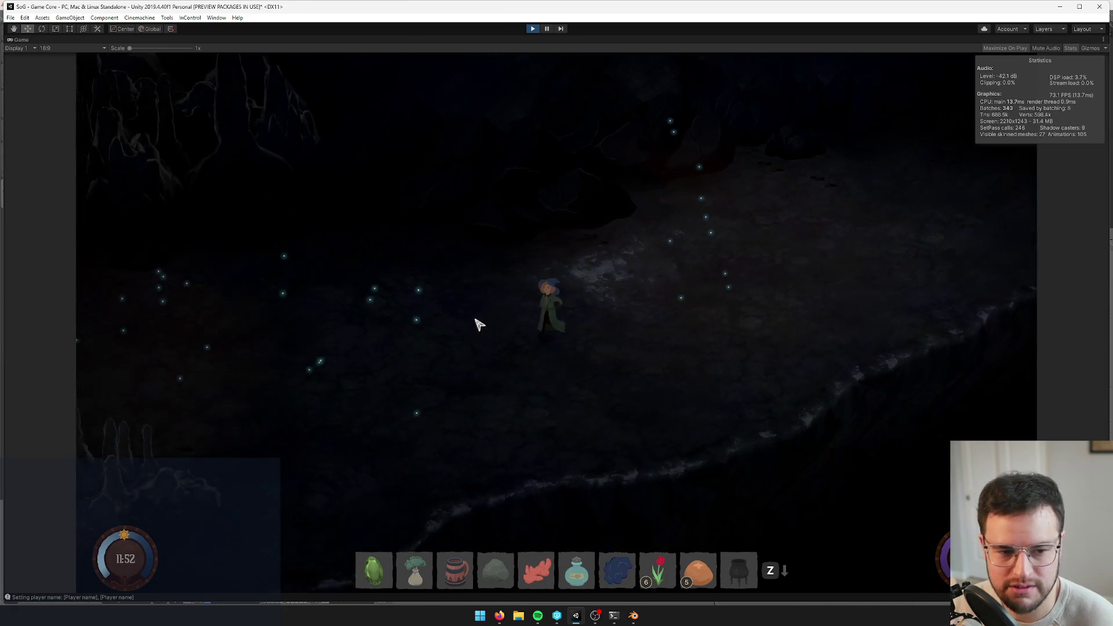
{"action": "key", "text": "s+a"}
{"action": "key", "text": "s+a"}
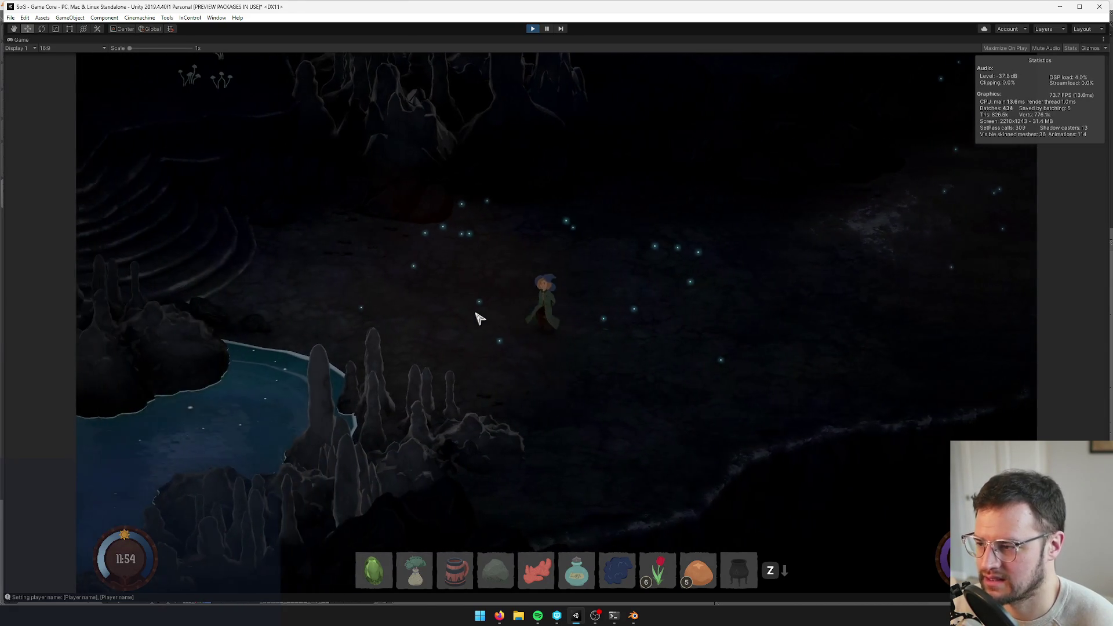
{"action": "key", "text": "s+a"}
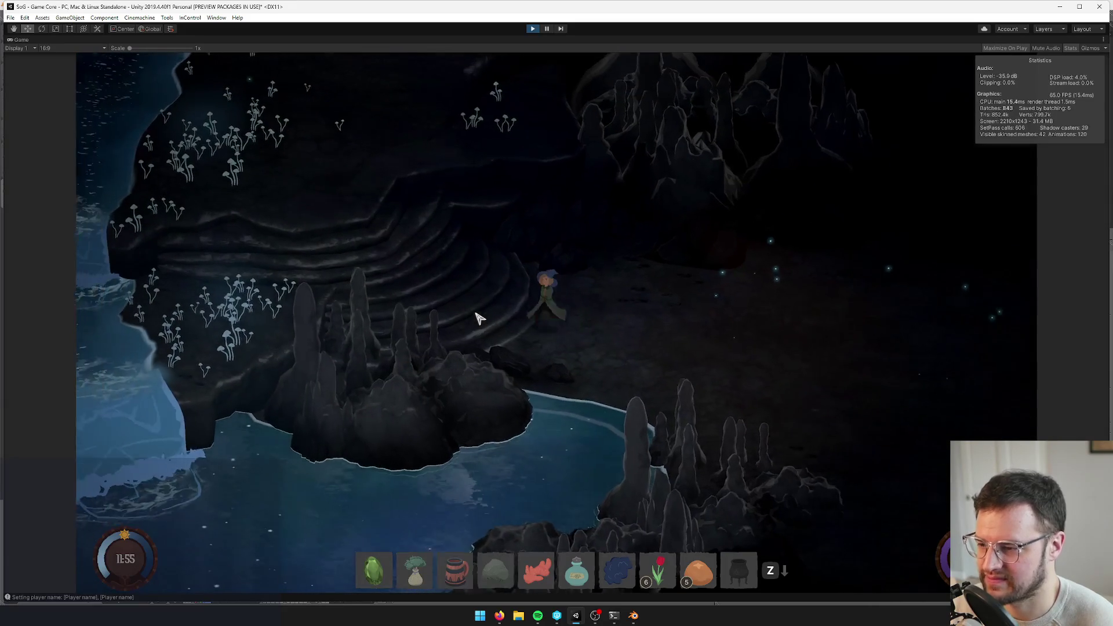
Walk the witch past the stone steps along the river and among the mushrooms
{"action": "key", "text": "w+a"}
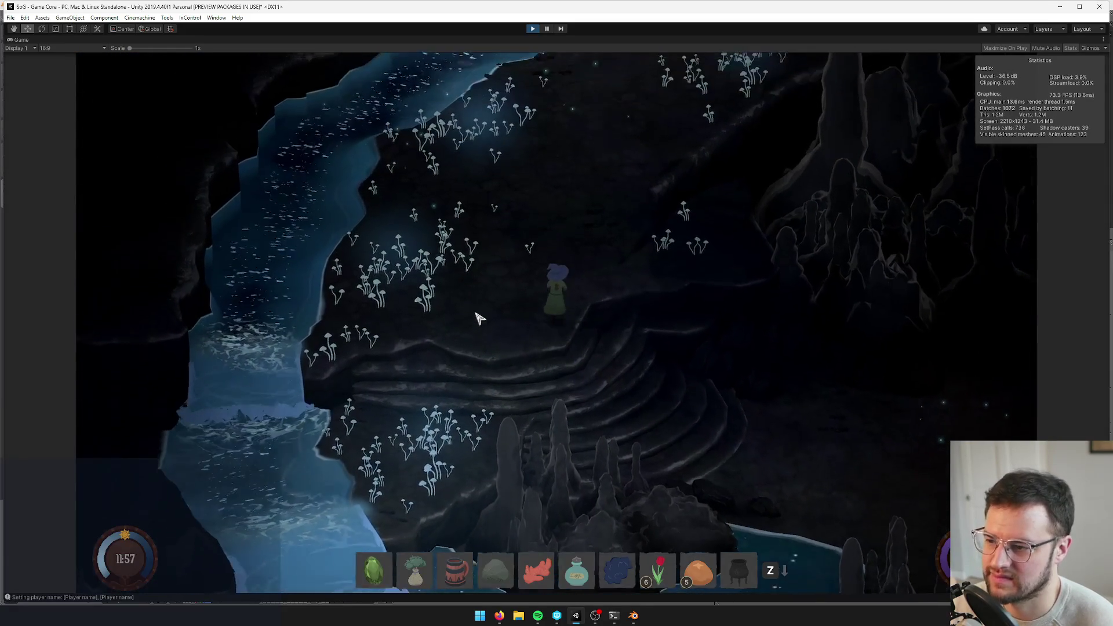
{"action": "key", "text": "w+a"}
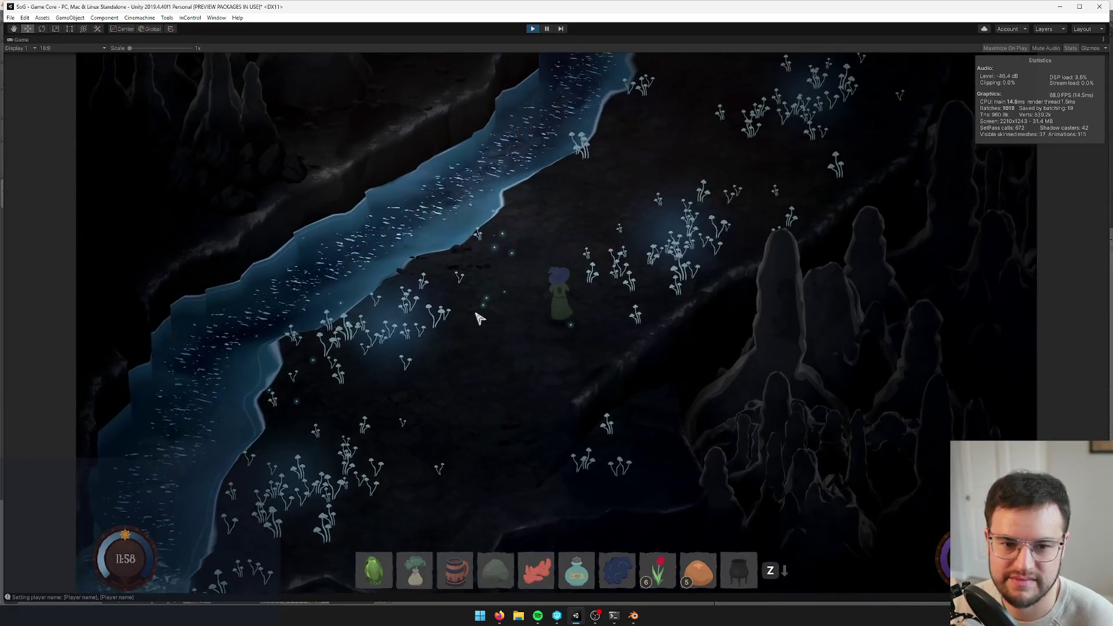
{"action": "key", "text": "w+a"}
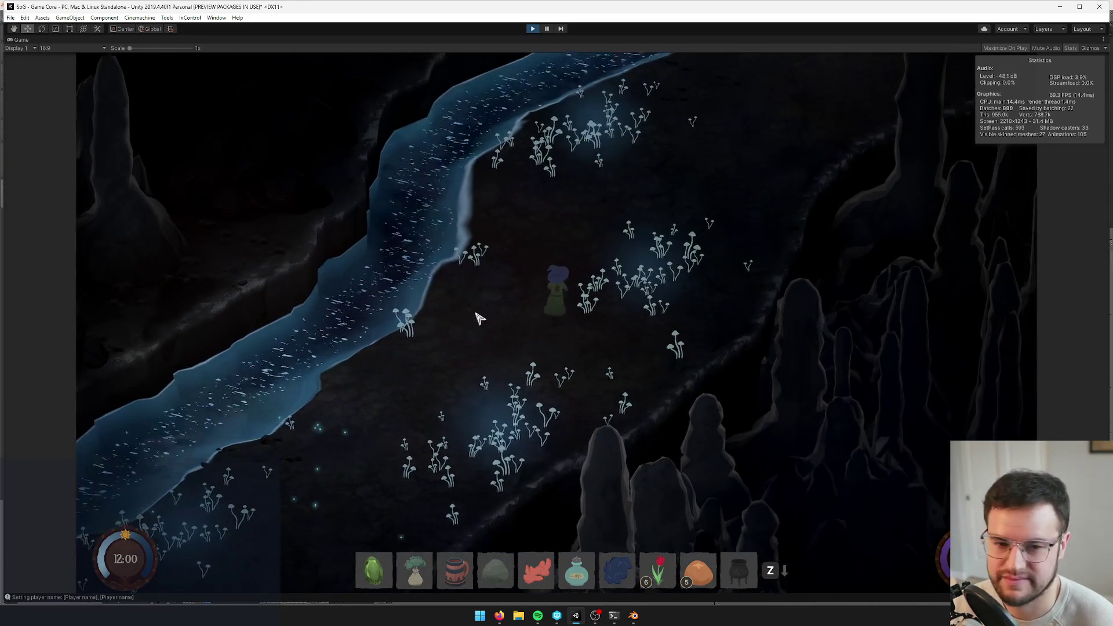
{"action": "key", "text": "s+a"}
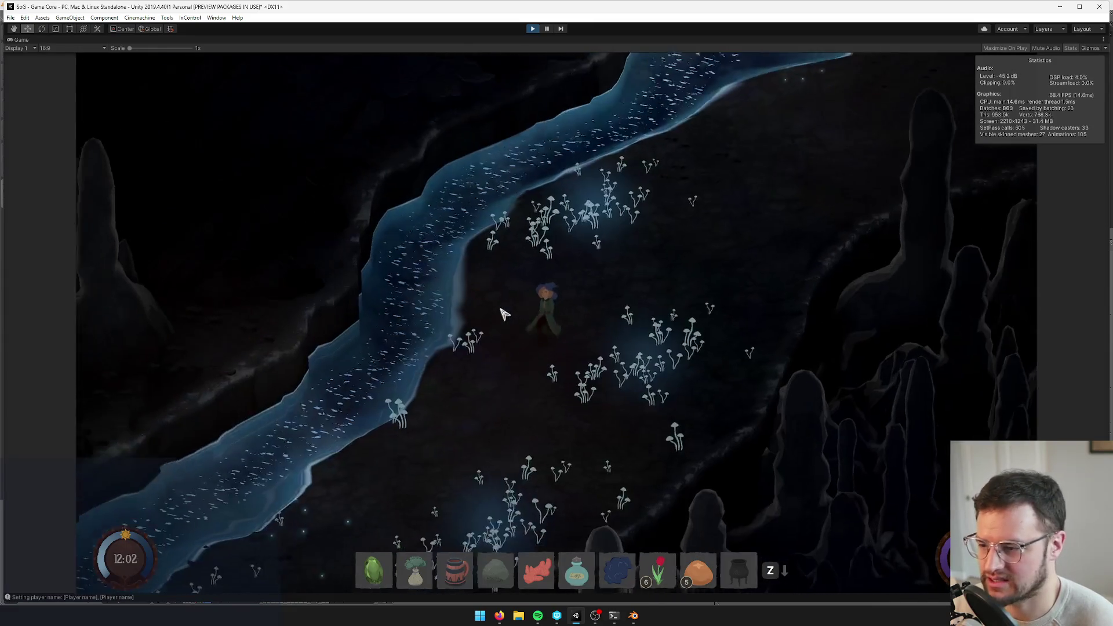
{"action": "key", "text": "s+d"}
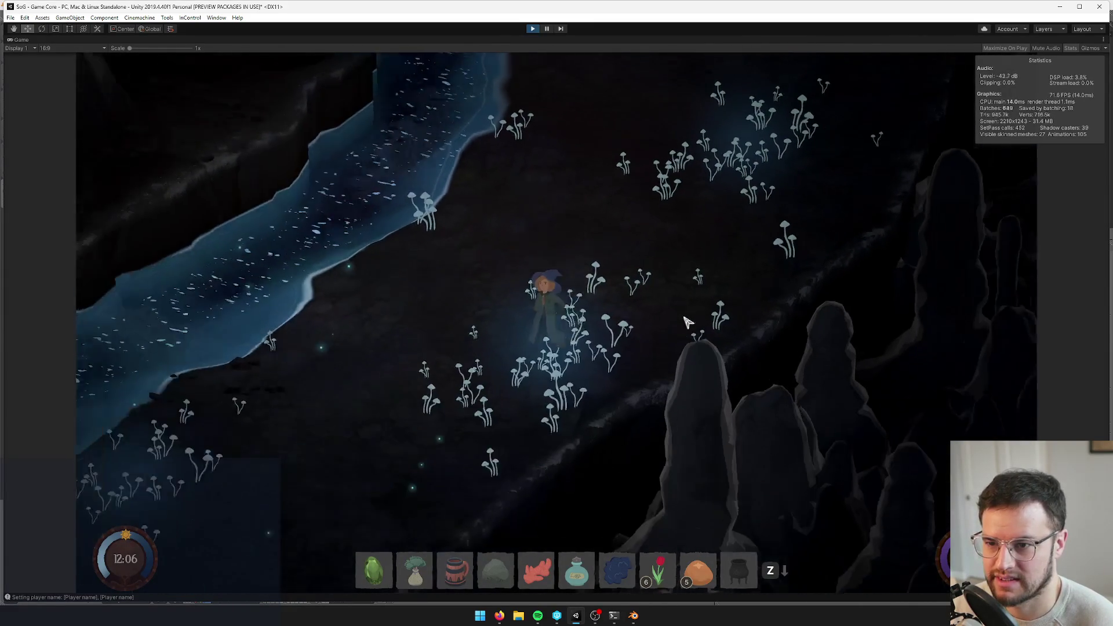
{"action": "key", "text": "s+a"}
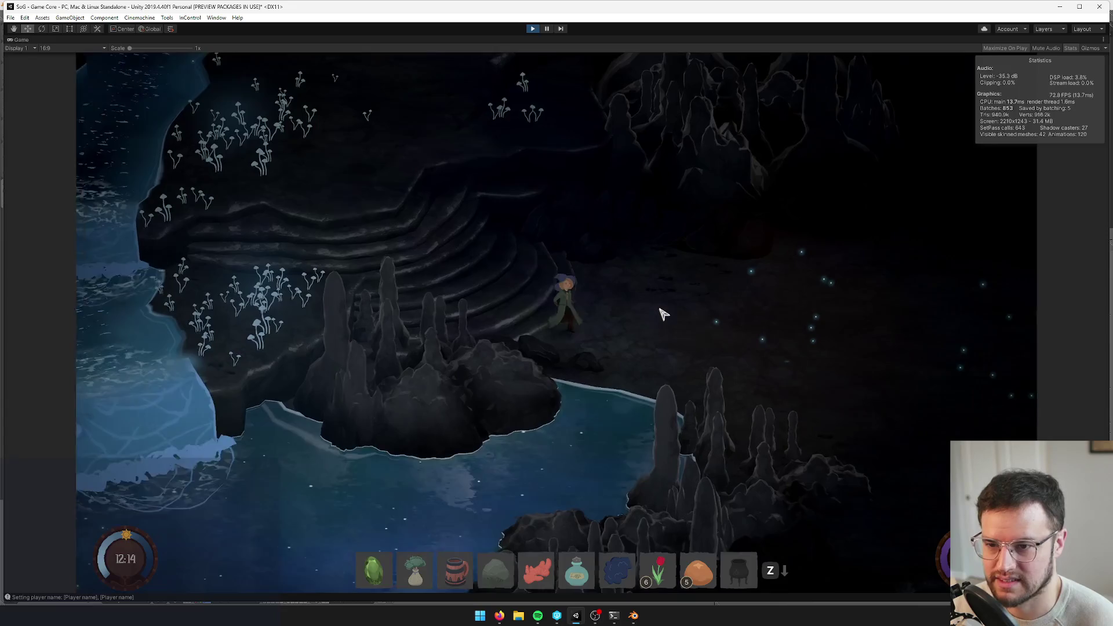
{"action": "key", "text": "d"}
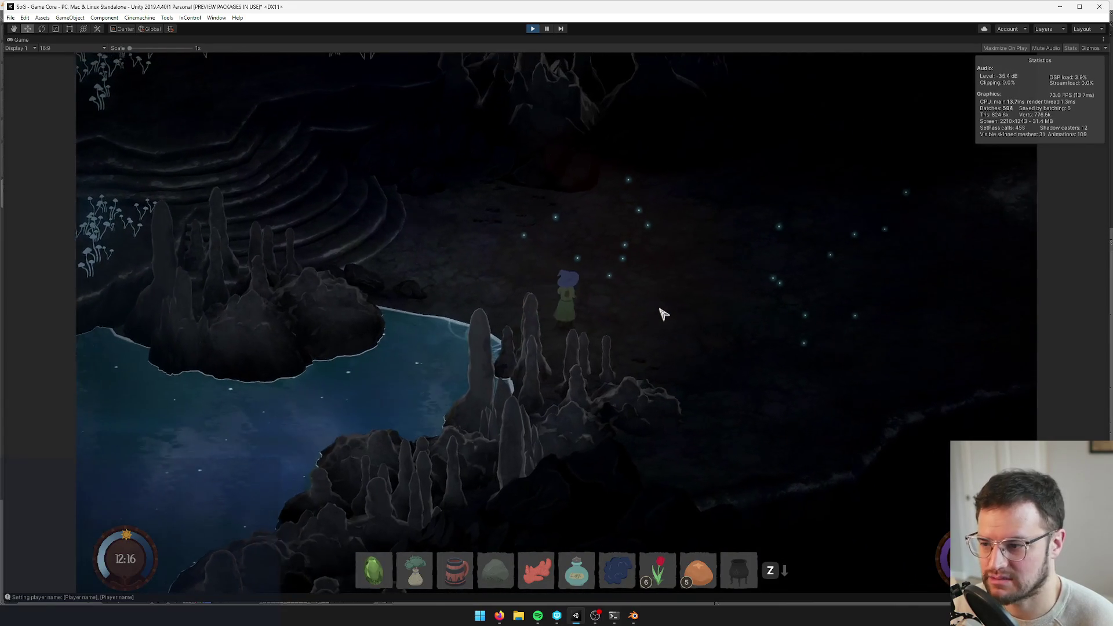
{"action": "key", "text": "a"}
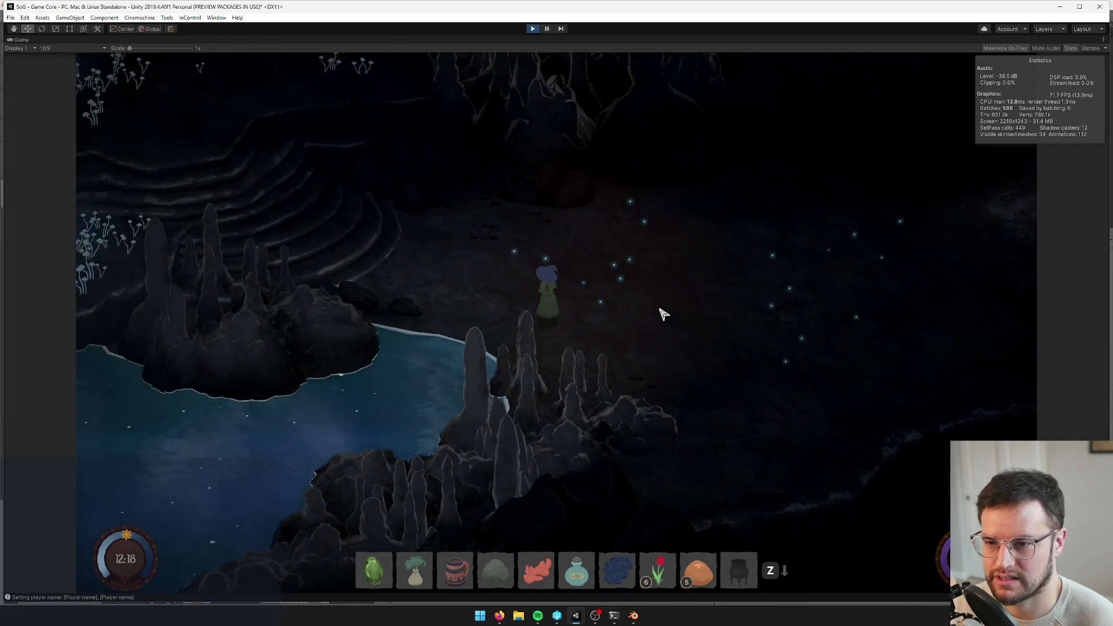
{"action": "key", "text": "a"}
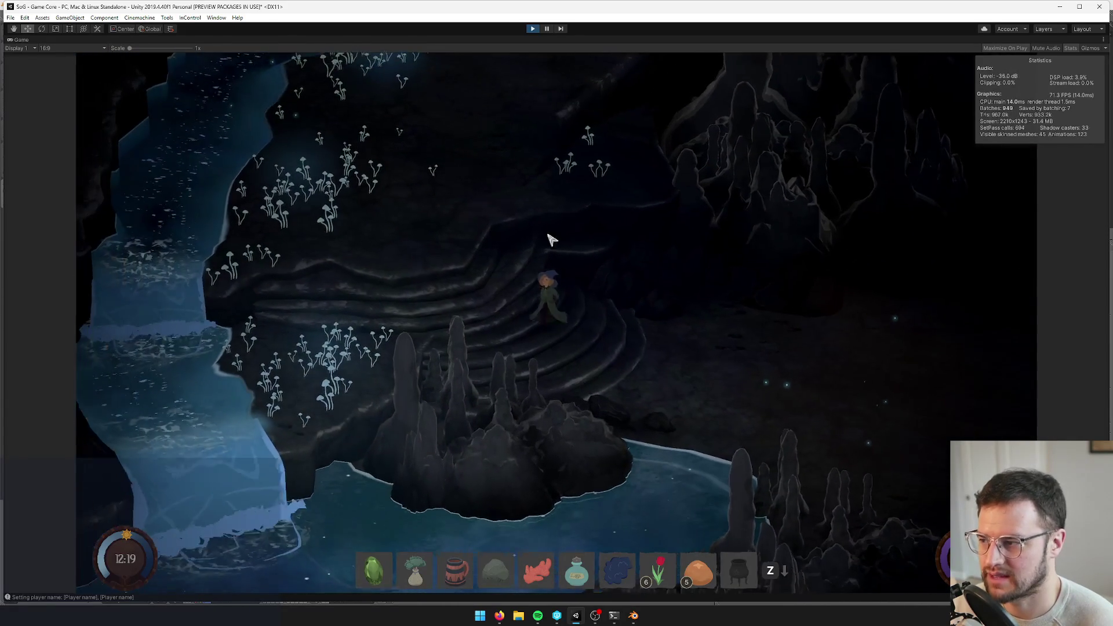
Walk the witch up through the mushroom patches to the riverbank below the waterfall
{"action": "key", "text": "w"}
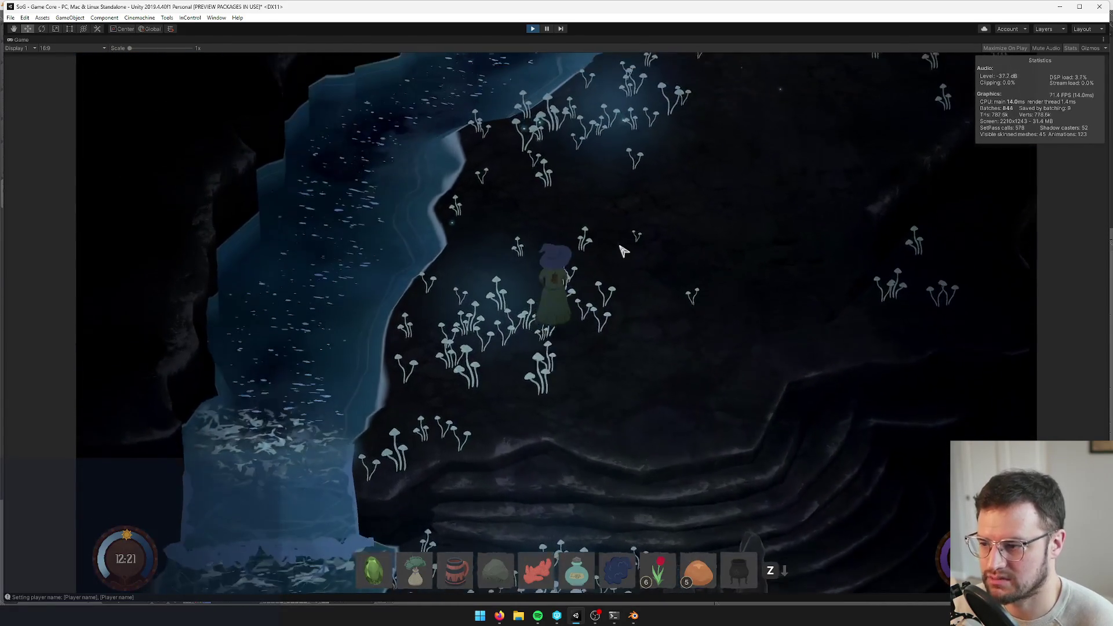
{"action": "key", "text": "d"}
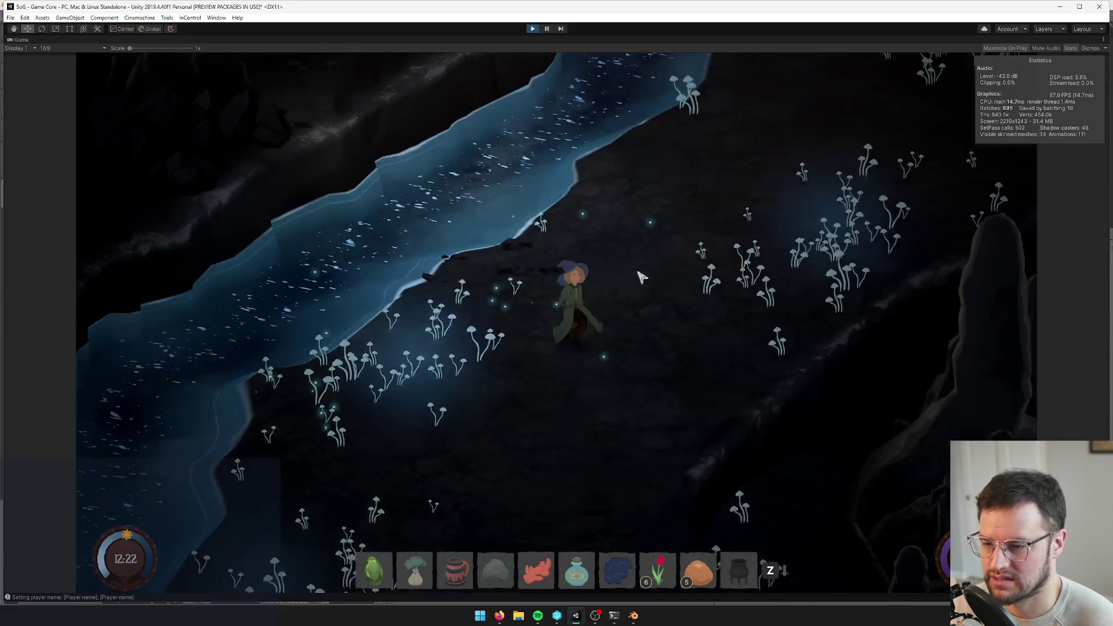
{"action": "key", "text": "w"}
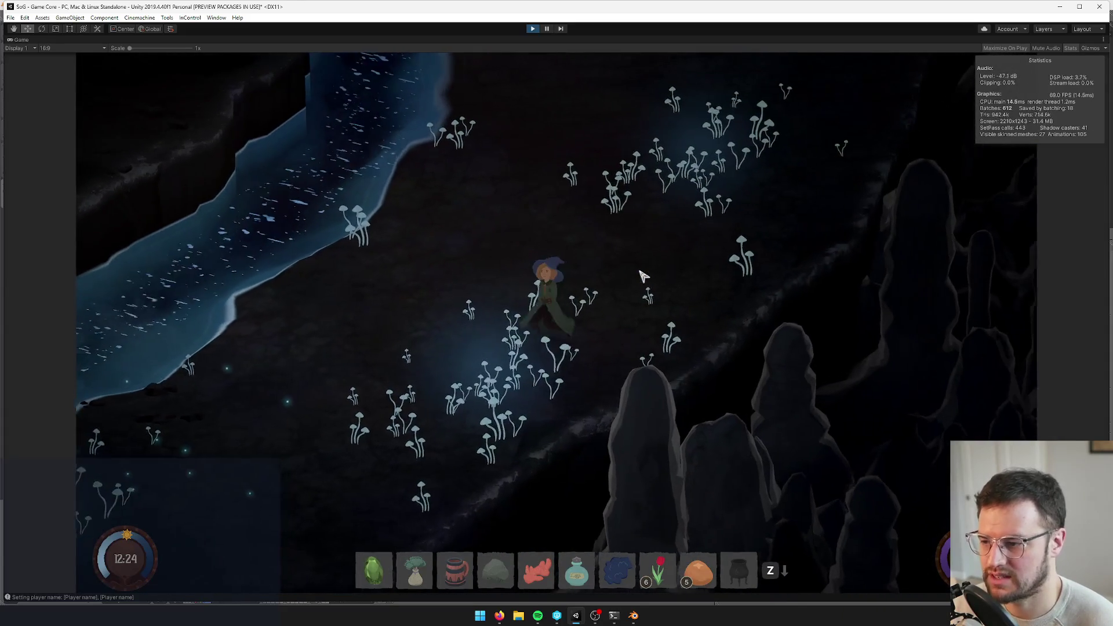
{"action": "key", "text": "w"}
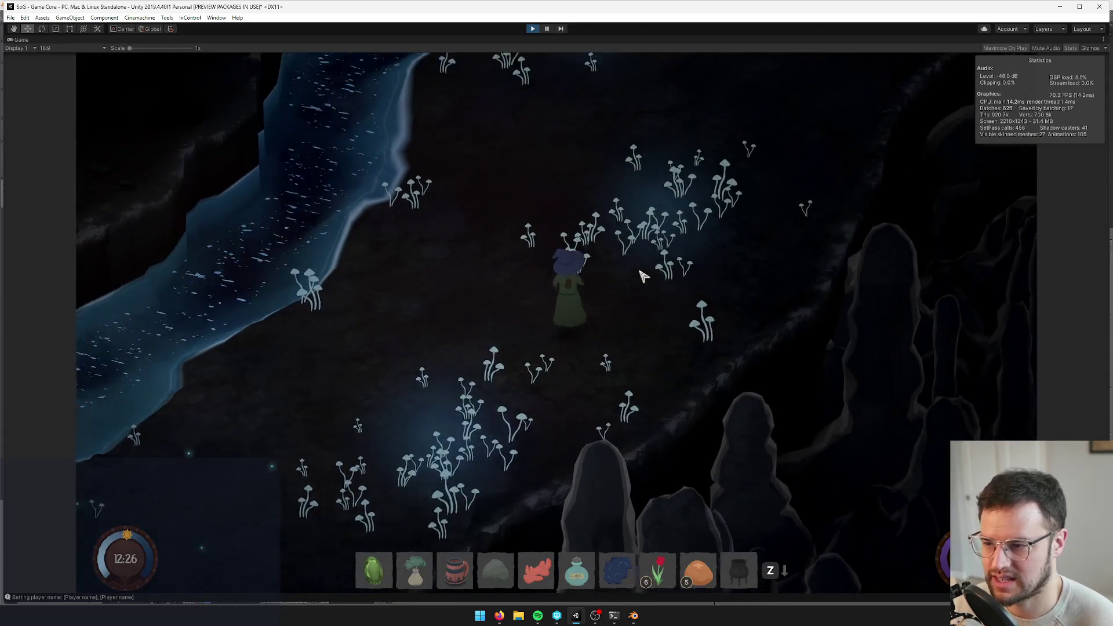
{"action": "key", "text": "w"}
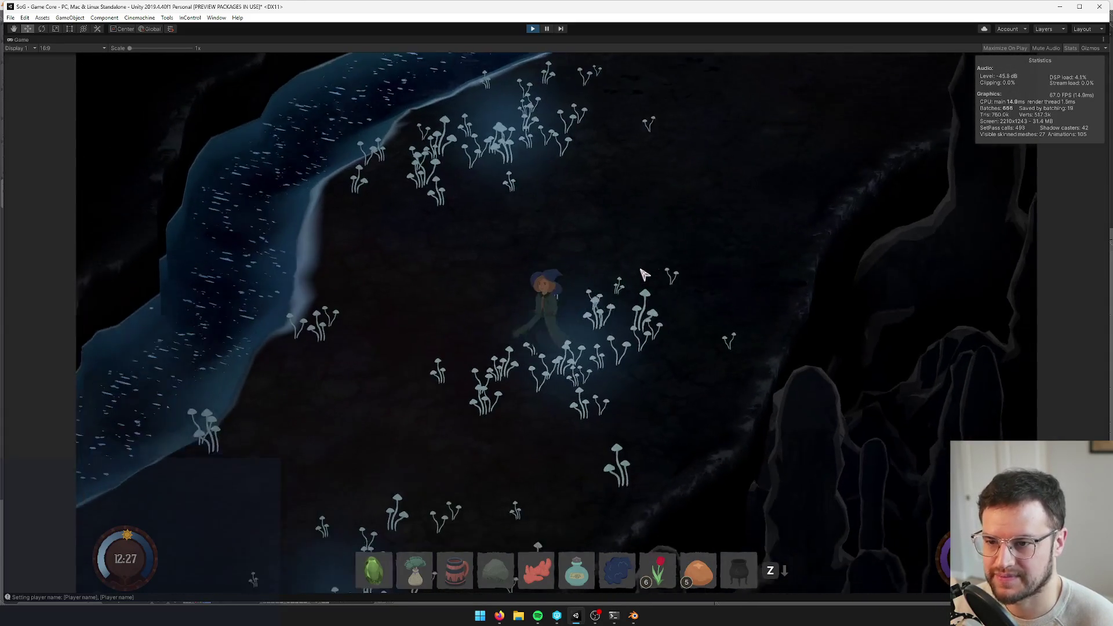
{"action": "key", "text": "w"}
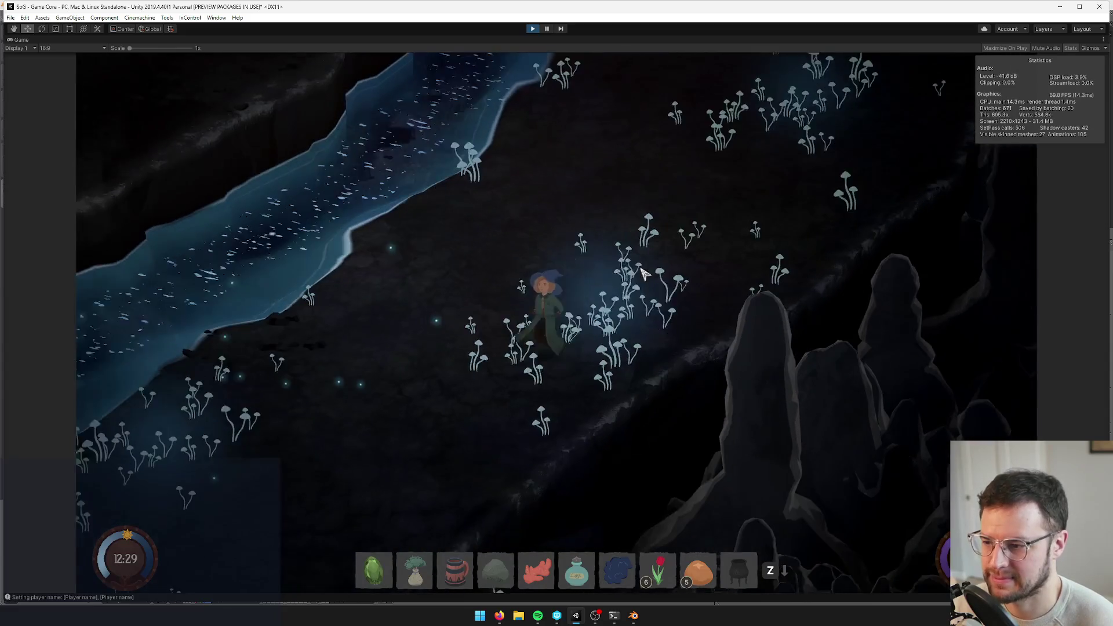
{"action": "key", "text": "w"}
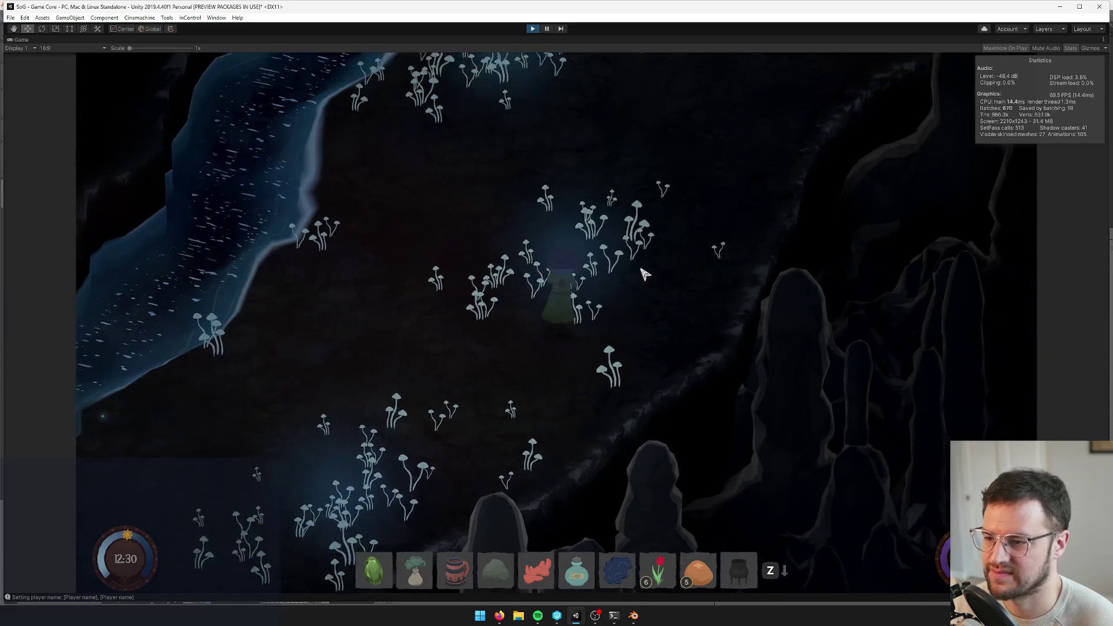
{"action": "key", "text": "w"}
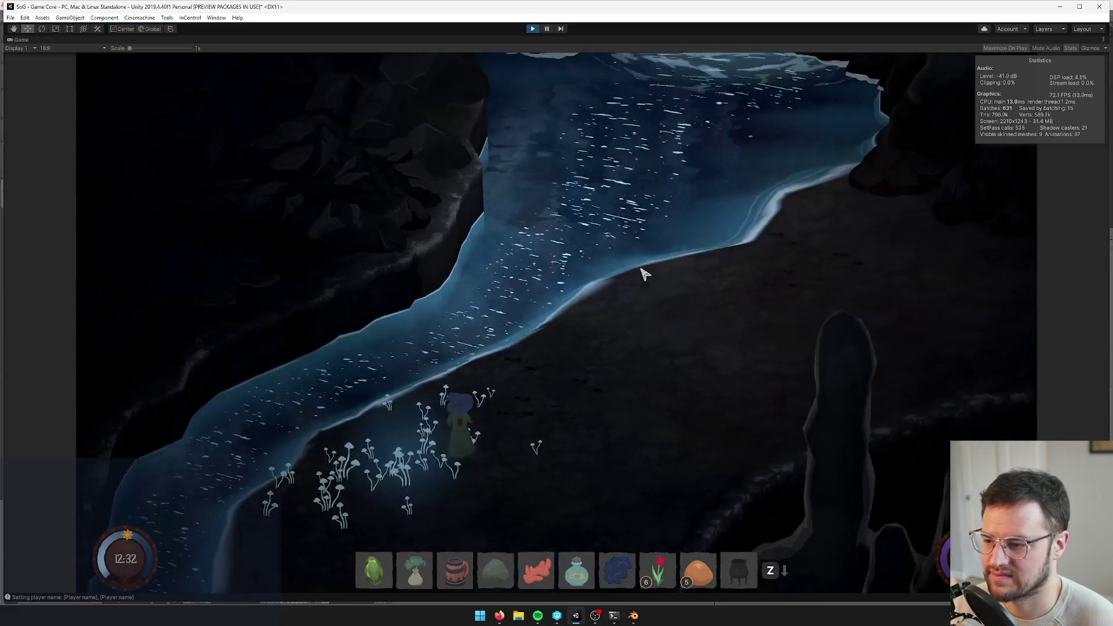
{"action": "key", "text": "w"}
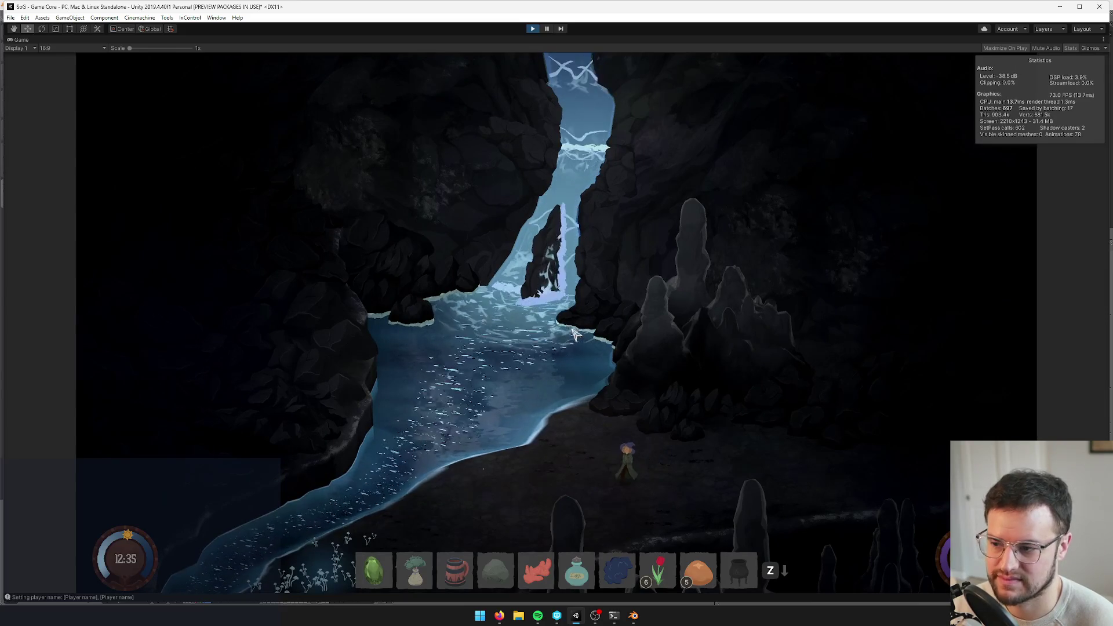
Walk the witch along the shoreline, across the cave and into the pond
{"action": "key", "text": "w"}
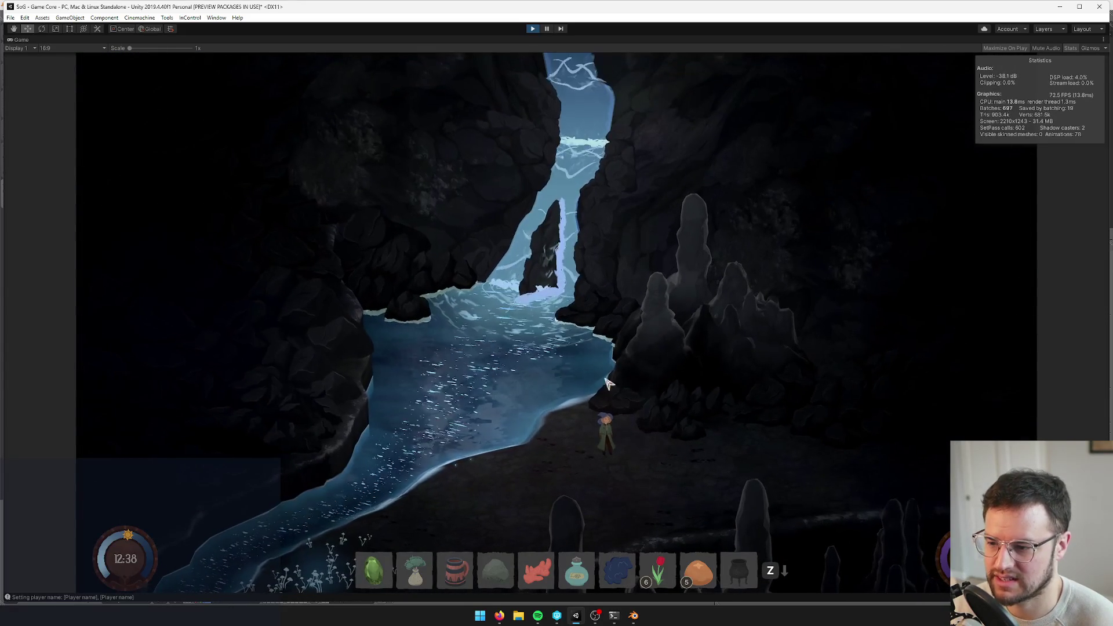
{"action": "key", "text": "w"}
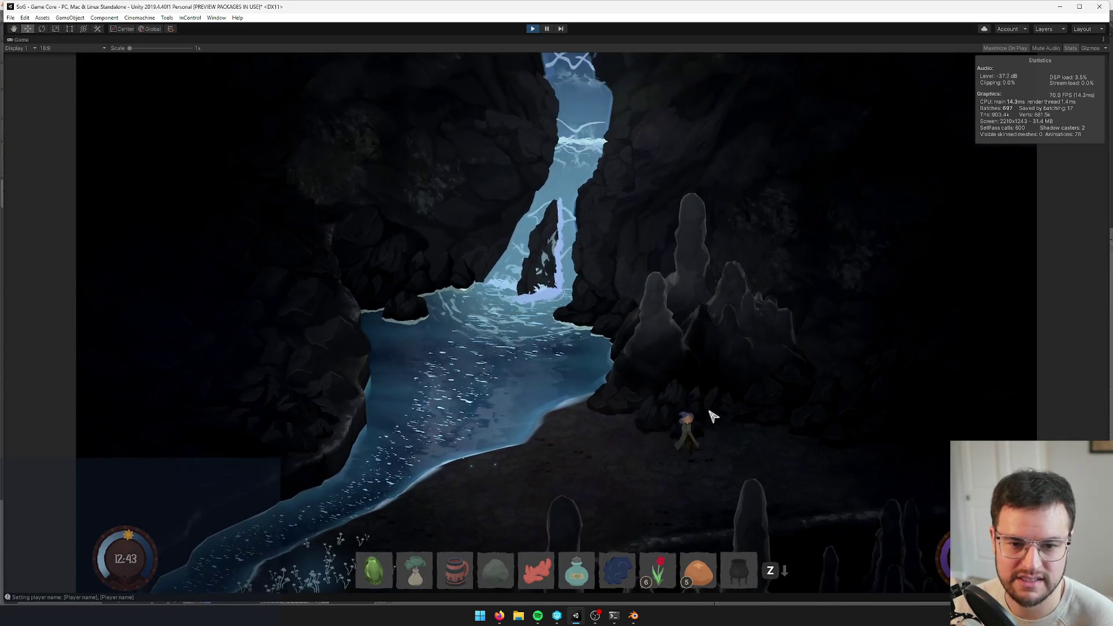
{"action": "key", "text": "d"}
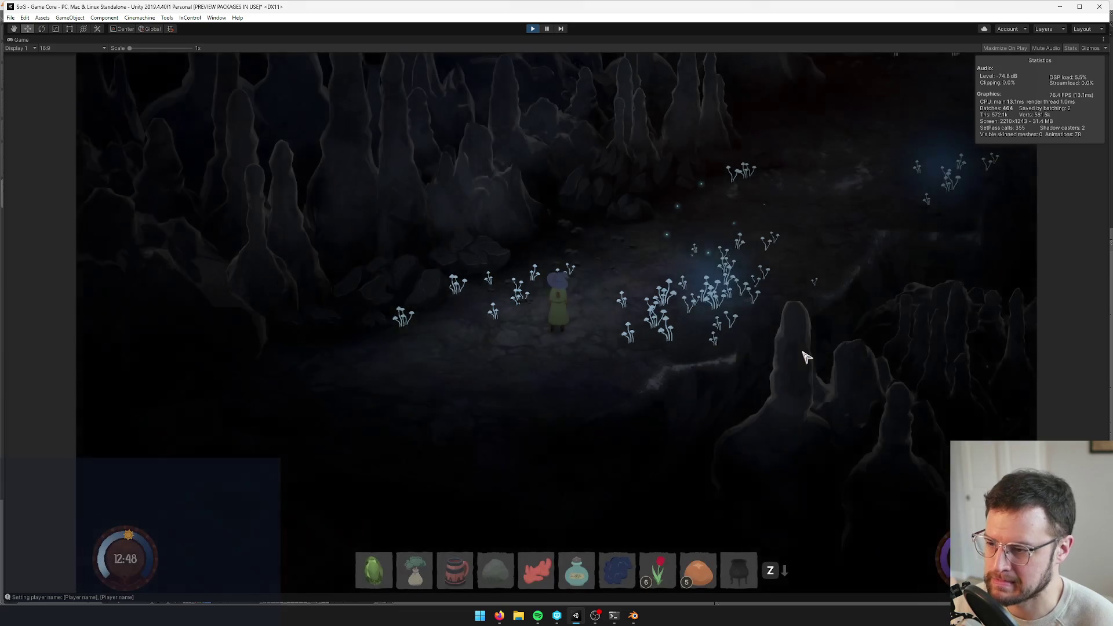
{"action": "key", "text": "w"}
{"action": "key", "text": "d"}
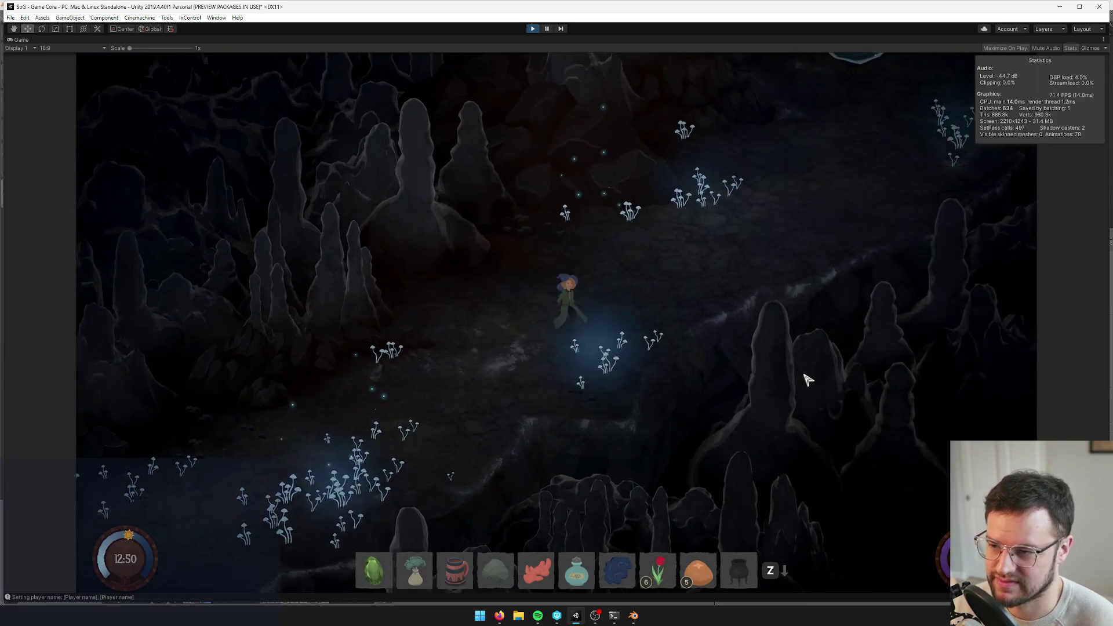
{"action": "key", "text": "w"}
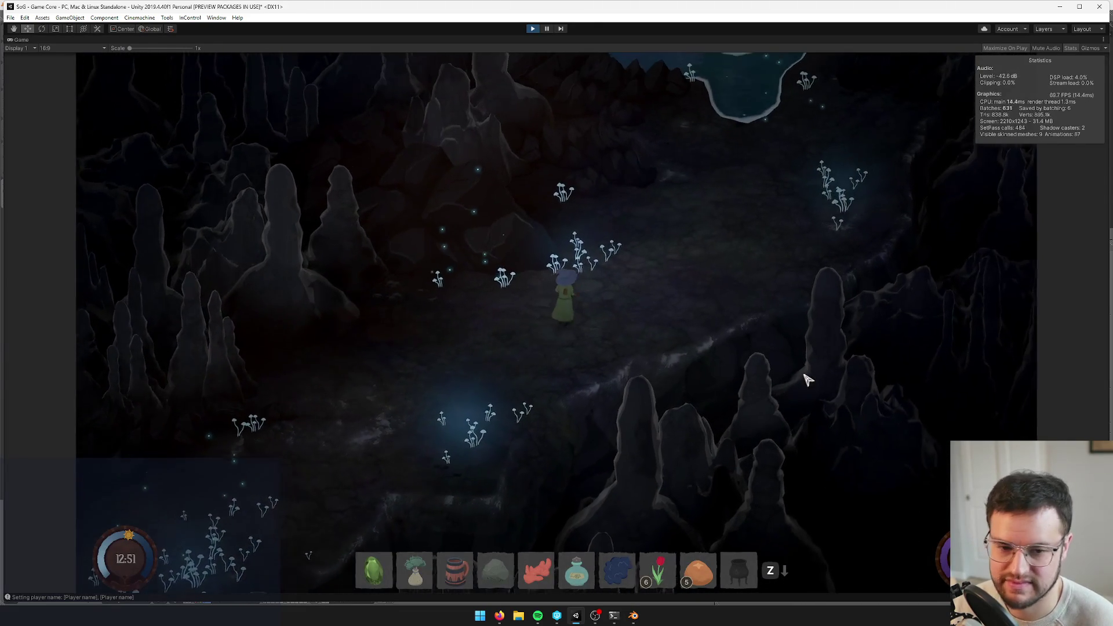
{"action": "key", "text": "w"}
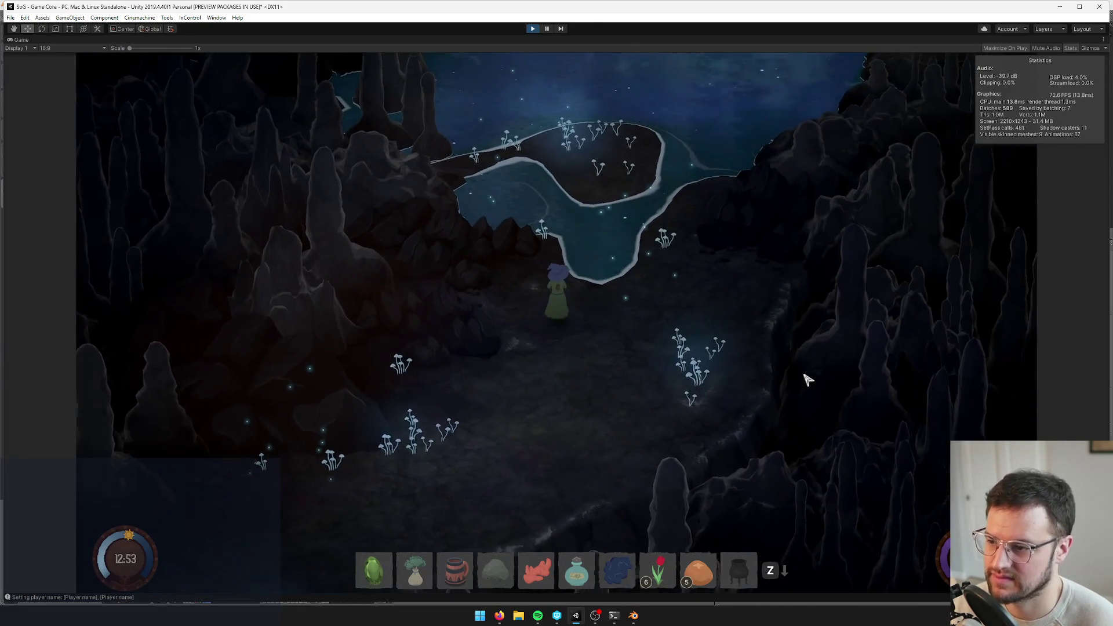
{"action": "key", "text": "w"}
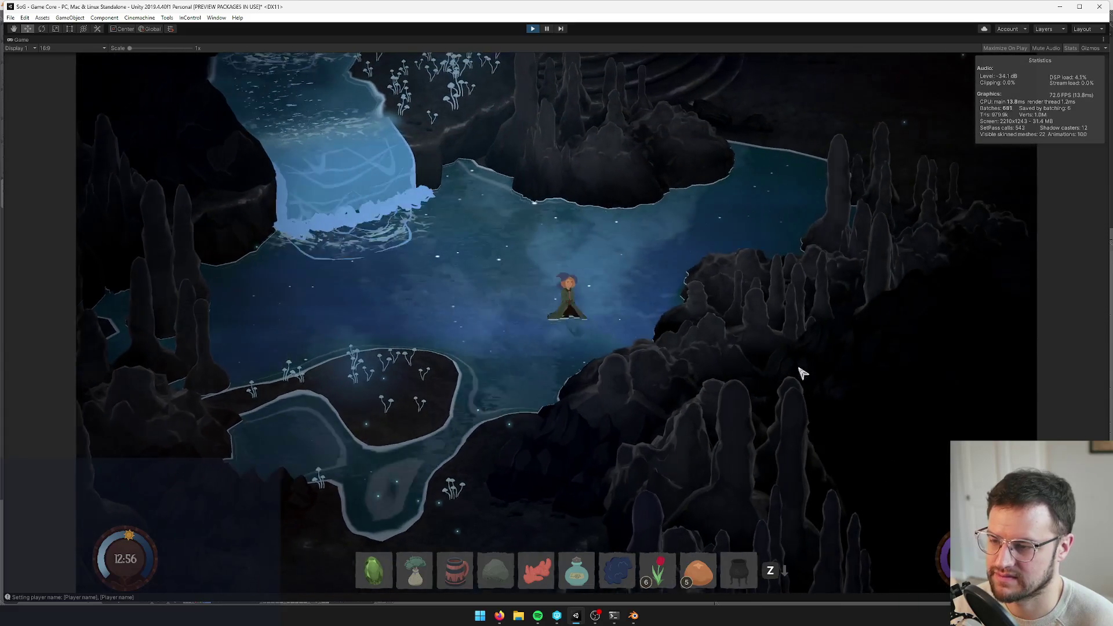
Walk the witch up the rocky terraces along the stream to the waterfall until the area fades
{"action": "key", "text": "w"}
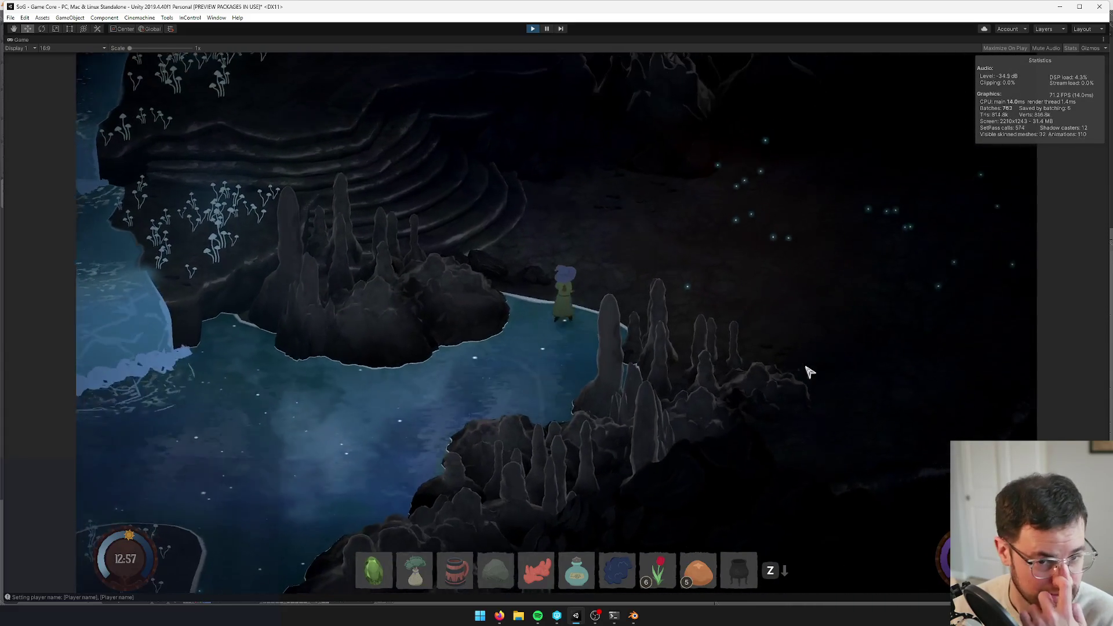
{"action": "key", "text": "w"}
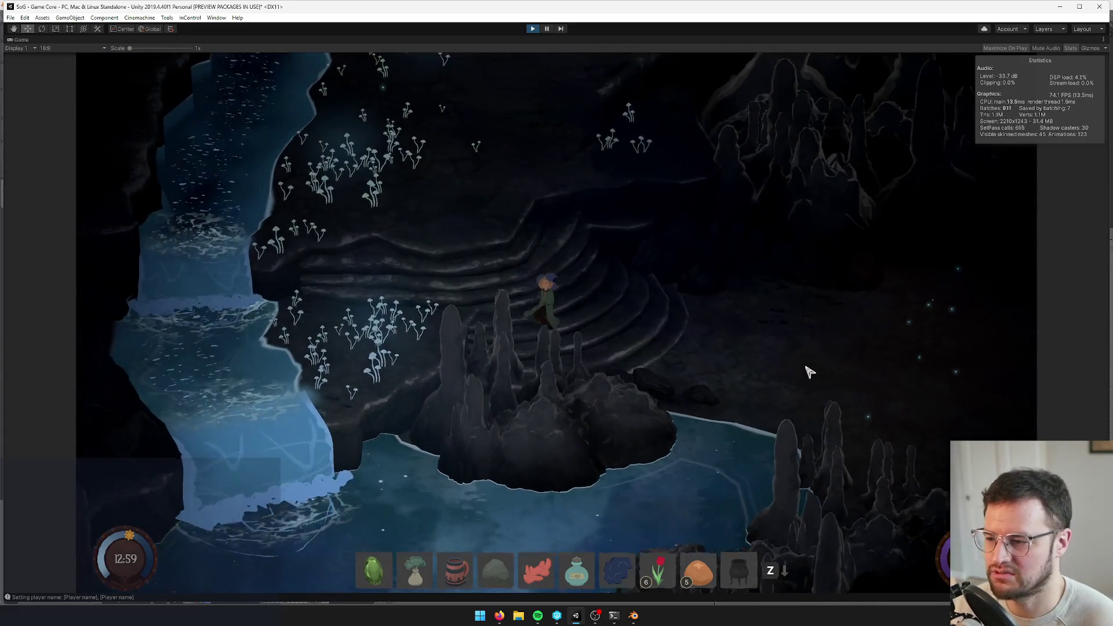
{"action": "key", "text": "w"}
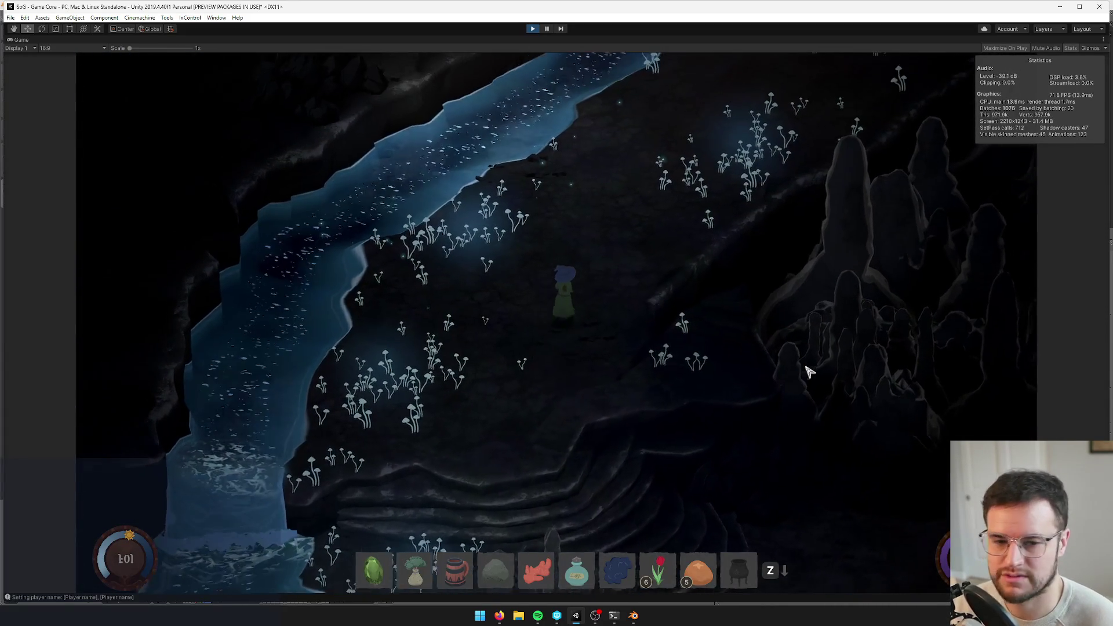
{"action": "key", "text": "w"}
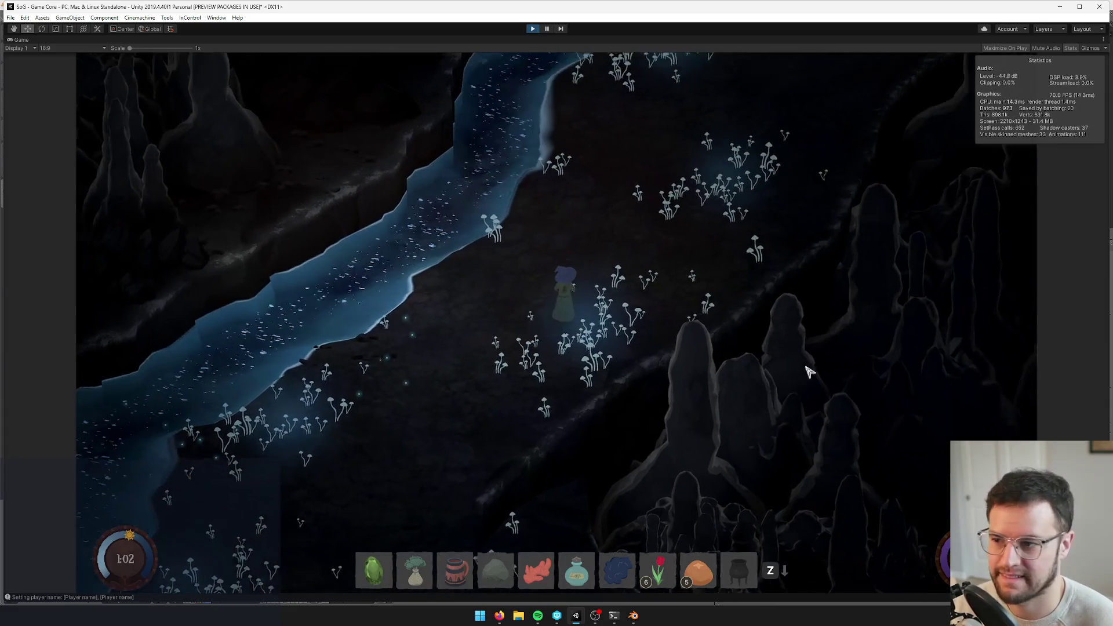
{"action": "key", "text": "w"}
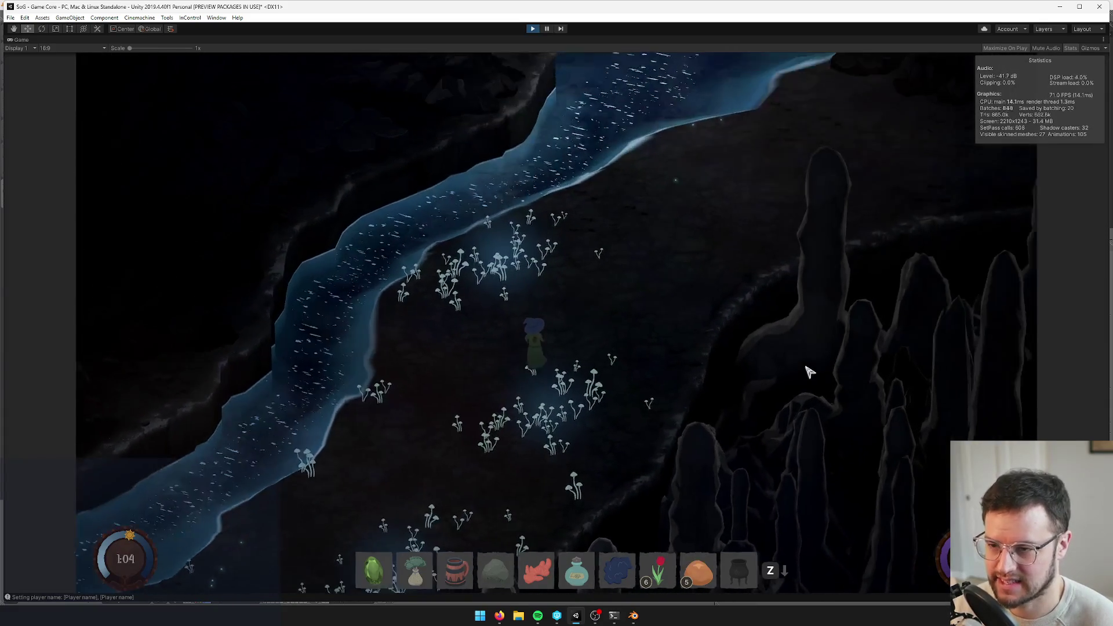
{"action": "key", "text": "w"}
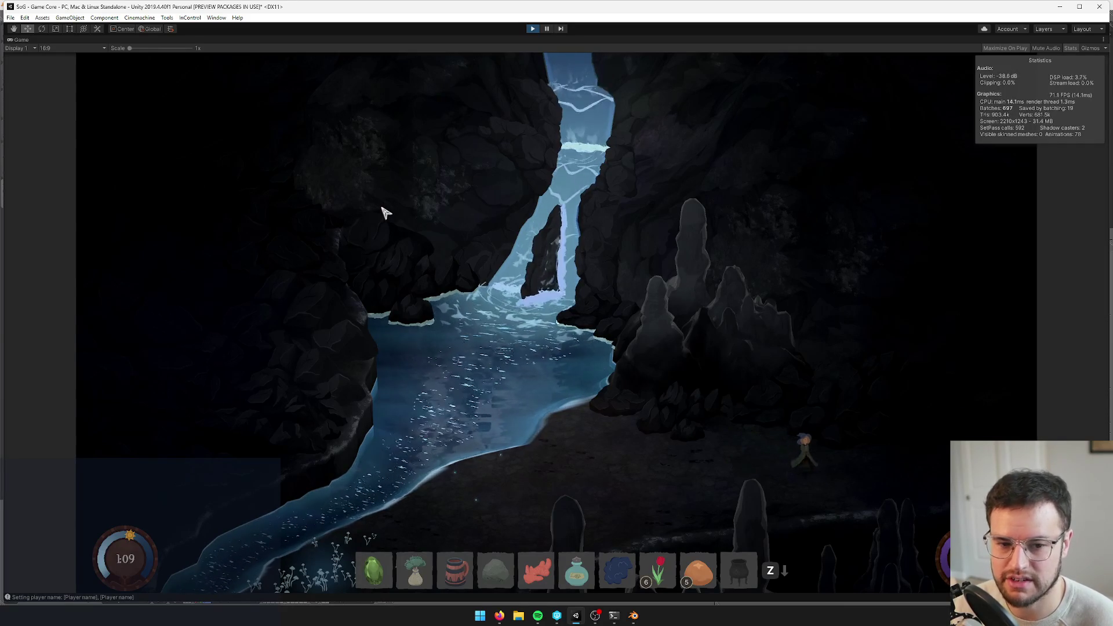
{"action": "key", "text": "w"}
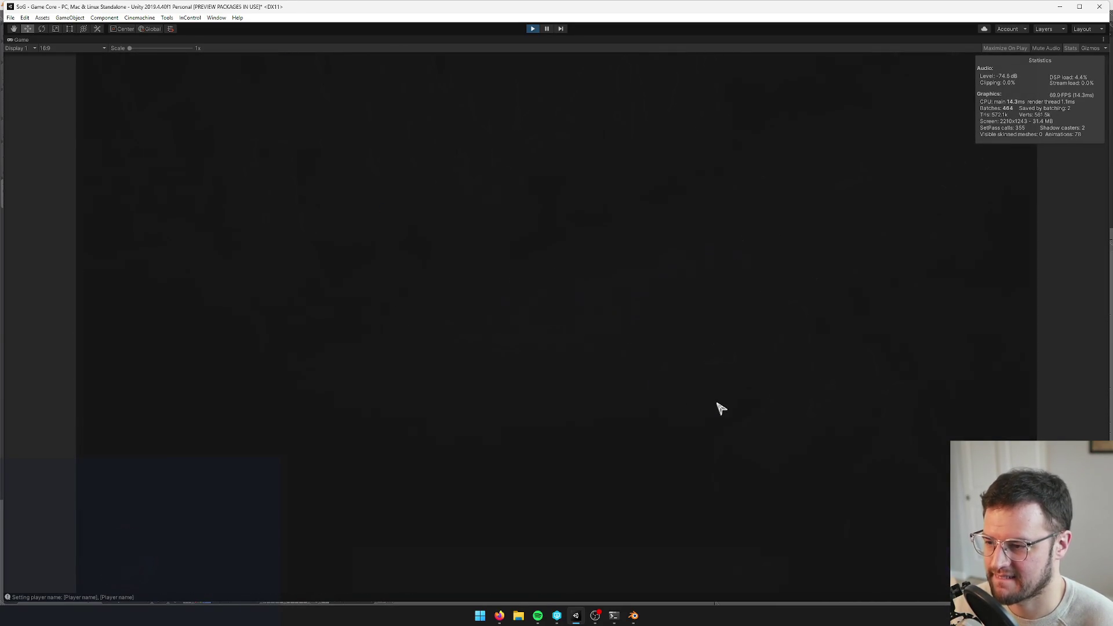
Walk the witch through the newly loaded cave area and across the pond
{"action": "key", "text": "w"}
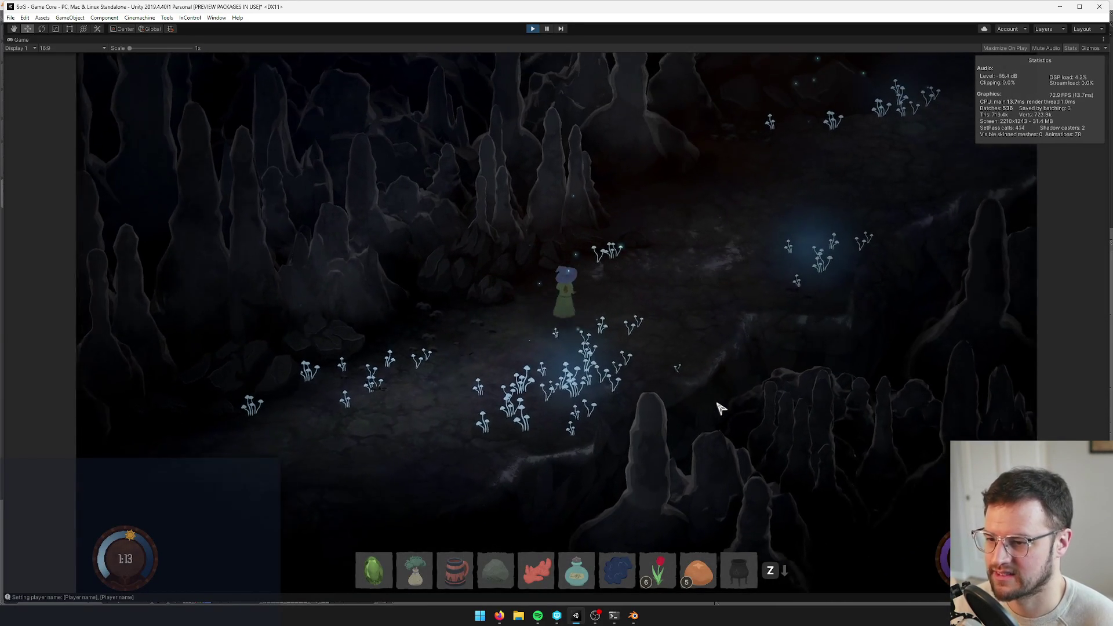
{"action": "key", "text": "w"}
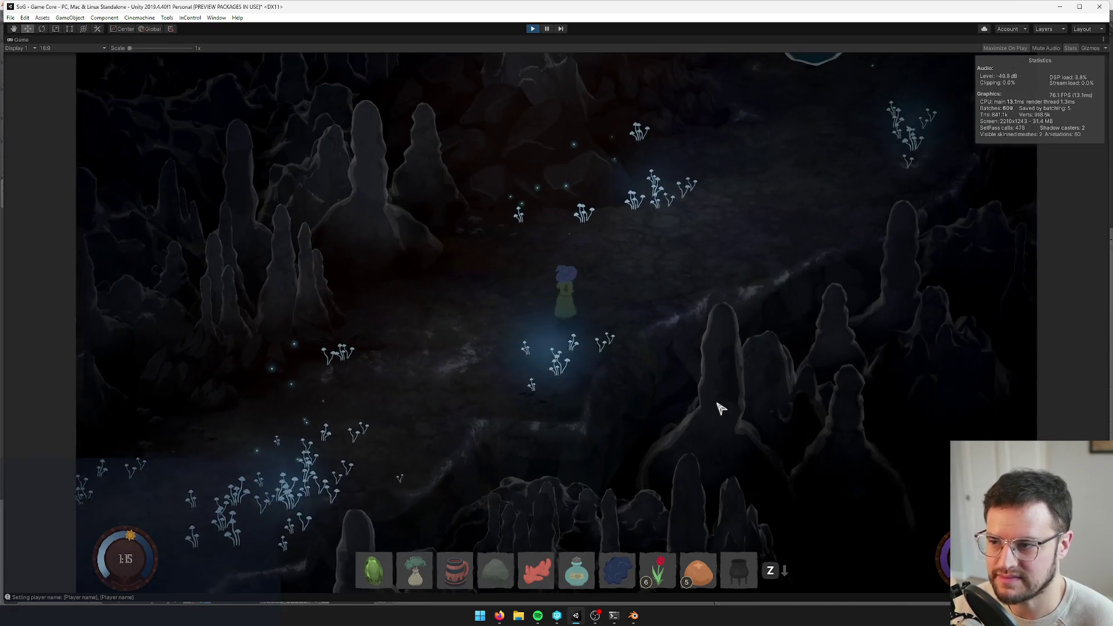
{"action": "key", "text": "w"}
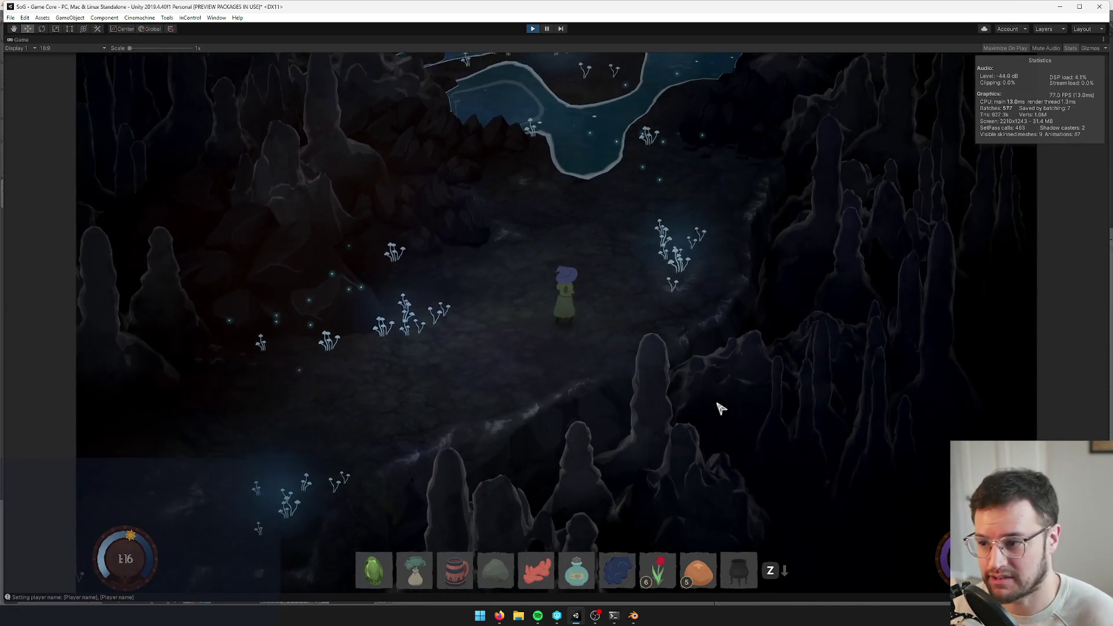
{"action": "key", "text": "w"}
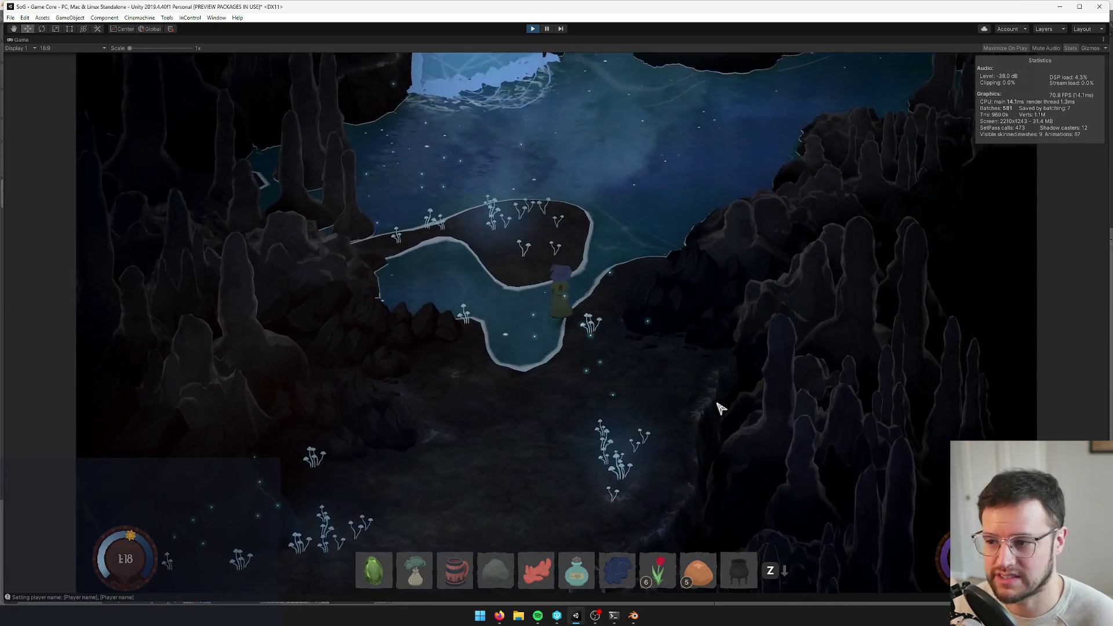
{"action": "key", "text": "w"}
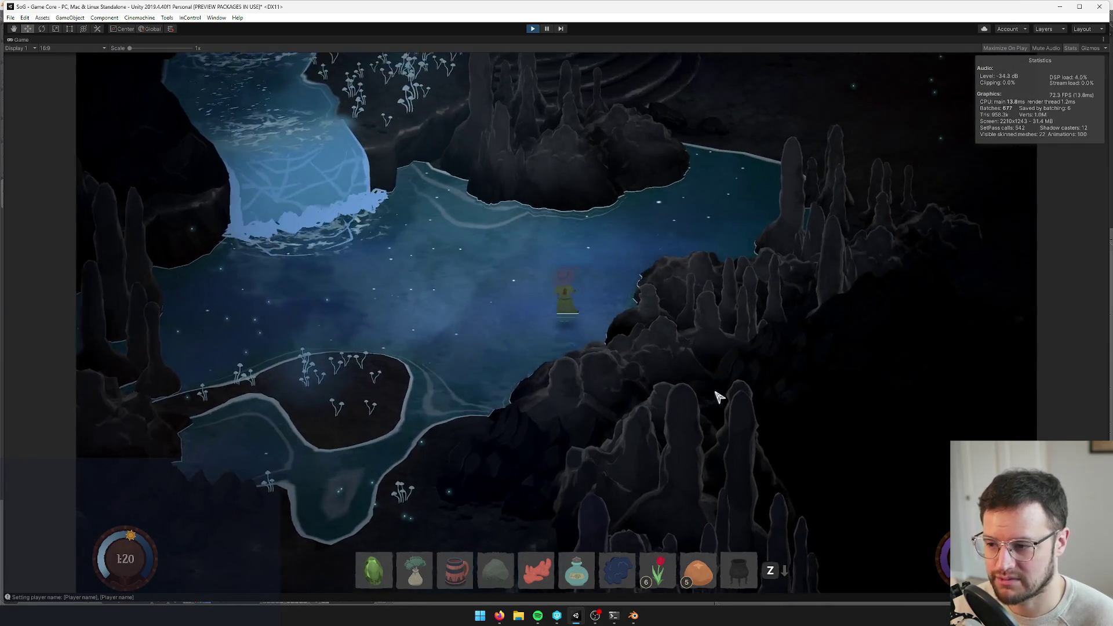
{"action": "key", "text": "w"}
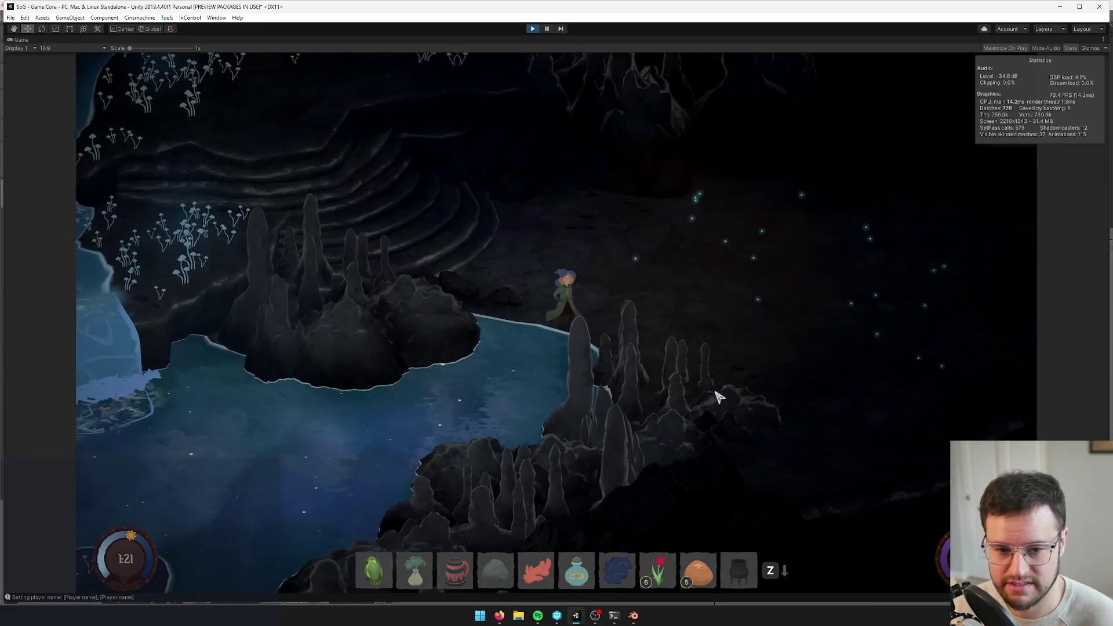
Walk the witch right across the cave floor, then exit Play mode with Ctrl+P
{"action": "key", "text": "d"}
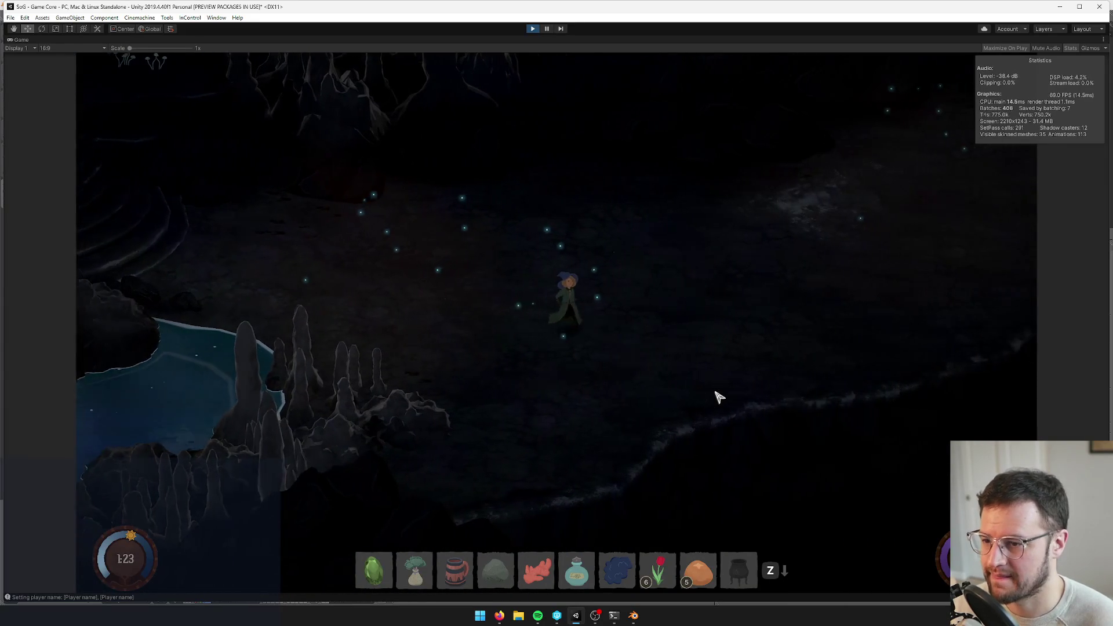
{"action": "key", "text": "d"}
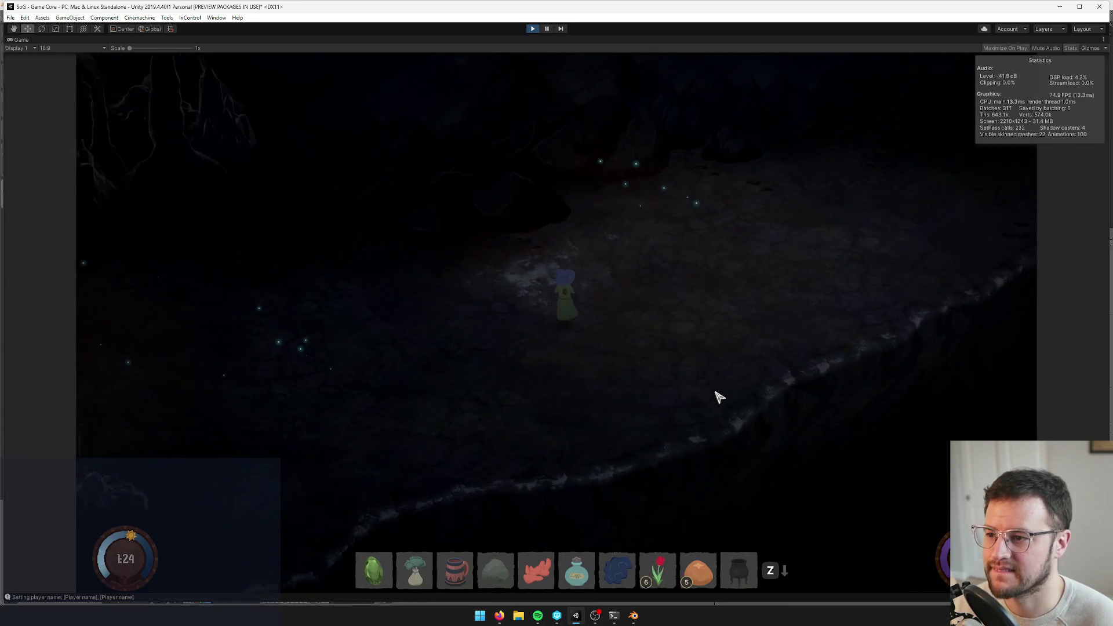
{"action": "key", "text": "w"}
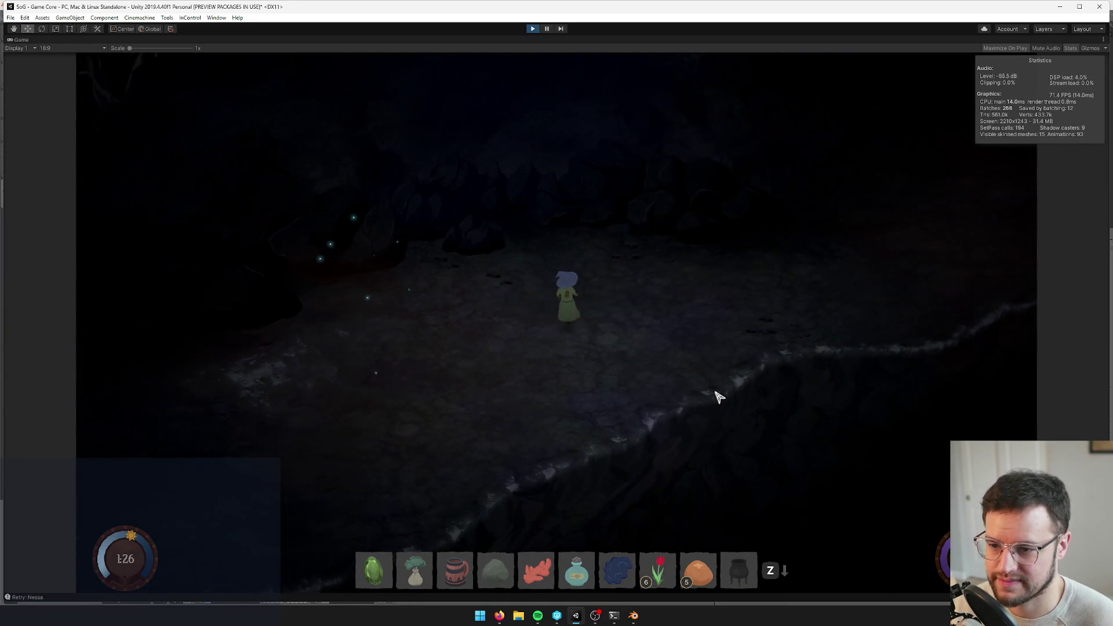
{"action": "key", "text": "d"}
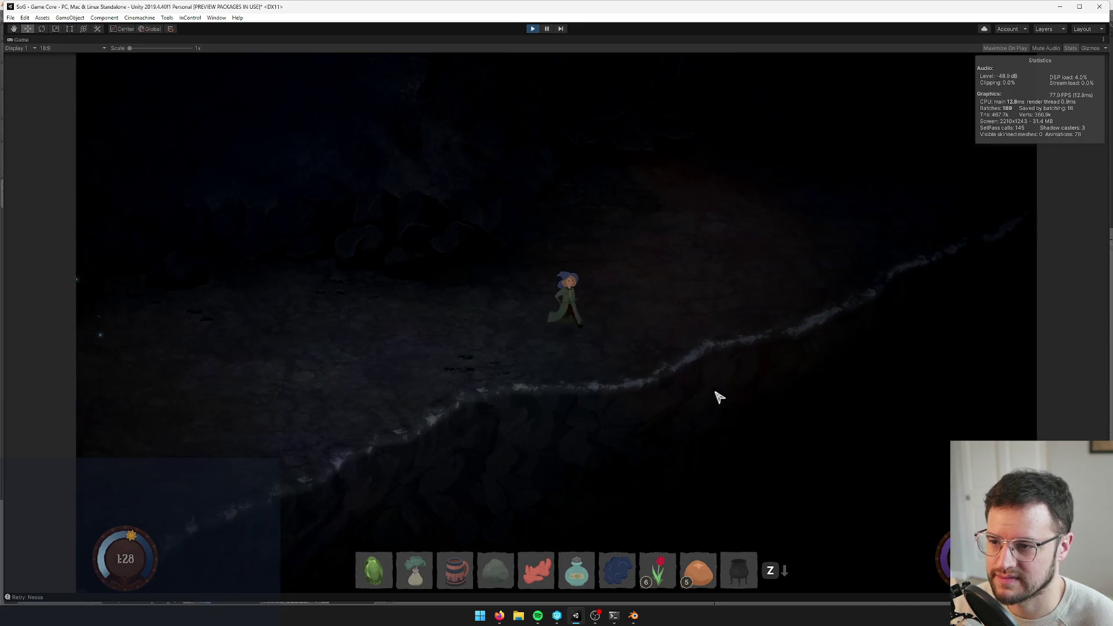
{"action": "key", "text": "d"}
{"action": "key", "text": "d"}
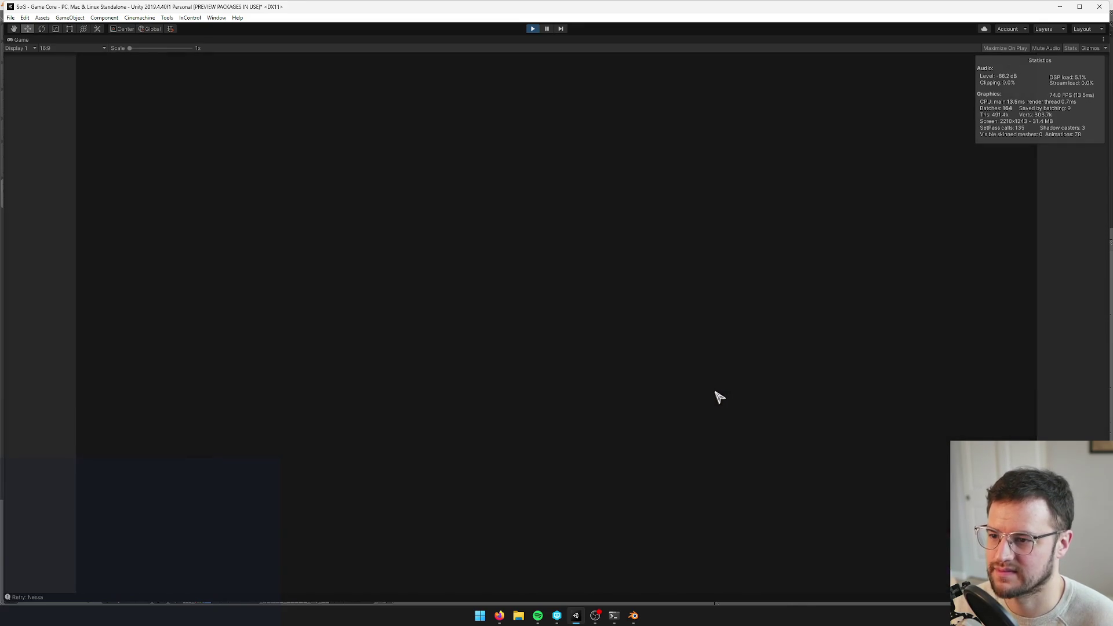
{"action": "key", "text": "d"}
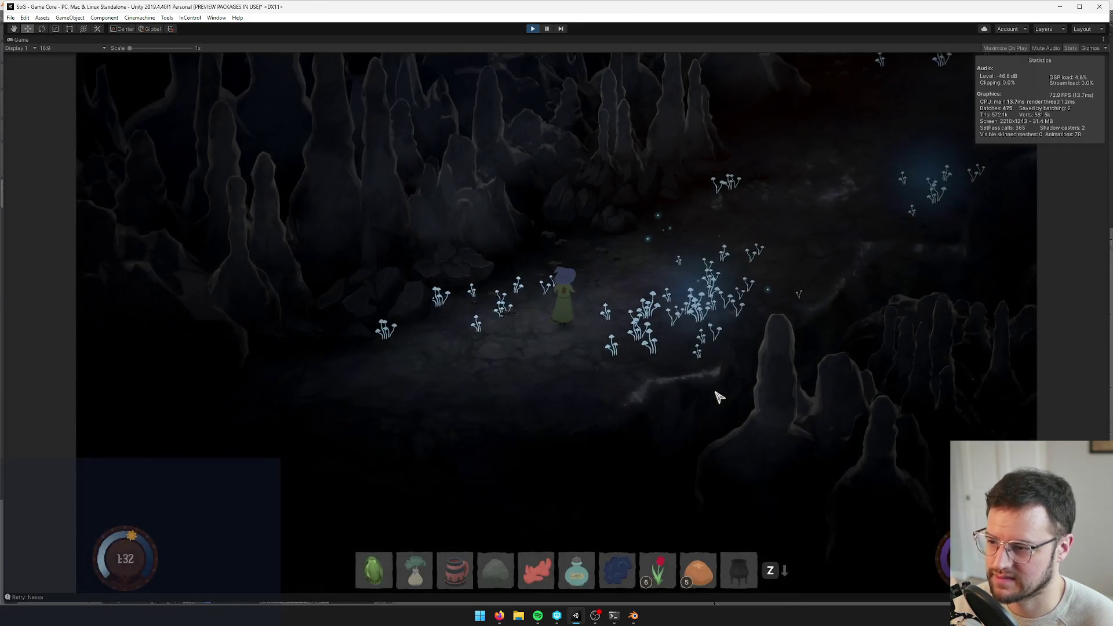
{"action": "key", "text": "d"}
{"action": "left_click", "coordinate": [536, 30]}
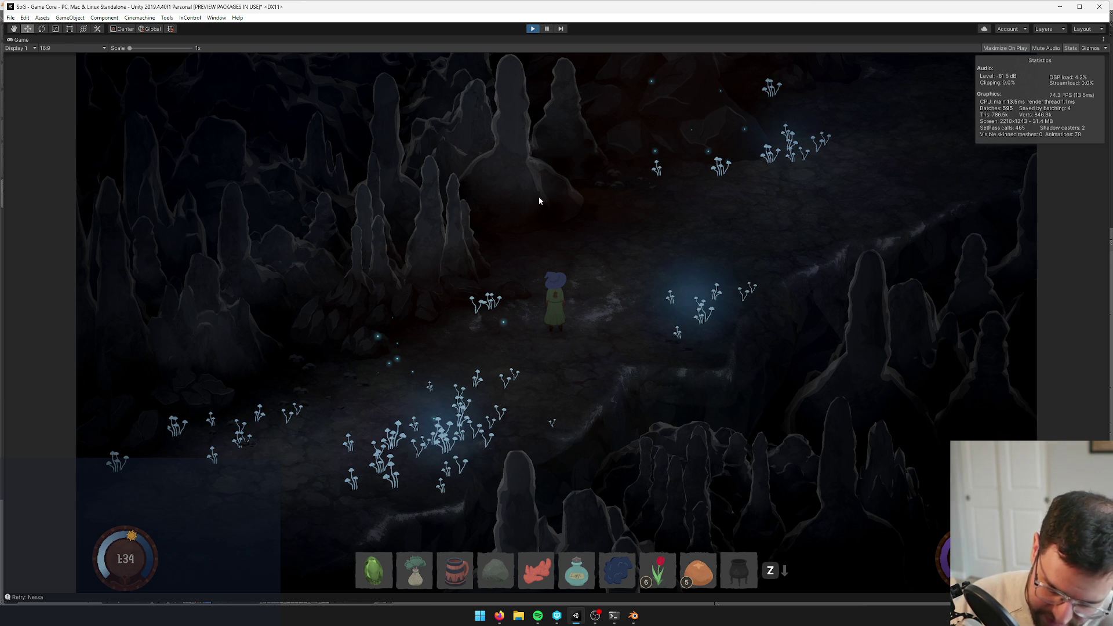
{"action": "key", "text": "ctrl+p"}
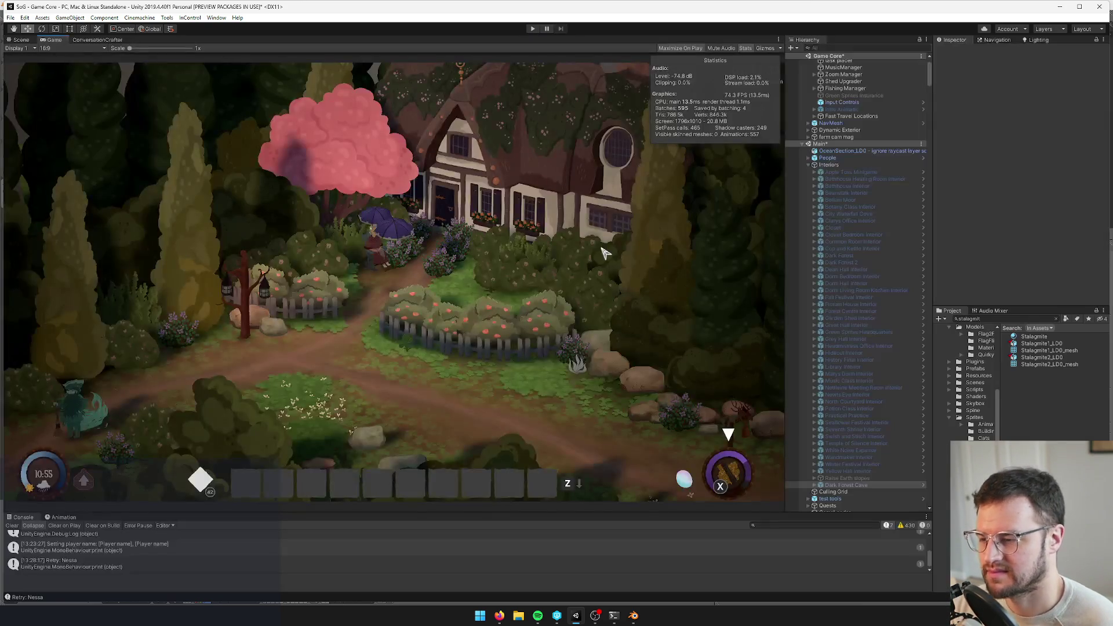
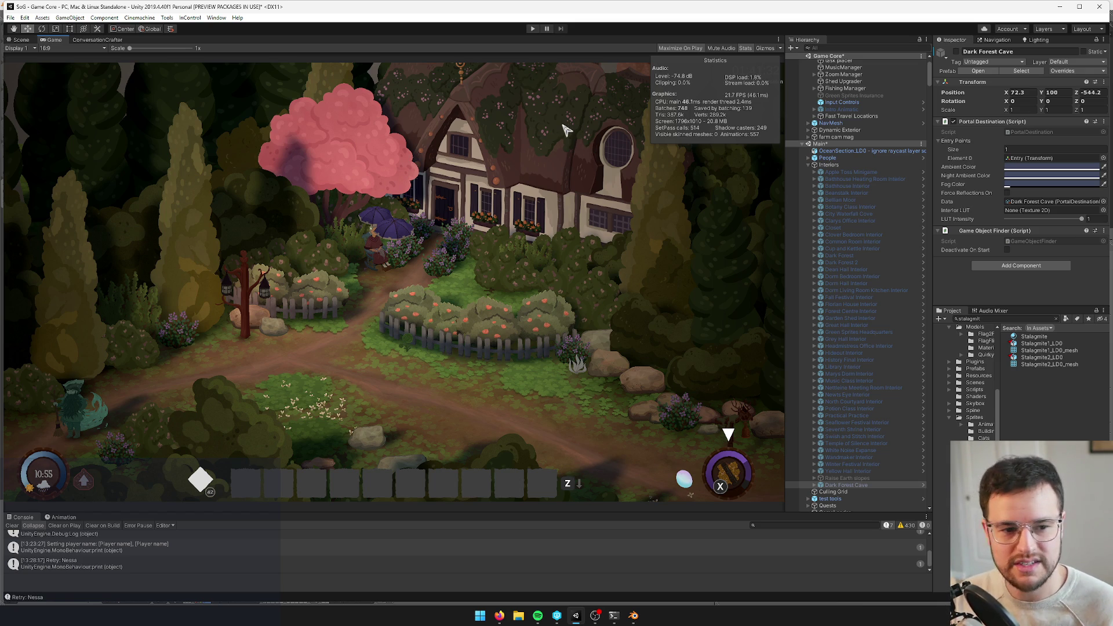
Select Beanstalk Interior in Unity's Hierarchy to inspect it, then minimize Unity
{"action": "scroll", "coordinate": [858, 173], "scroll_direction": "up", "scroll_amount": 3}
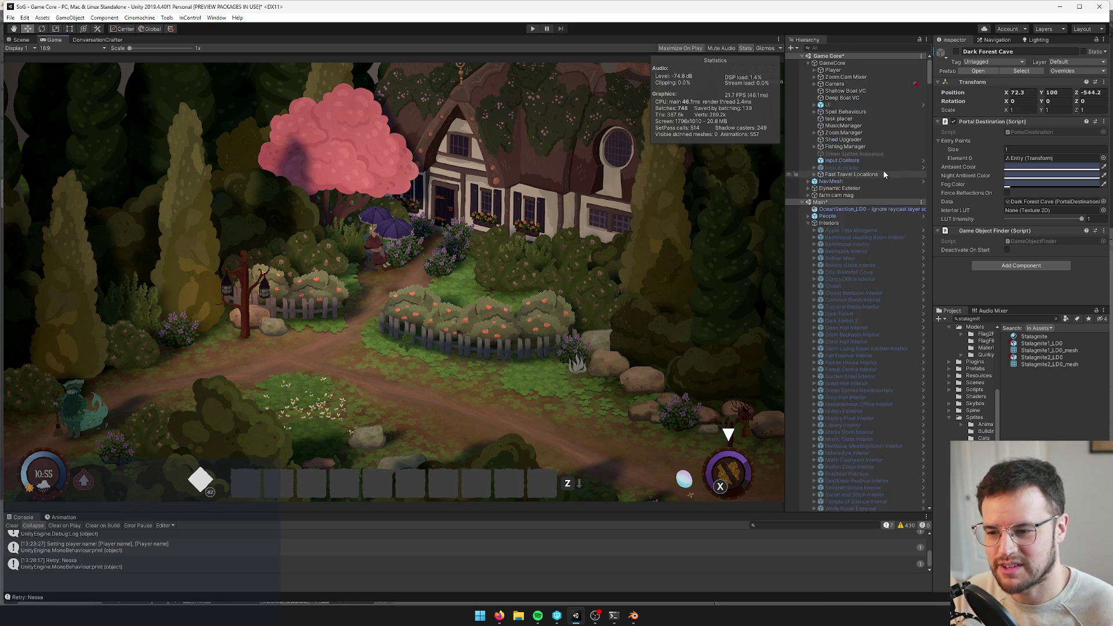
{"action": "left_click", "coordinate": [852, 251]}
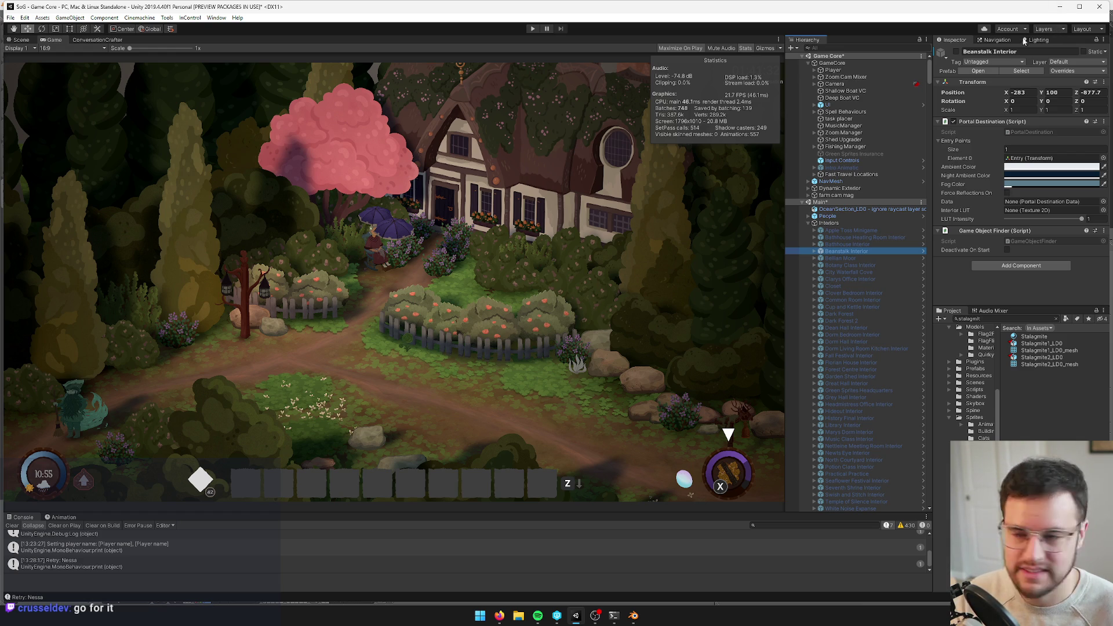
{"action": "left_click", "coordinate": [1059, 6]}
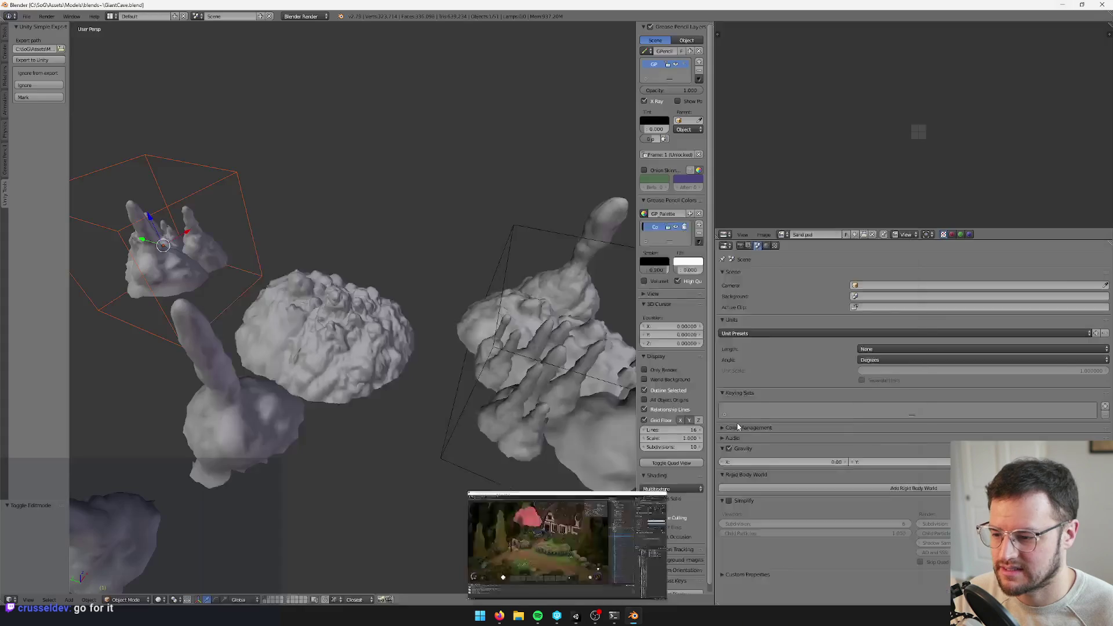
Orbit and zoom around the Blender cave models, then close Blender to reveal P4V
{"action": "left_click_drag", "start_coordinate": [325, 233], "coordinate": [331, 230]}
{"action": "scroll", "coordinate": [331, 244], "scroll_direction": "down", "scroll_amount": 3}
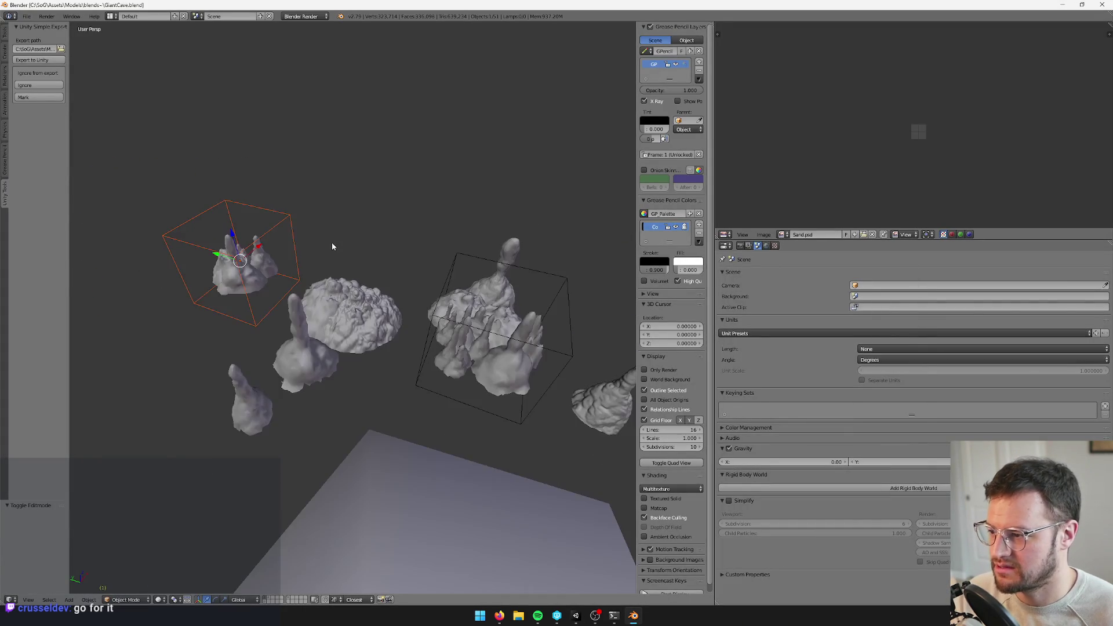
{"action": "scroll", "coordinate": [340, 252], "scroll_direction": "up", "scroll_amount": 3}
{"action": "left_click", "coordinate": [1102, 4]}
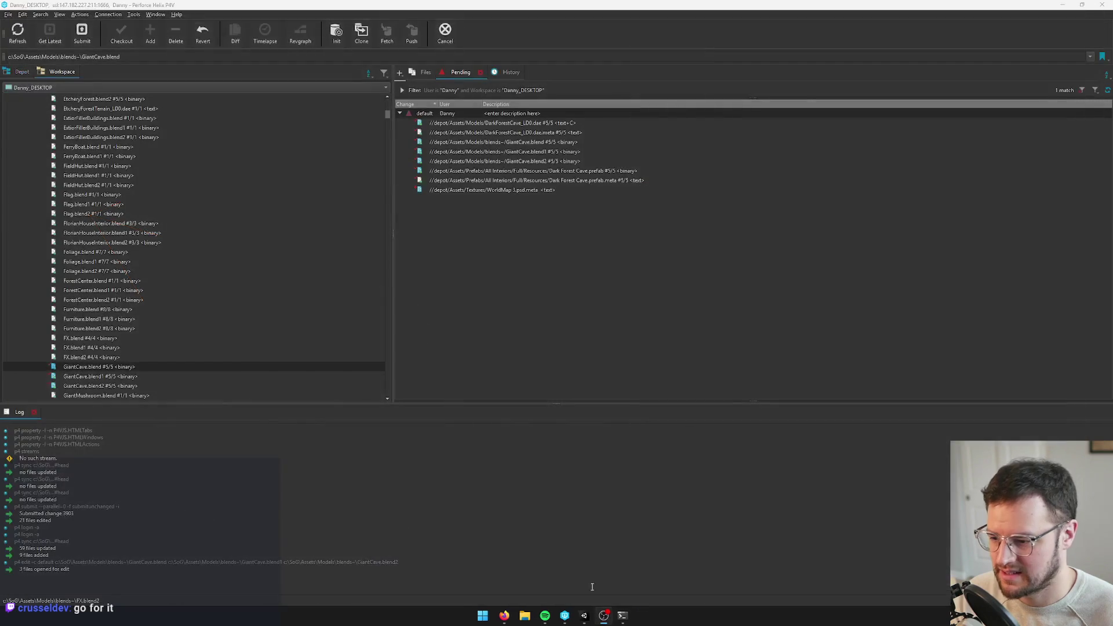
Launch Chrome via the 'chro' search and go to store.steampowered.com from the 'steam' suggestion
{"action": "left_click", "coordinate": [497, 622]}
{"action": "type", "text": "chro"}
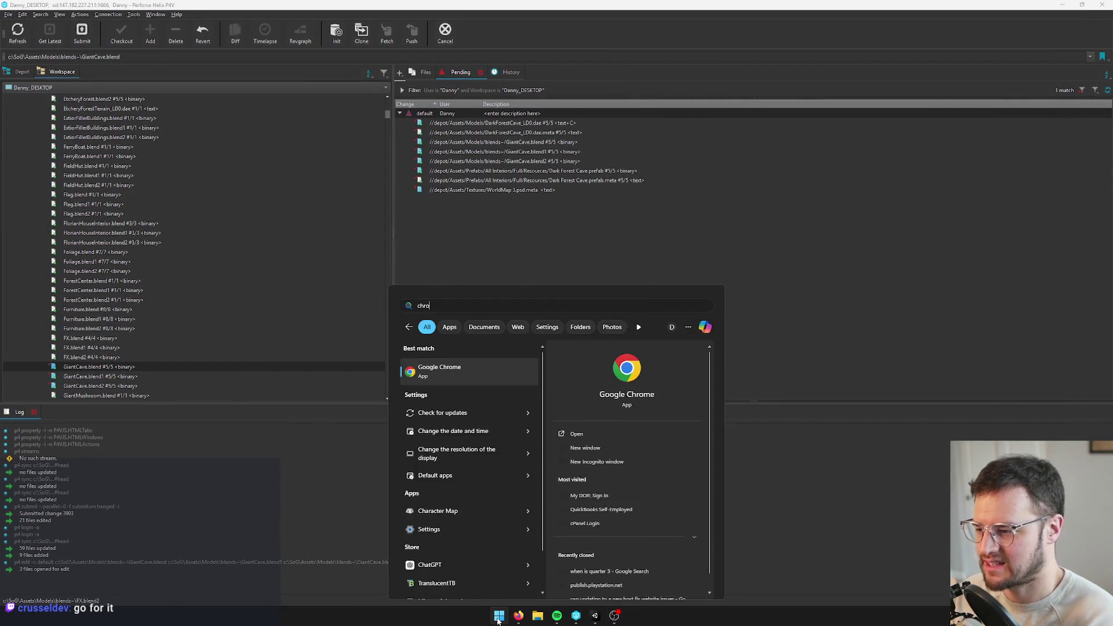
{"action": "key", "text": "Return"}
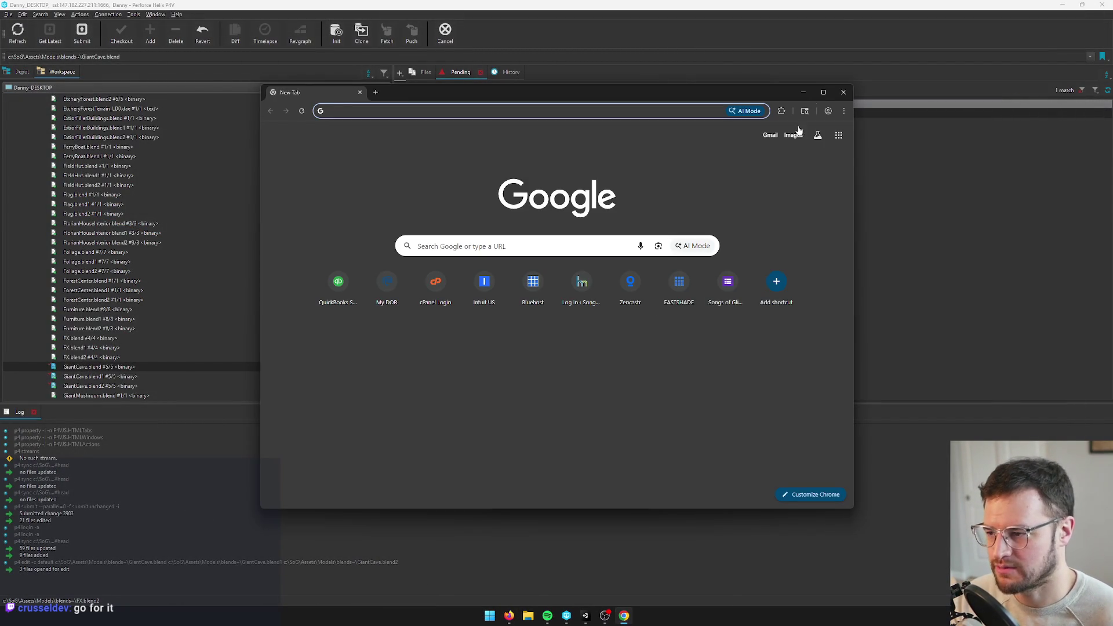
{"action": "type", "text": "stea"}
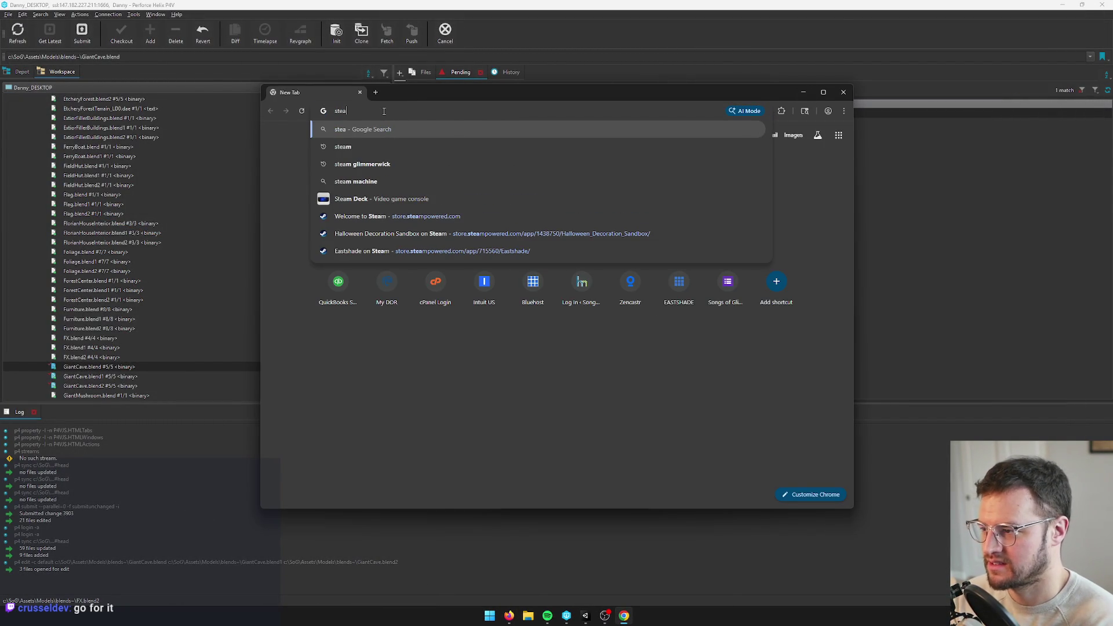
{"action": "type", "text": "m"}
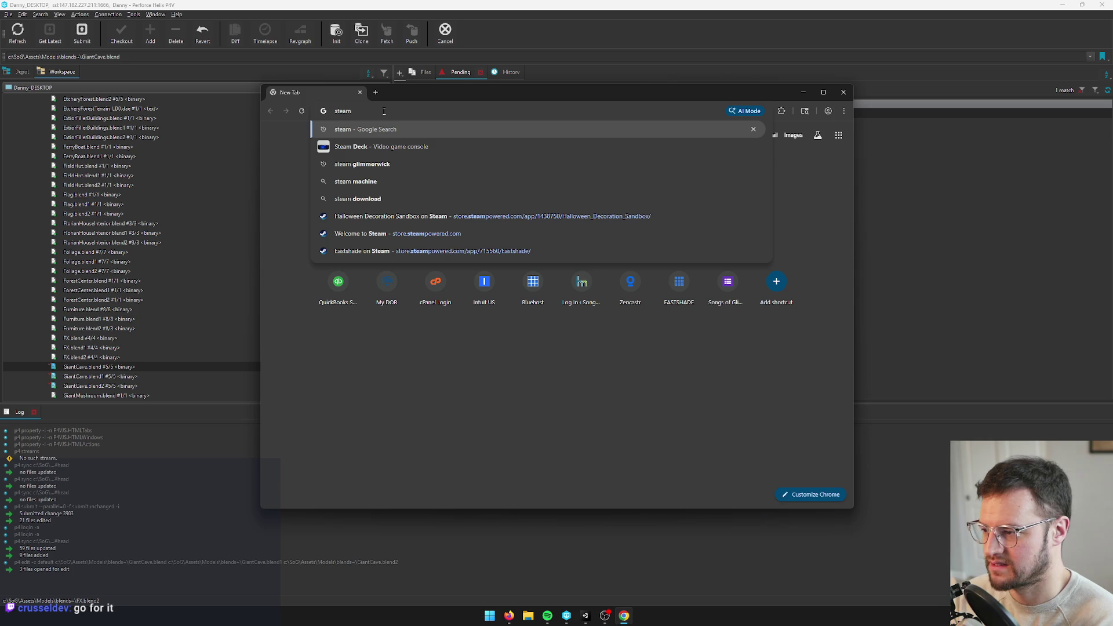
{"action": "left_click", "coordinate": [356, 232]}
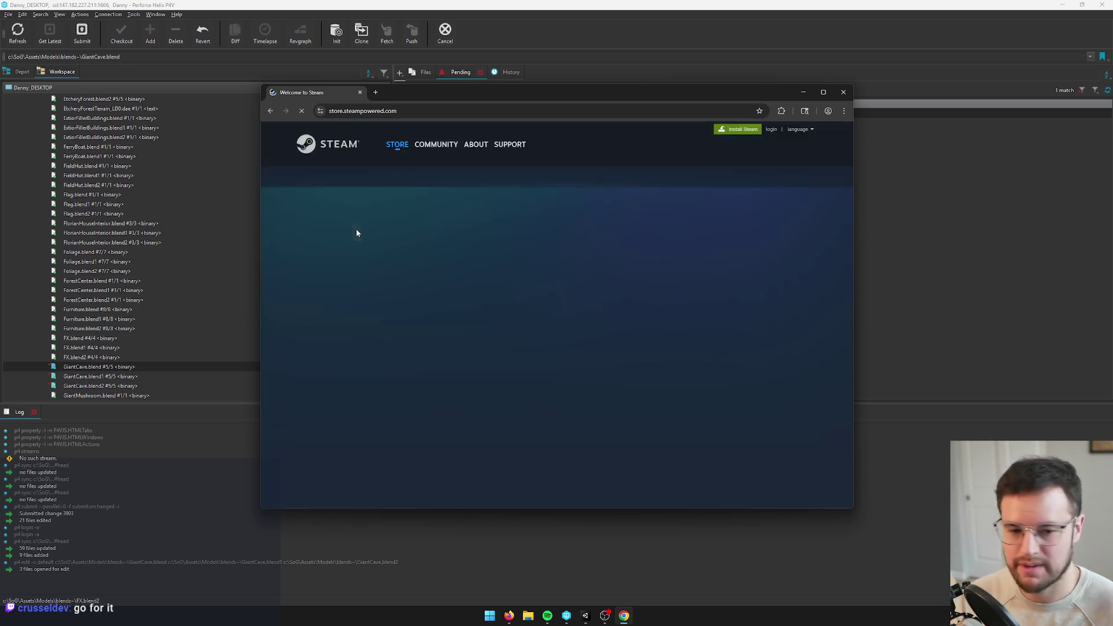
Maximize Chrome and open the featured carousel game from the Steam front page
{"action": "left_click", "coordinate": [823, 92]}
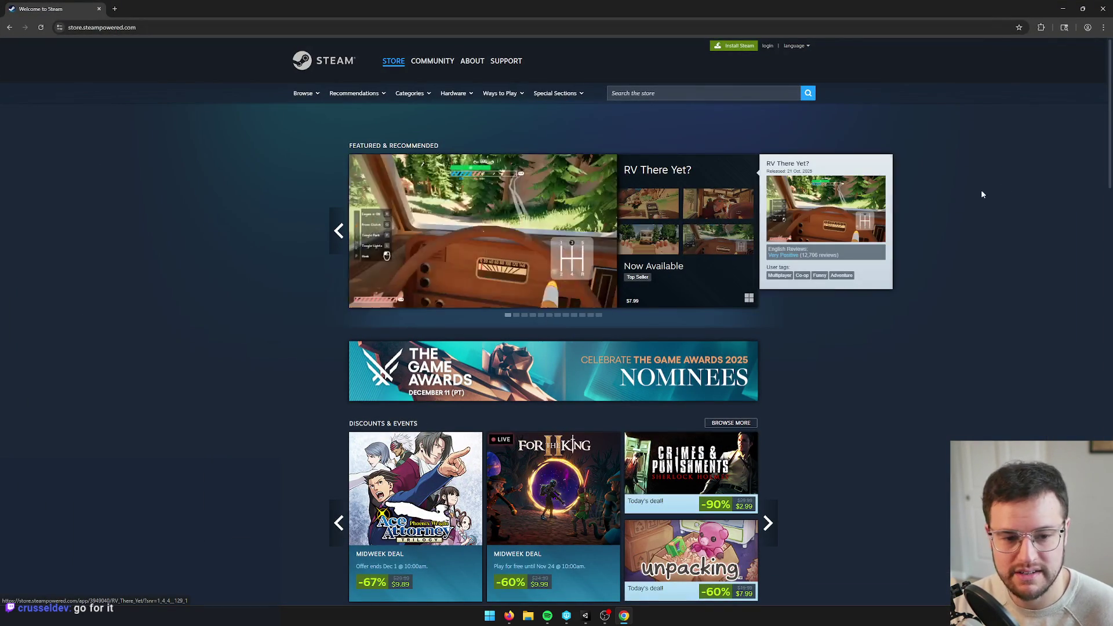
{"action": "mouse_move", "coordinate": [410, 255]}
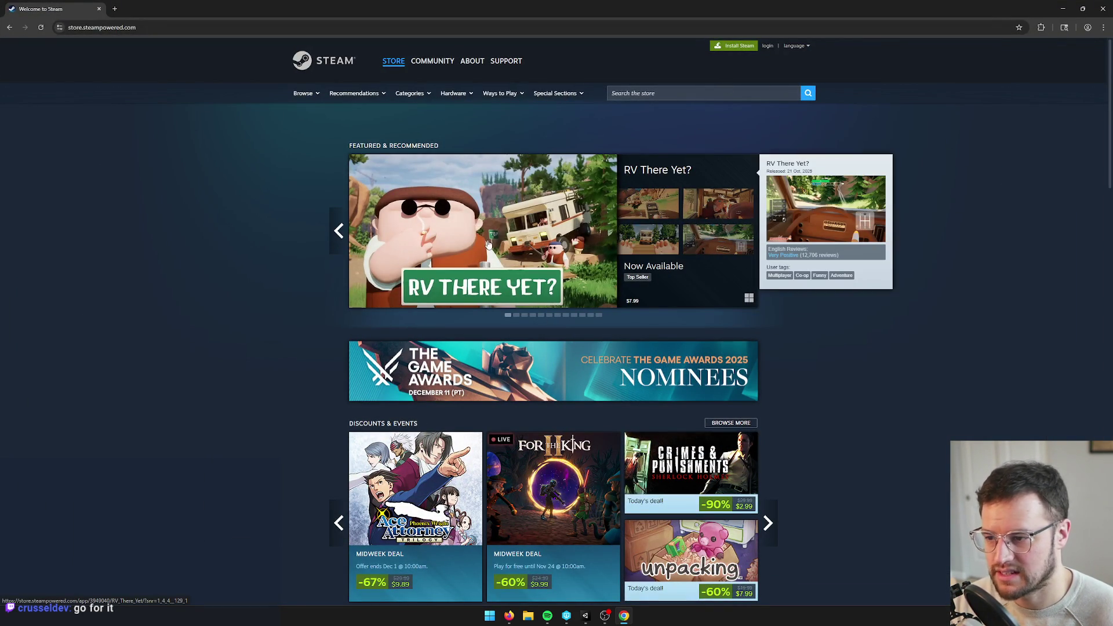
{"action": "left_click", "coordinate": [489, 245]}
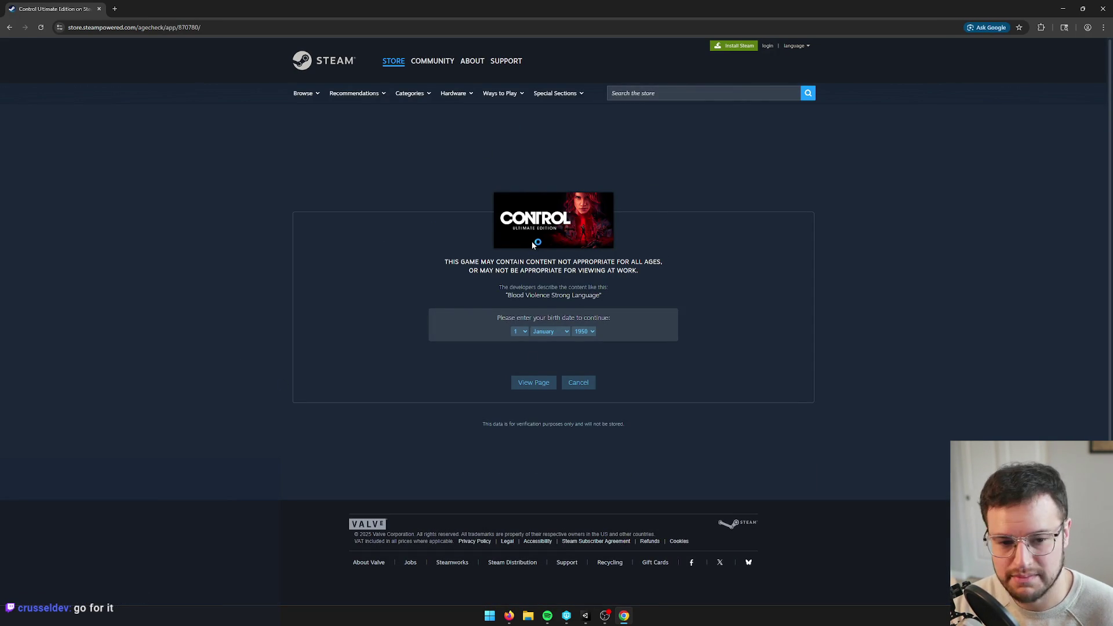
Pass the age check, then pause, resume and skip the Control trailer to 0:20, tweaking volume
{"action": "left_click", "coordinate": [542, 383]}
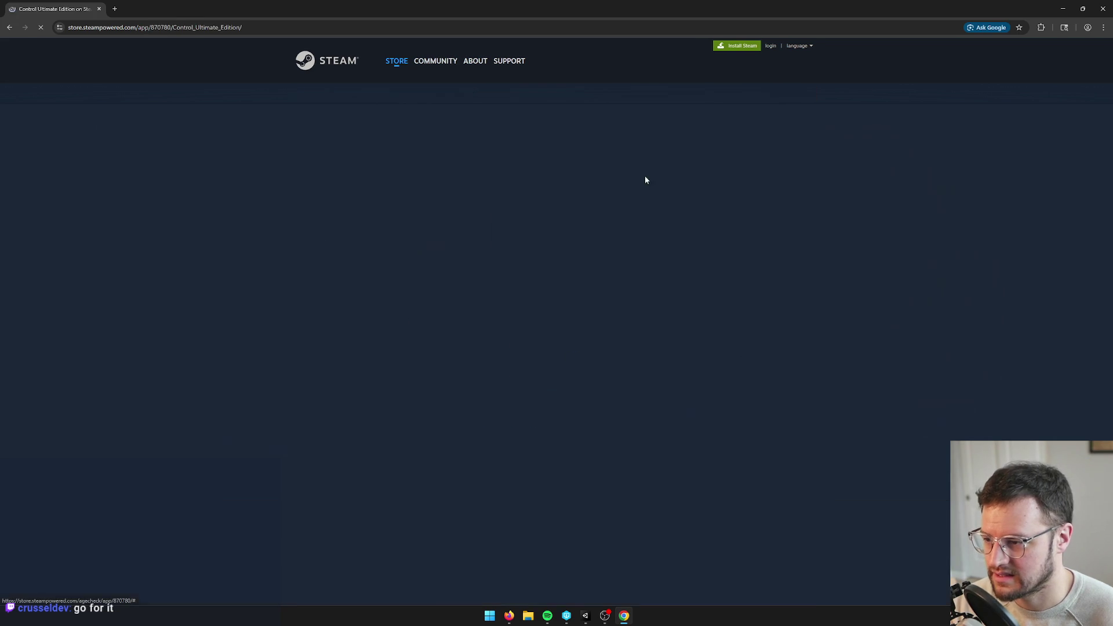
{"action": "left_click", "coordinate": [302, 353]}
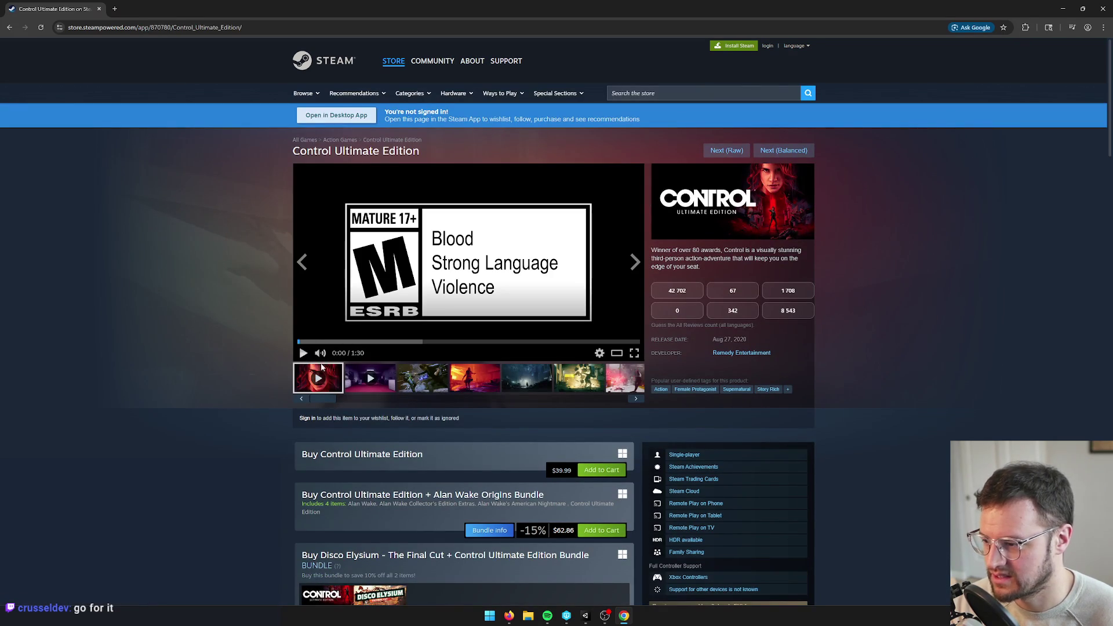
{"action": "key", "text": "XF86AudioLowerVolume"}
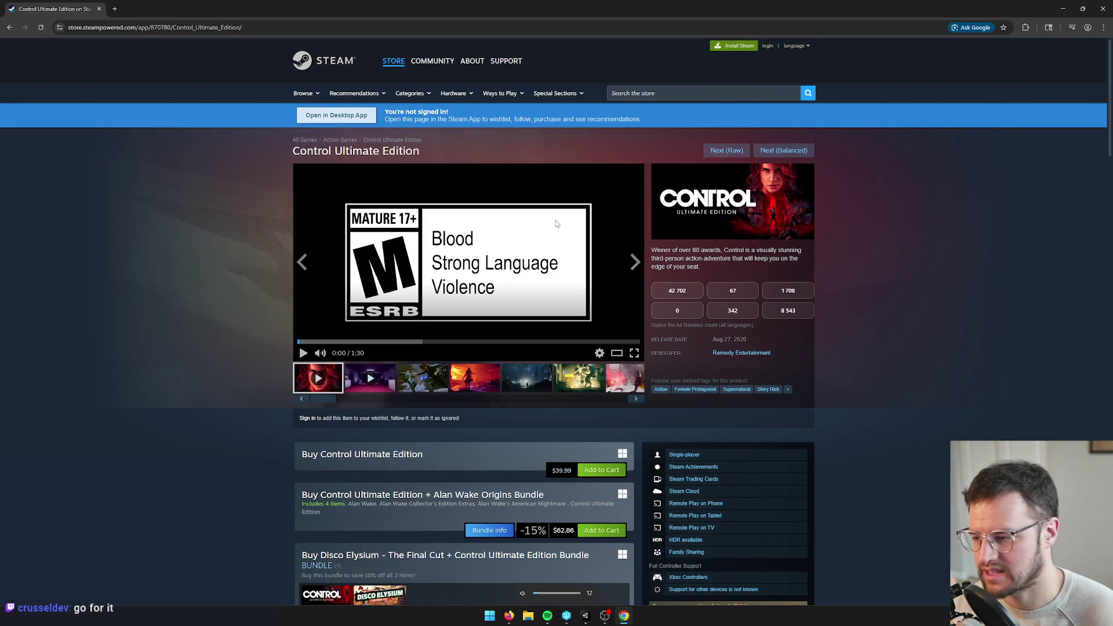
{"action": "key", "text": "XF86AudioRaiseVolume"}
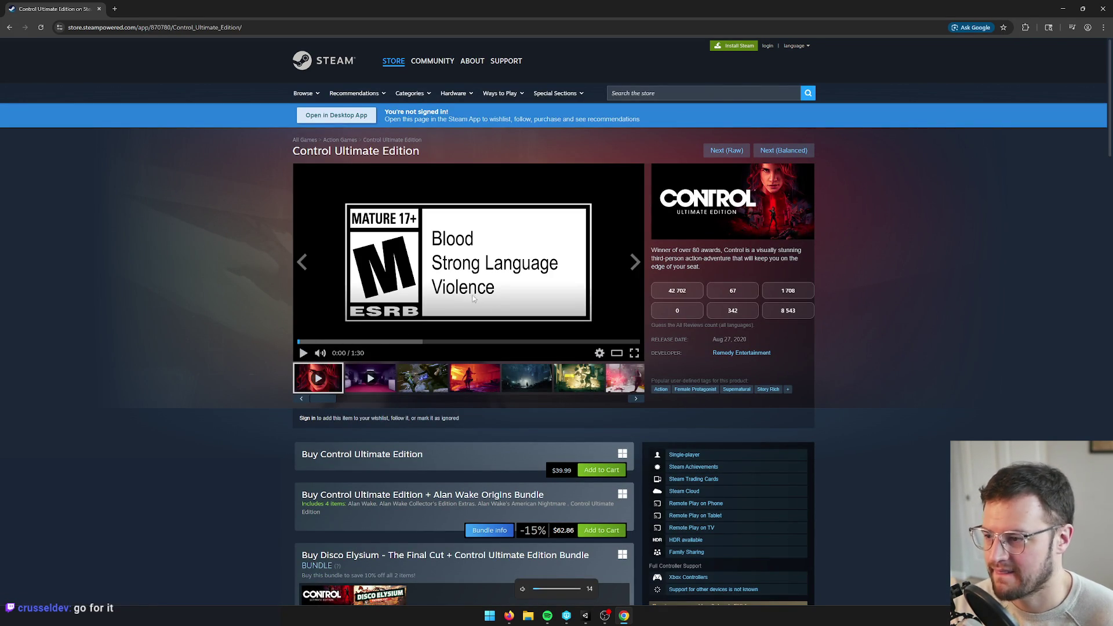
{"action": "left_click", "coordinate": [304, 353]}
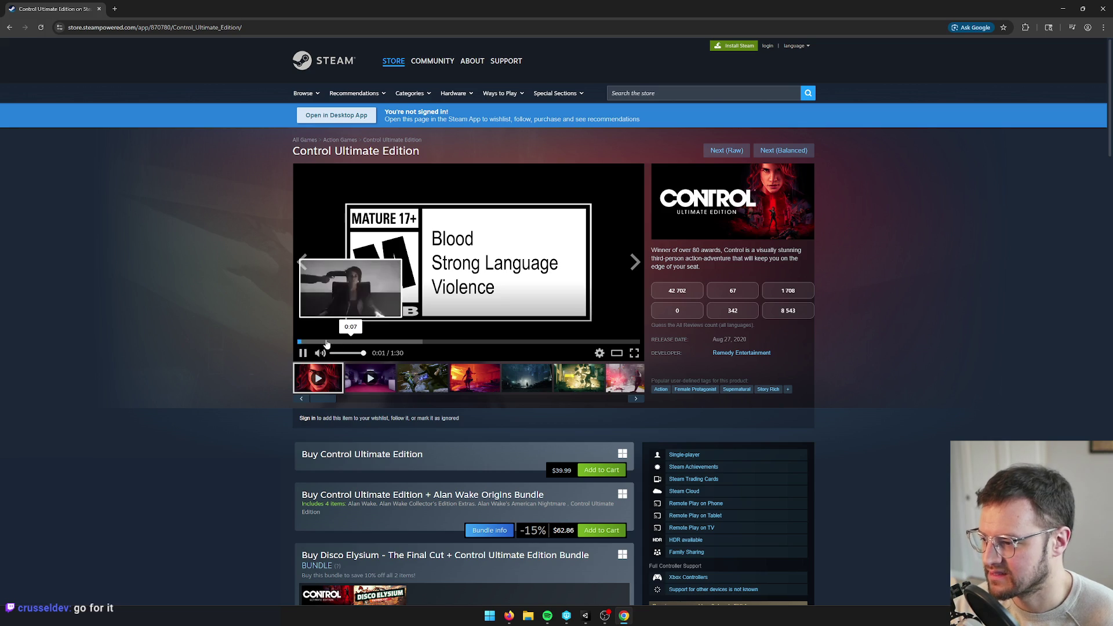
{"action": "left_click", "coordinate": [326, 344]}
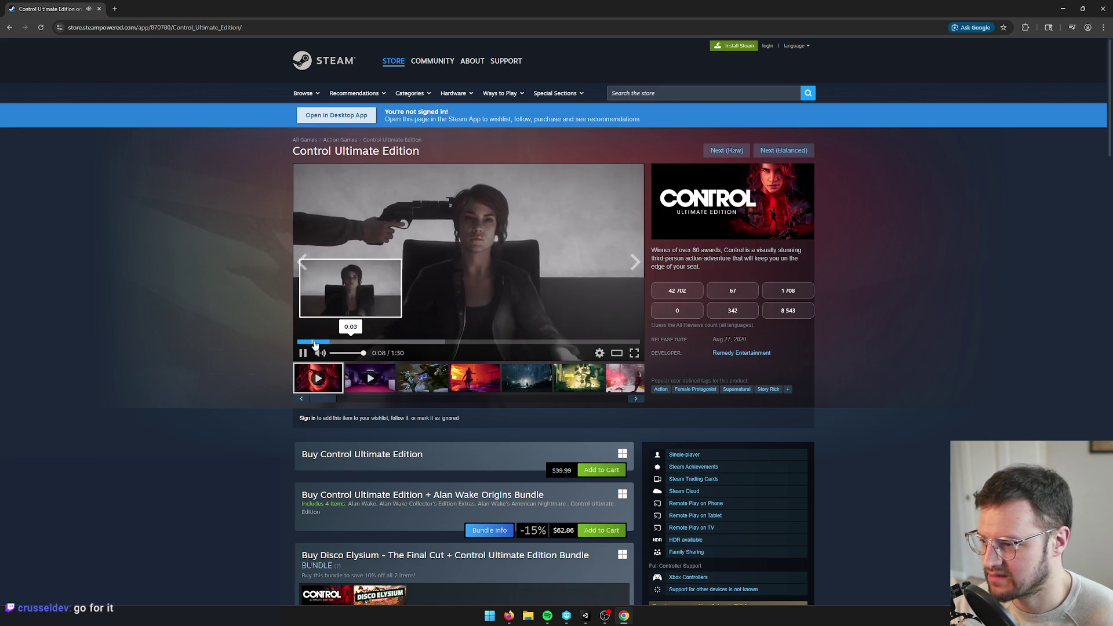
{"action": "key", "text": "XF86AudioLowerVolume"}
{"action": "key", "text": "XF86AudioLowerVolume"}
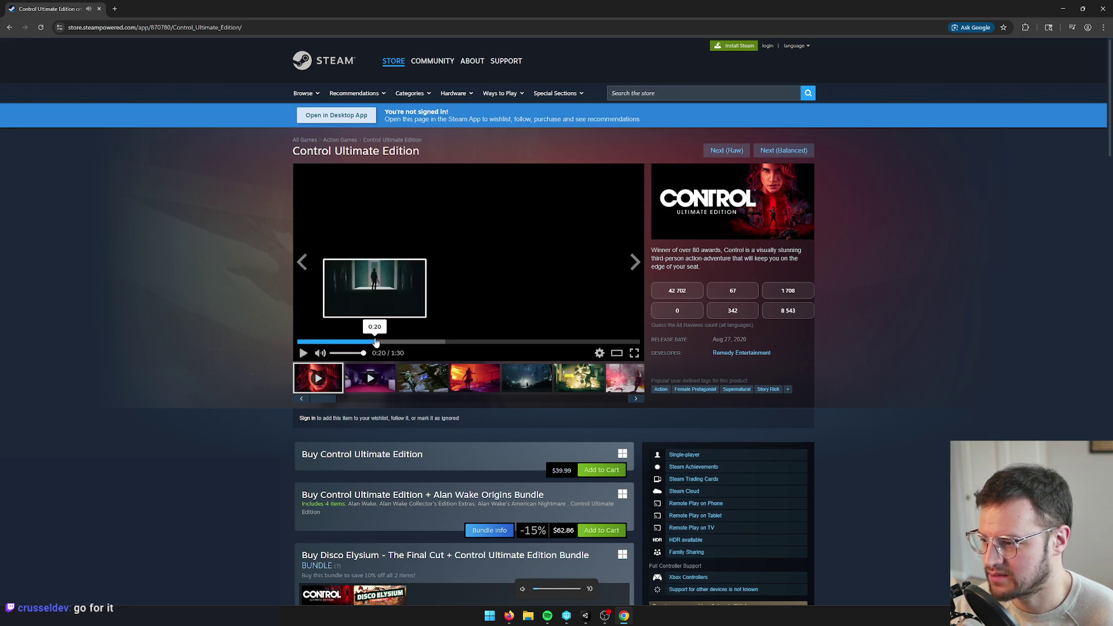
{"action": "left_click", "coordinate": [374, 342]}
Browse Control's screenshots, including the fire, dark city and pink explosion shots
{"action": "left_click", "coordinate": [429, 379]}
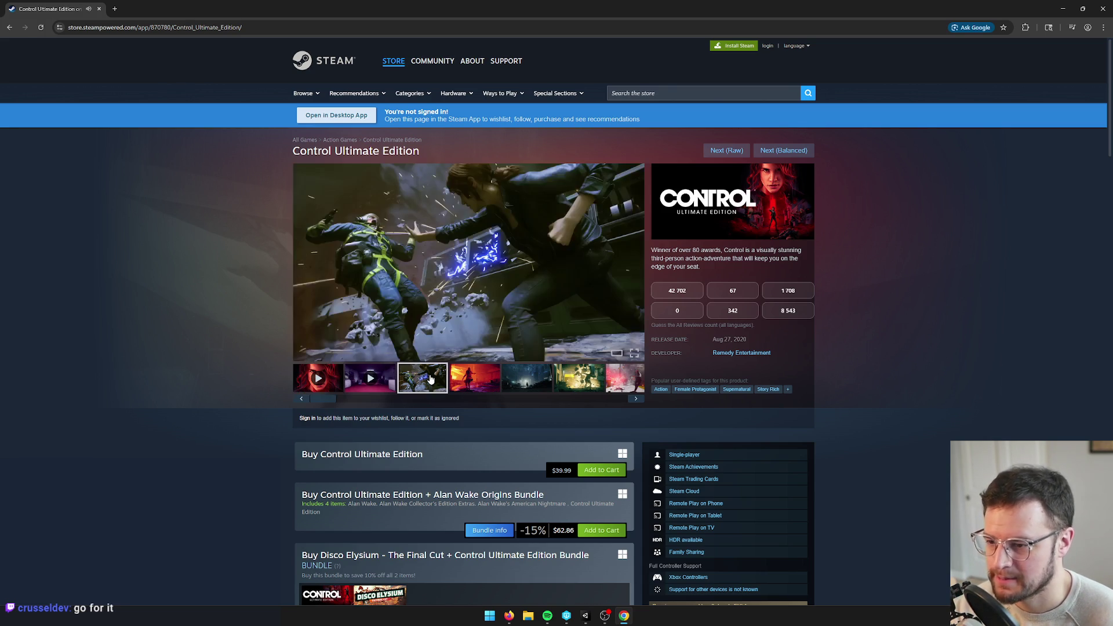
{"action": "left_click", "coordinate": [476, 379]}
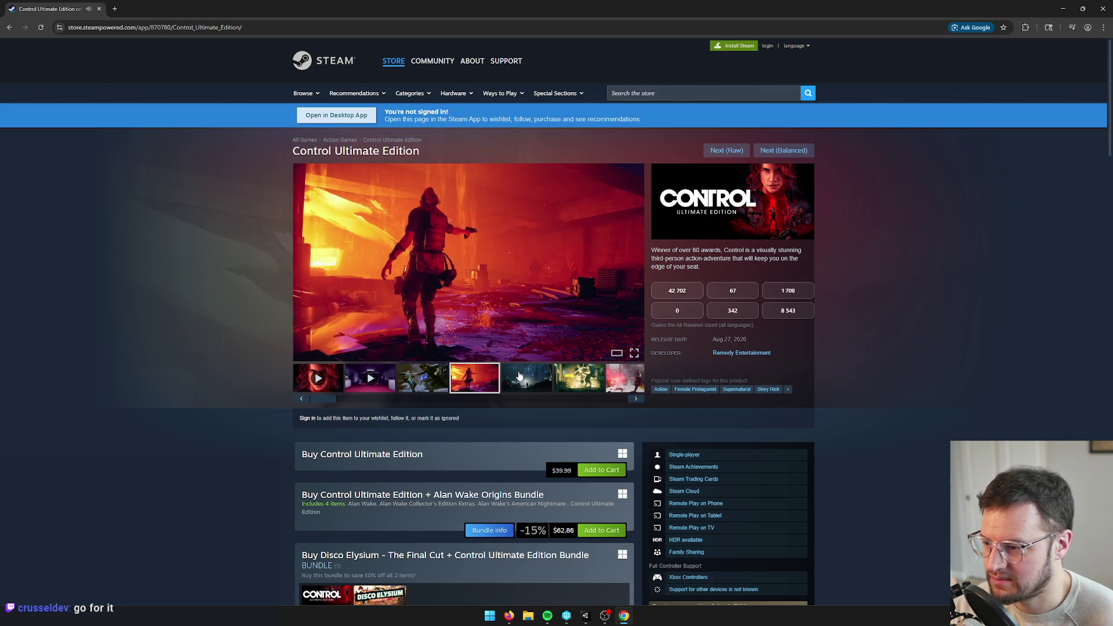
{"action": "left_click", "coordinate": [519, 377]}
{"action": "left_click", "coordinate": [353, 399]}
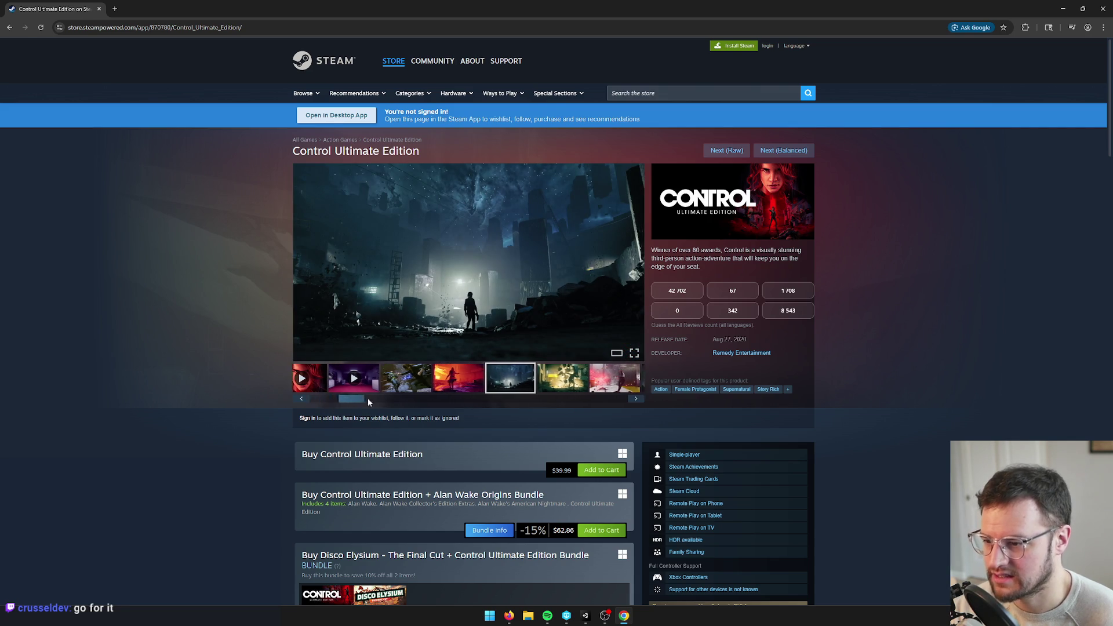
{"action": "left_click", "coordinate": [487, 378]}
{"action": "left_click_drag", "start_coordinate": [476, 398], "coordinate": [505, 399]}
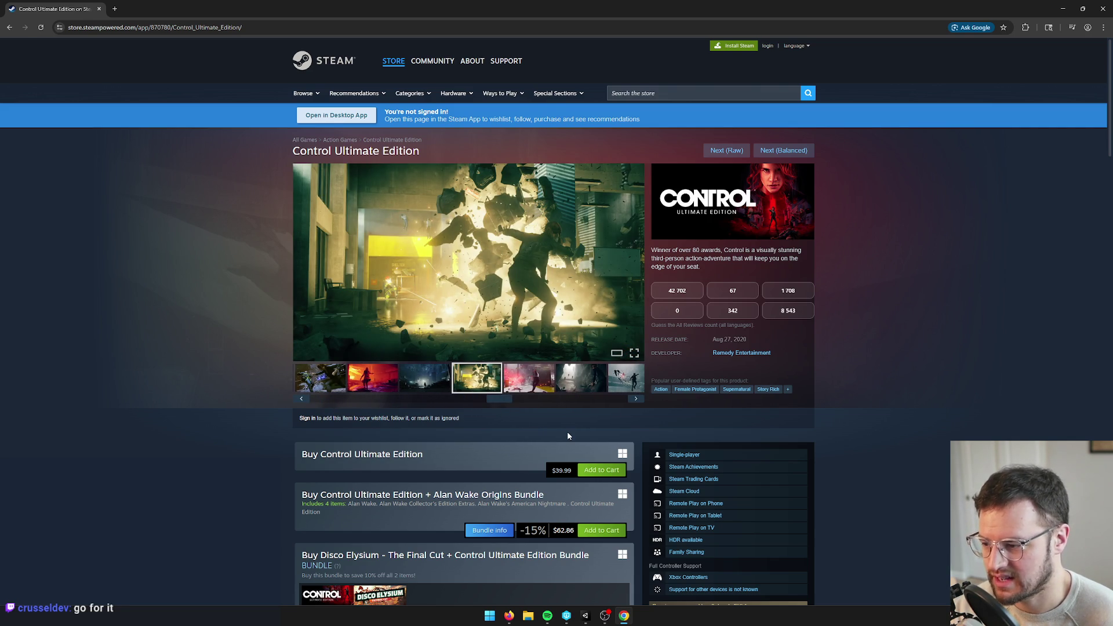
{"action": "left_click", "coordinate": [539, 383]}
View more screenshots further along the strip, guess 42 702 reviews, and load the next random game
{"action": "left_click_drag", "start_coordinate": [503, 395], "coordinate": [601, 398]}
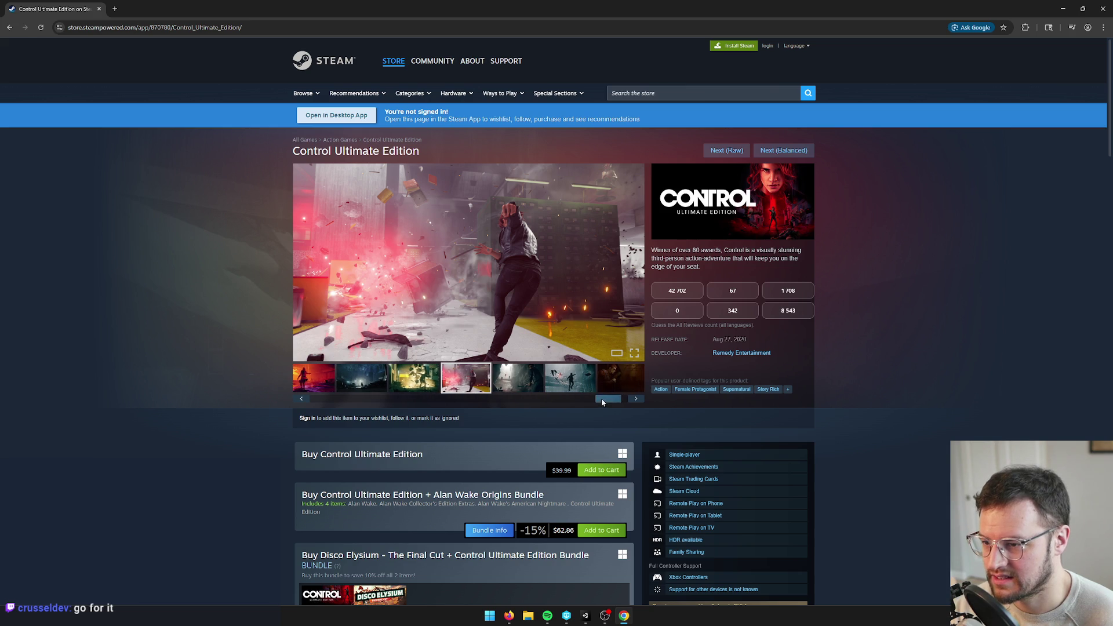
{"action": "left_click", "coordinate": [510, 380]}
{"action": "left_click", "coordinate": [570, 376]}
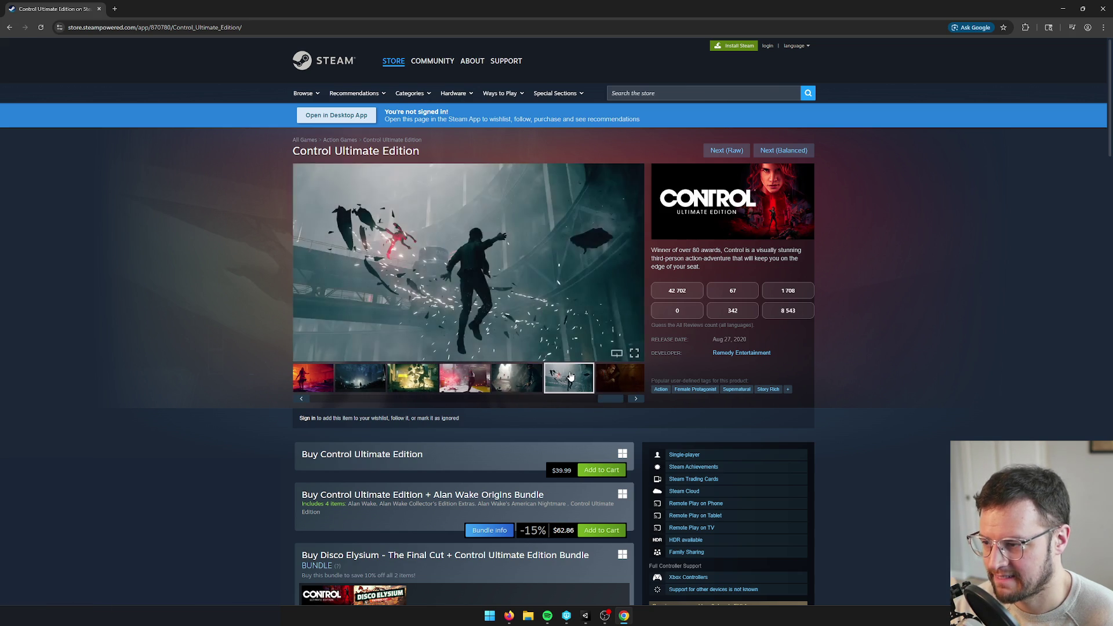
{"action": "left_click_drag", "start_coordinate": [615, 397], "coordinate": [620, 399]}
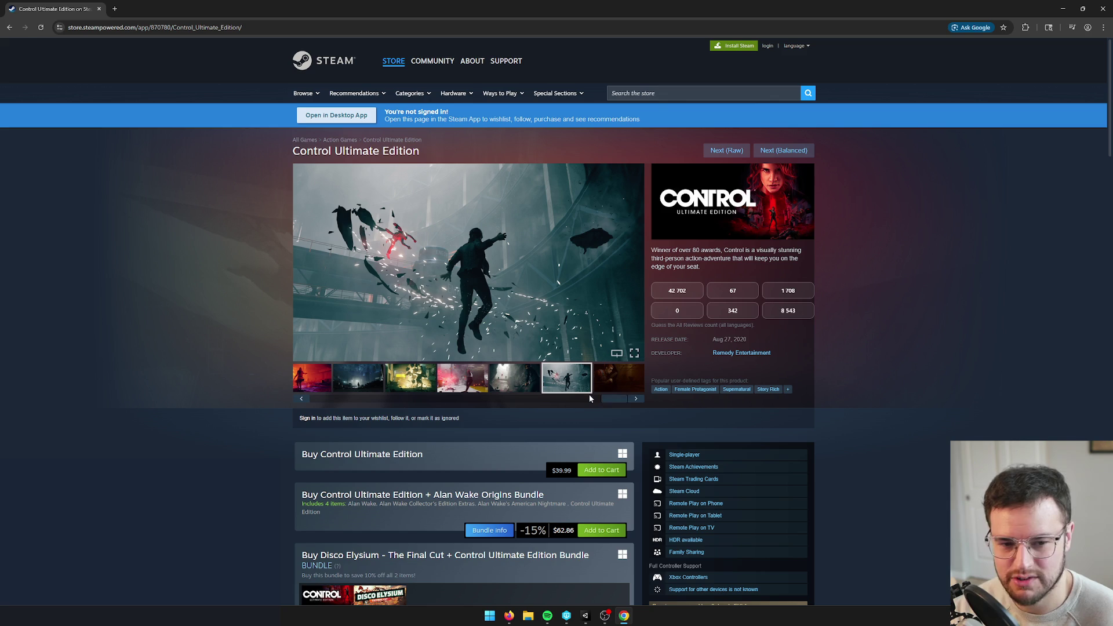
{"action": "left_click", "coordinate": [438, 386]}
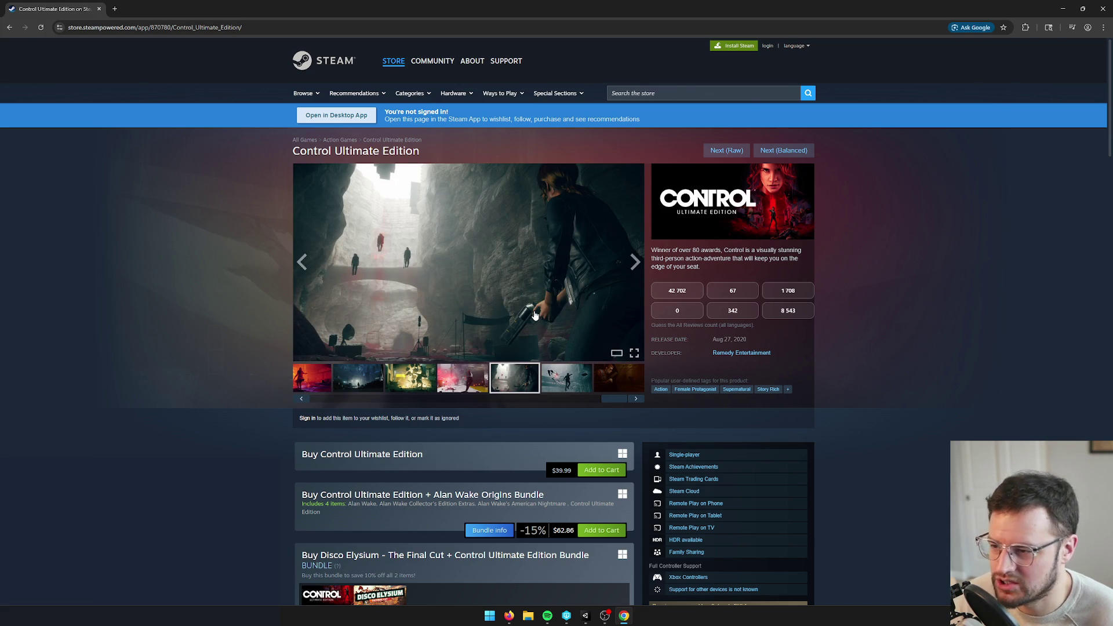
{"action": "left_click", "coordinate": [672, 293]}
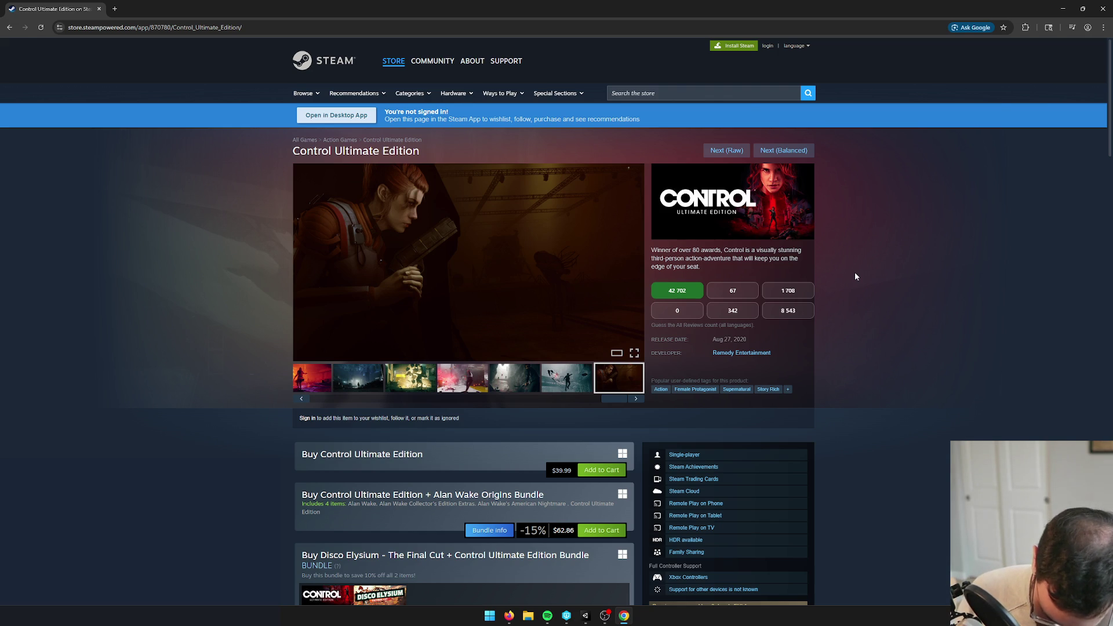
{"action": "left_click", "coordinate": [783, 151]}
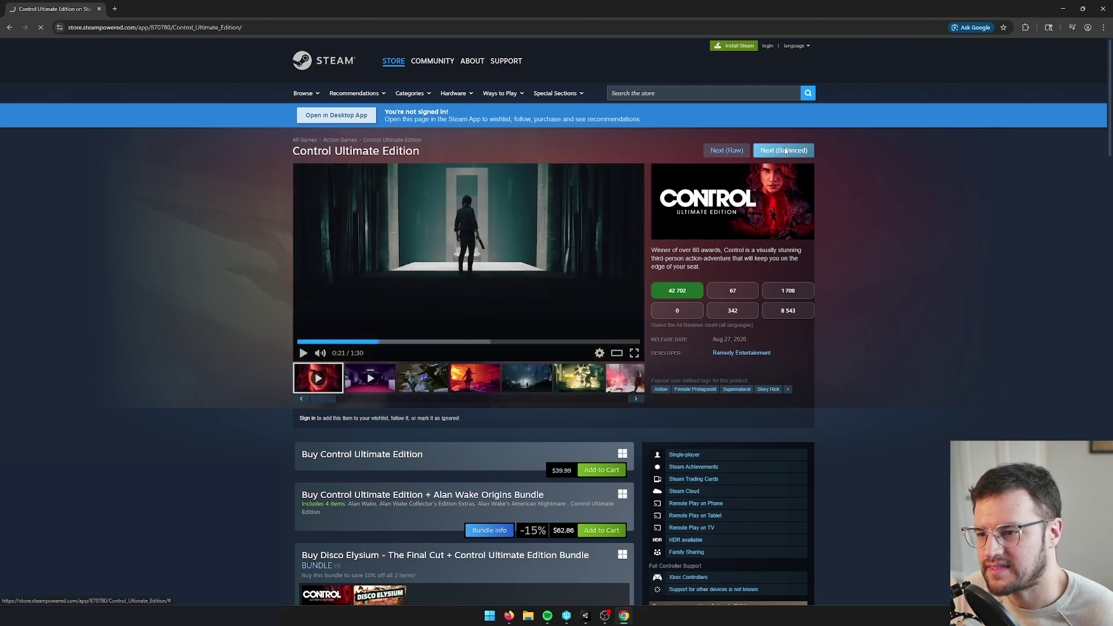
Load Rap Pop Jump Core, show its fifth screenshot, and guess 21 reviews
{"action": "left_click", "coordinate": [783, 150]}
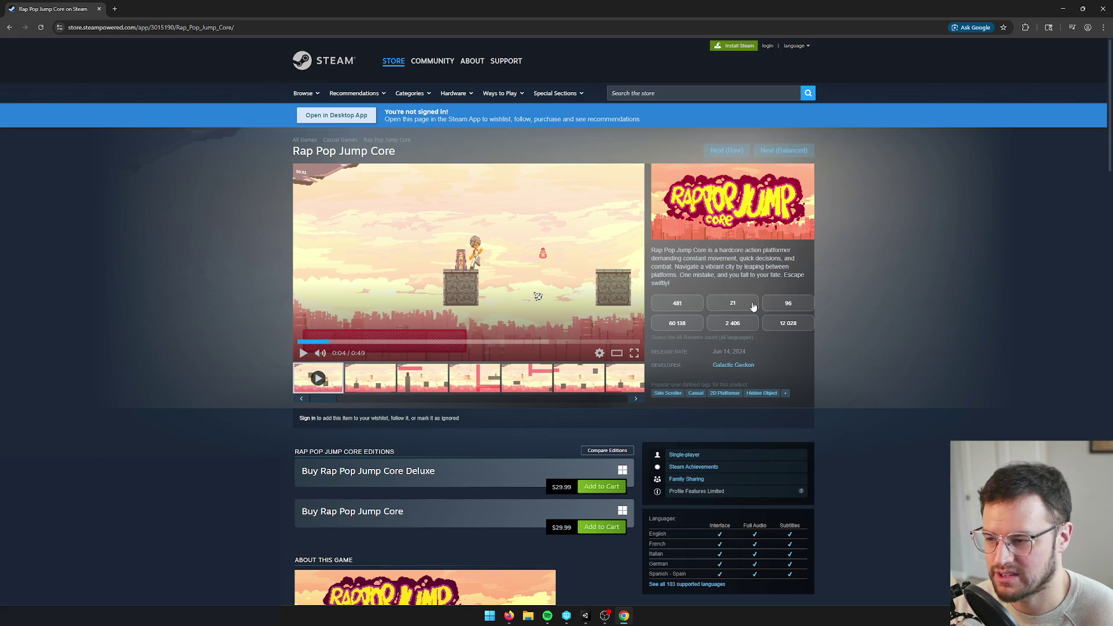
{"action": "left_click", "coordinate": [520, 371]}
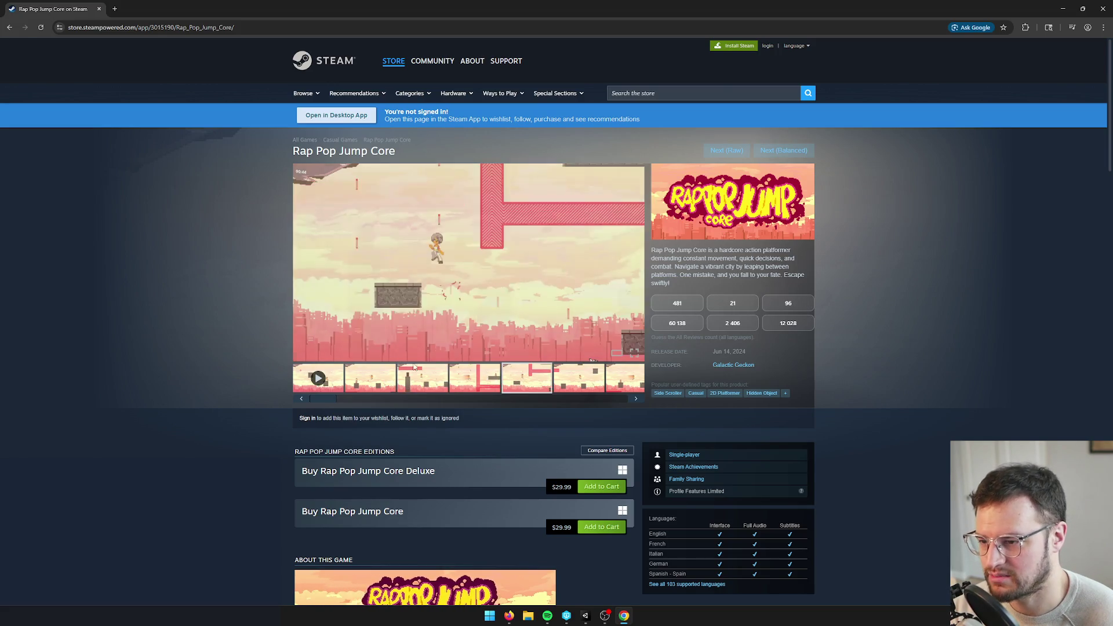
{"action": "left_click", "coordinate": [743, 307]}
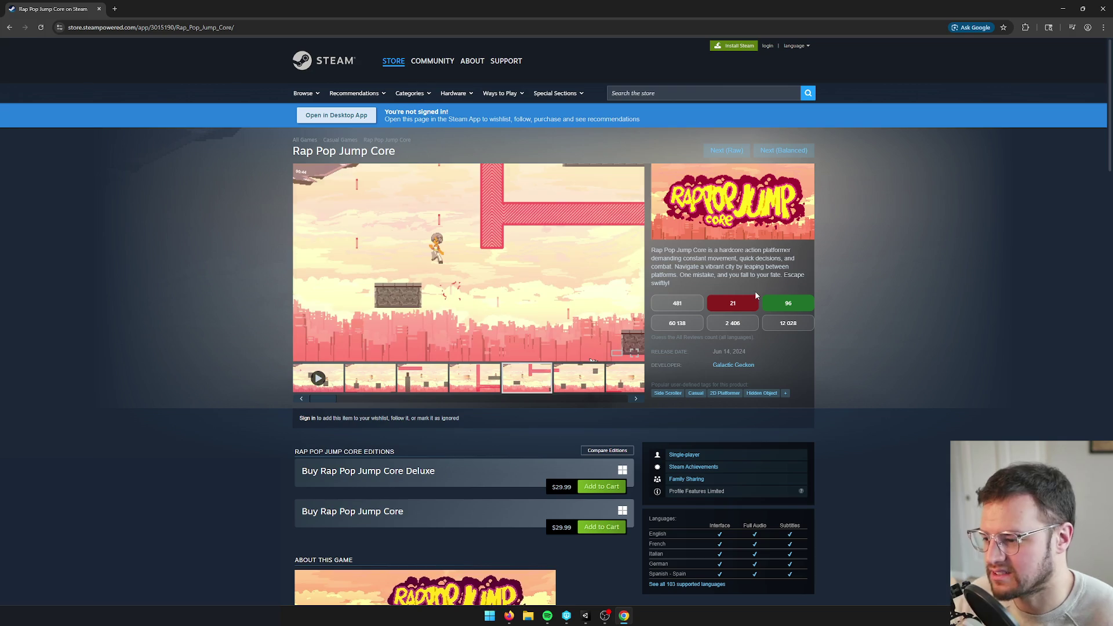
Scroll the page, briefly highlighting the $29.99 price and part of the description
{"action": "scroll", "coordinate": [593, 392], "scroll_direction": "down", "scroll_amount": 2}
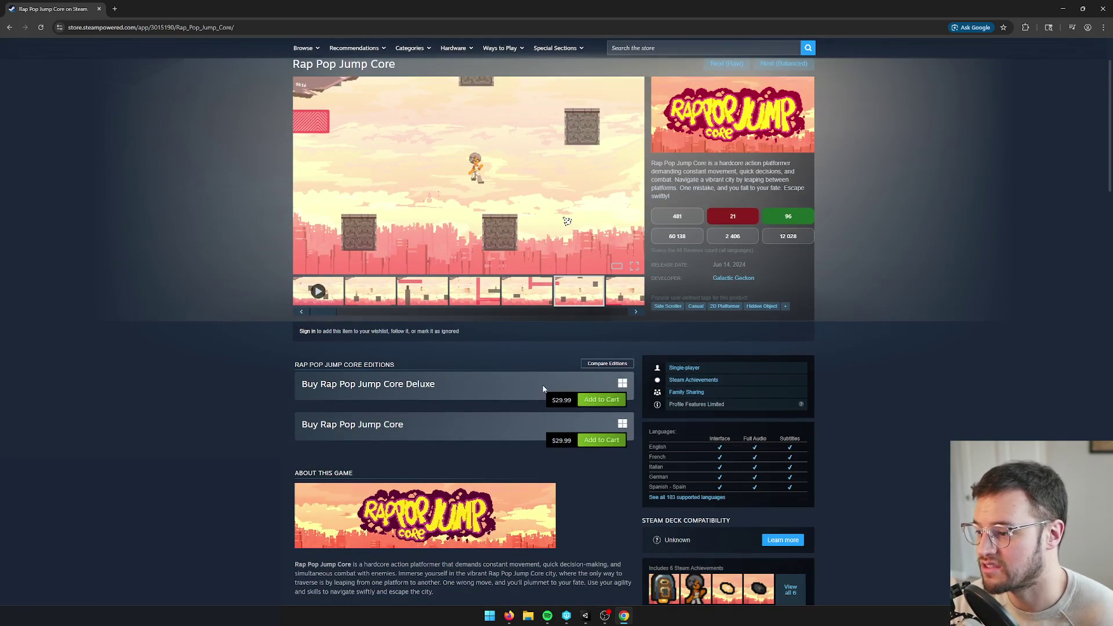
{"action": "left_click_drag", "start_coordinate": [563, 441], "coordinate": [550, 440]}
{"action": "scroll", "coordinate": [551, 440], "scroll_direction": "down", "scroll_amount": 7}
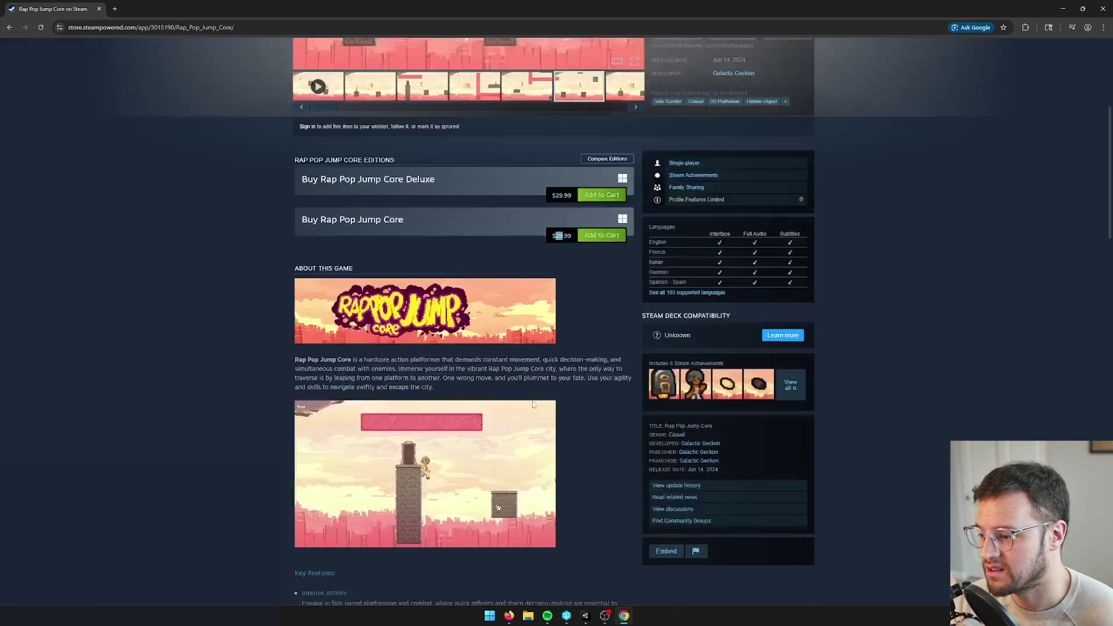
{"action": "scroll", "coordinate": [533, 399], "scroll_direction": "up", "scroll_amount": 8}
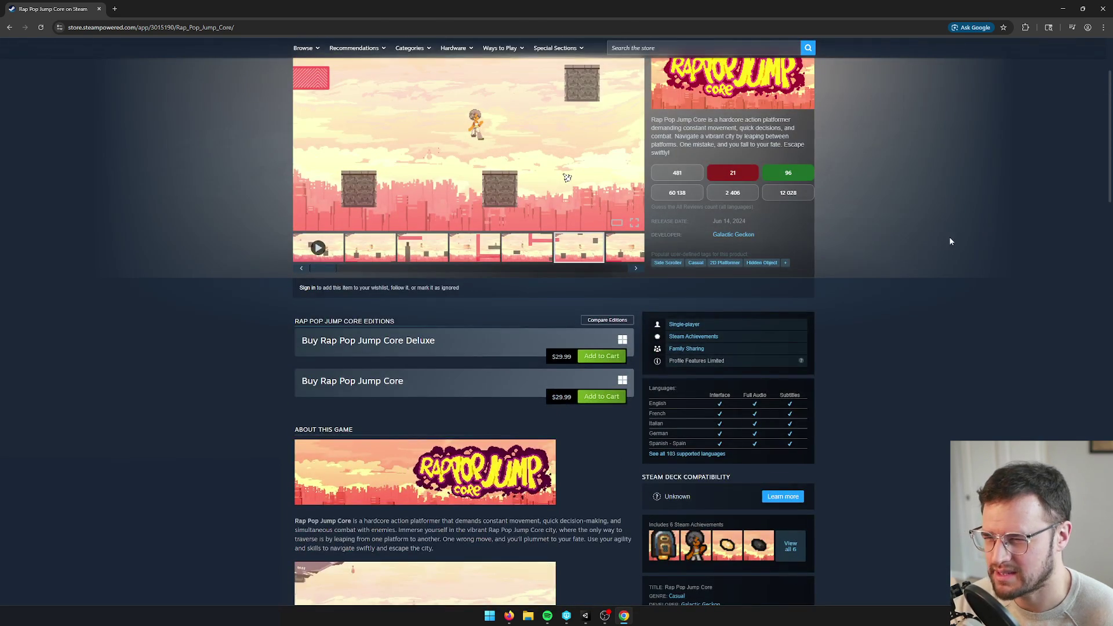
{"action": "left_click", "coordinate": [935, 246]}
{"action": "scroll", "coordinate": [935, 245], "scroll_direction": "up", "scroll_amount": 3}
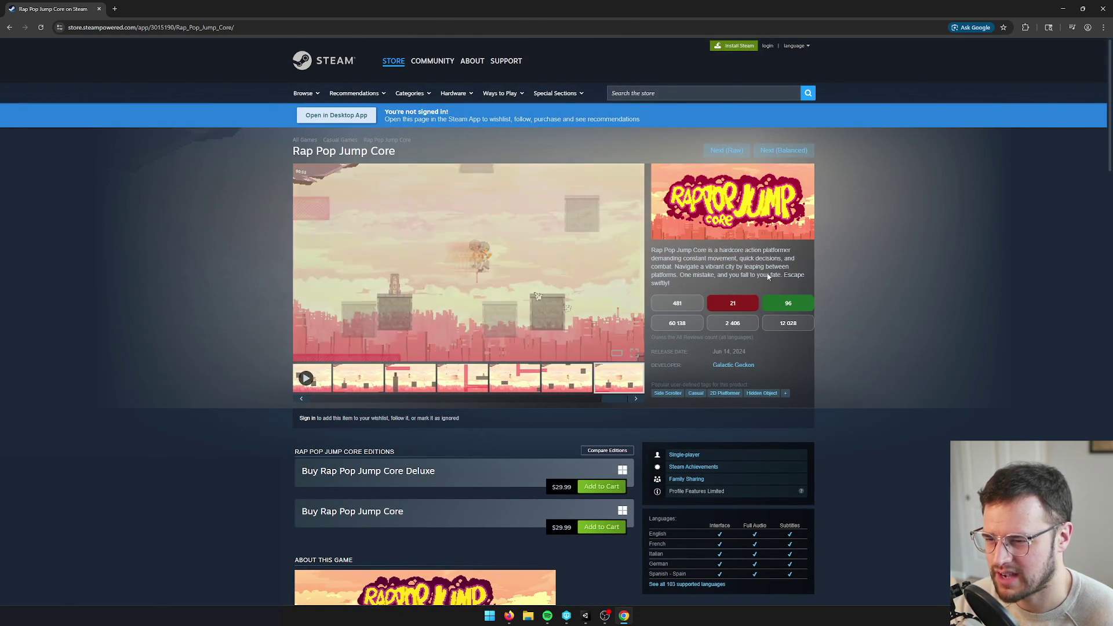
{"action": "left_click_drag", "start_coordinate": [679, 267], "coordinate": [735, 266]}
{"action": "left_click", "coordinate": [695, 267]}
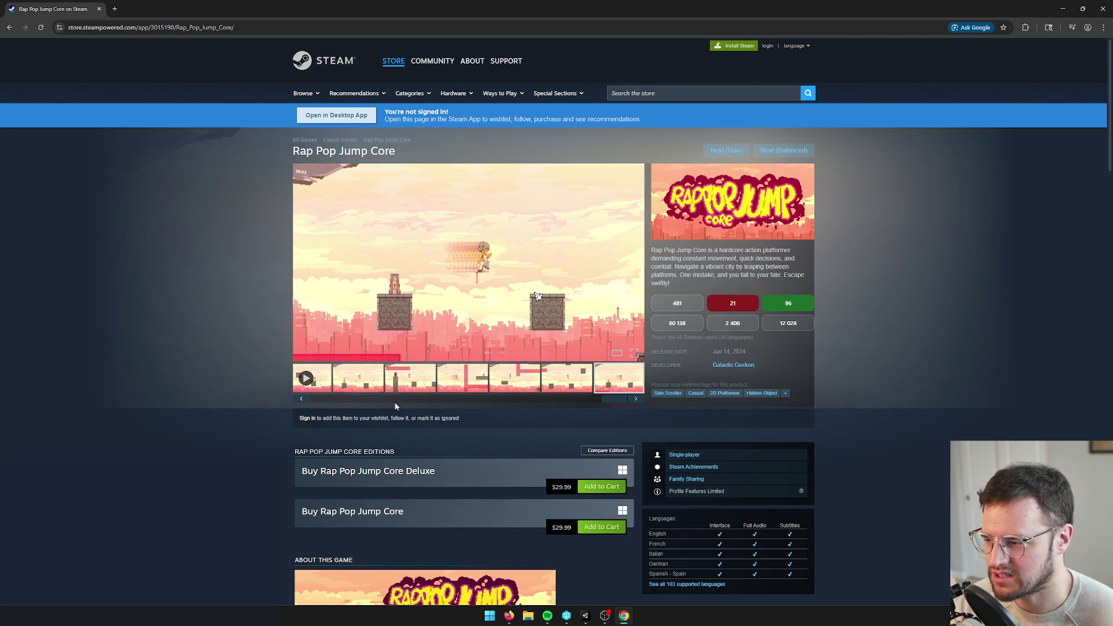
Flip through more gameplay screenshots, then load the next random game, Refunct
{"action": "left_click", "coordinate": [438, 384]}
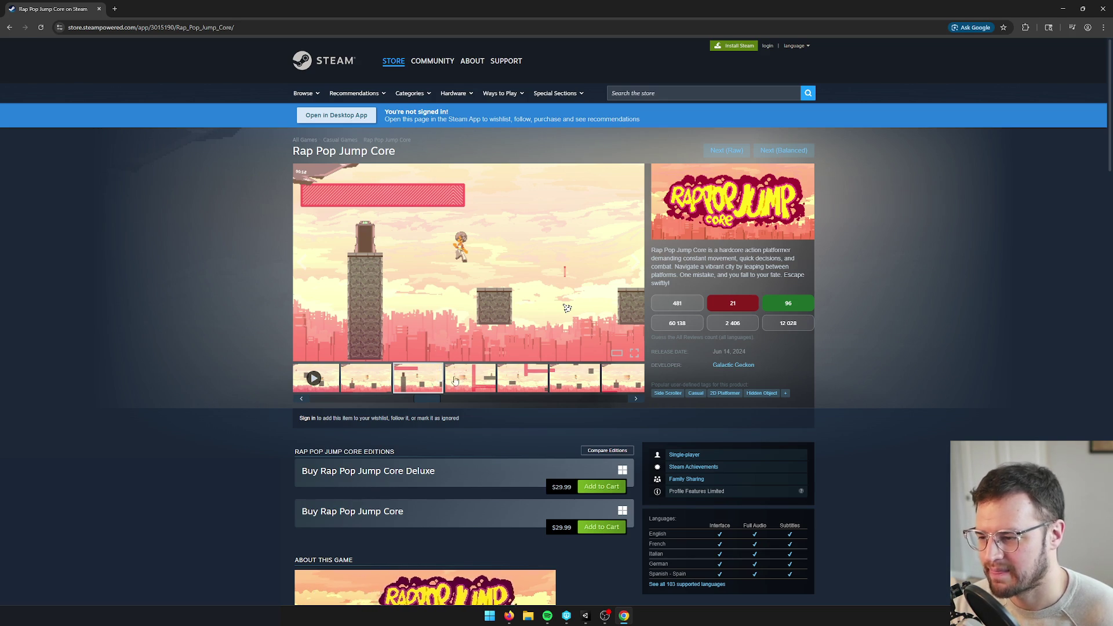
{"action": "left_click", "coordinate": [479, 379]}
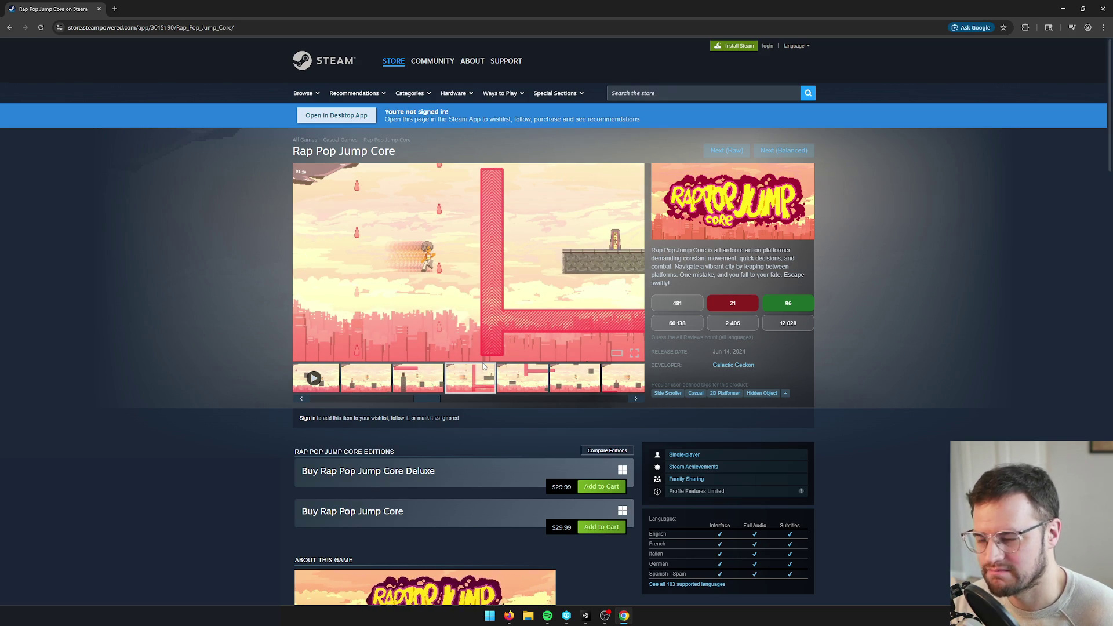
{"action": "left_click", "coordinate": [509, 377]}
{"action": "left_click", "coordinate": [456, 377]}
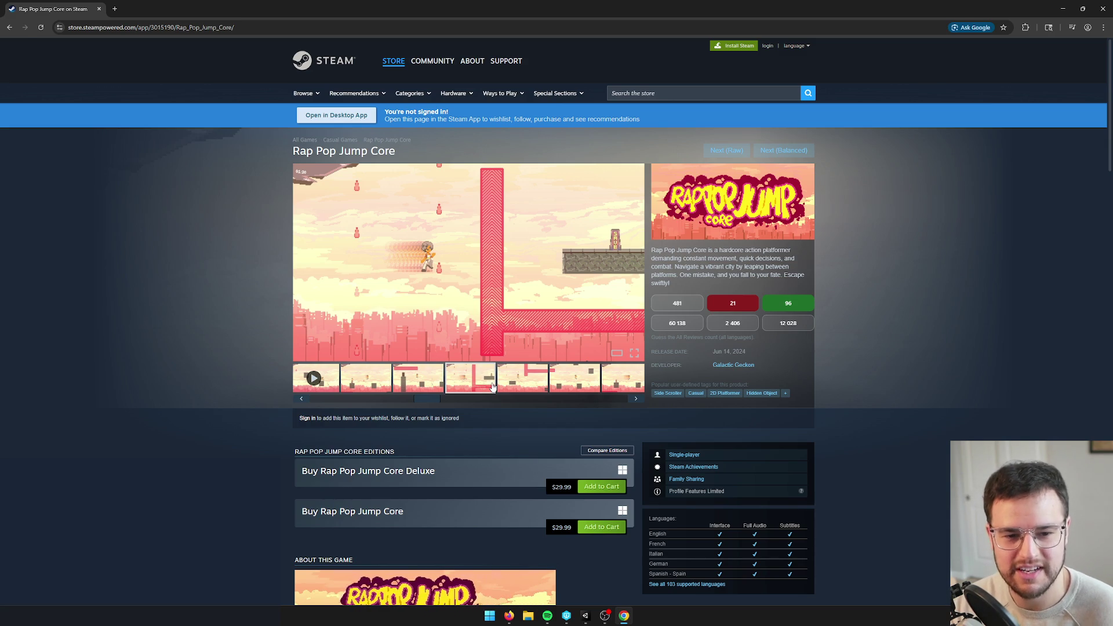
{"action": "left_click_drag", "start_coordinate": [423, 404], "coordinate": [295, 405]}
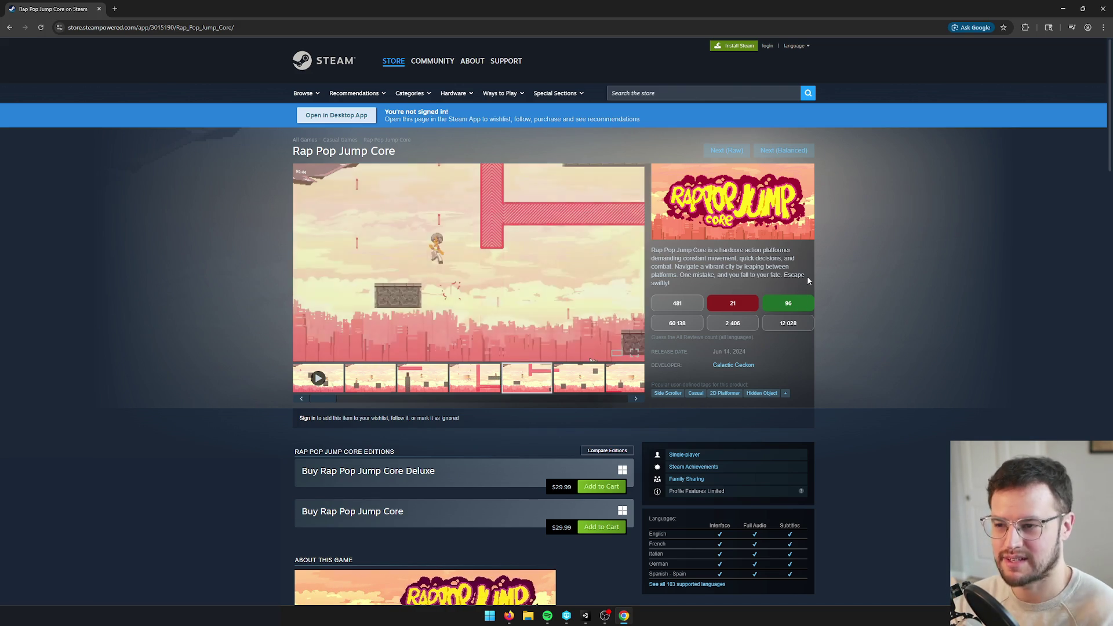
{"action": "left_click", "coordinate": [776, 150]}
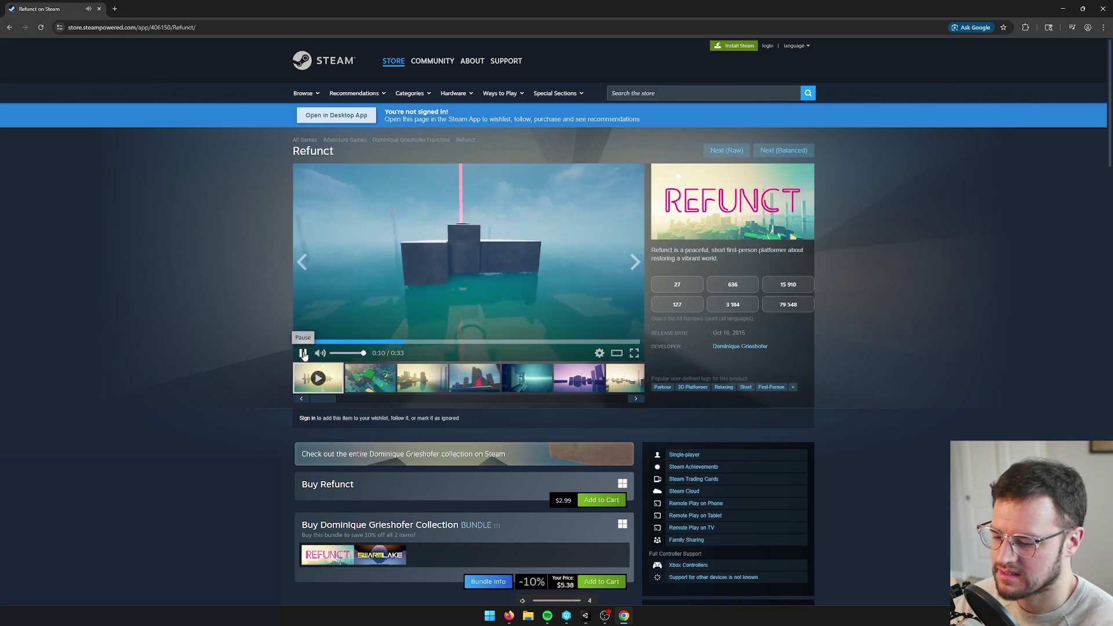
Lower the volume and step through Refunct's second to fifth screenshots, then back to the third
{"action": "key", "text": "XF86AudioLowerVolume"}
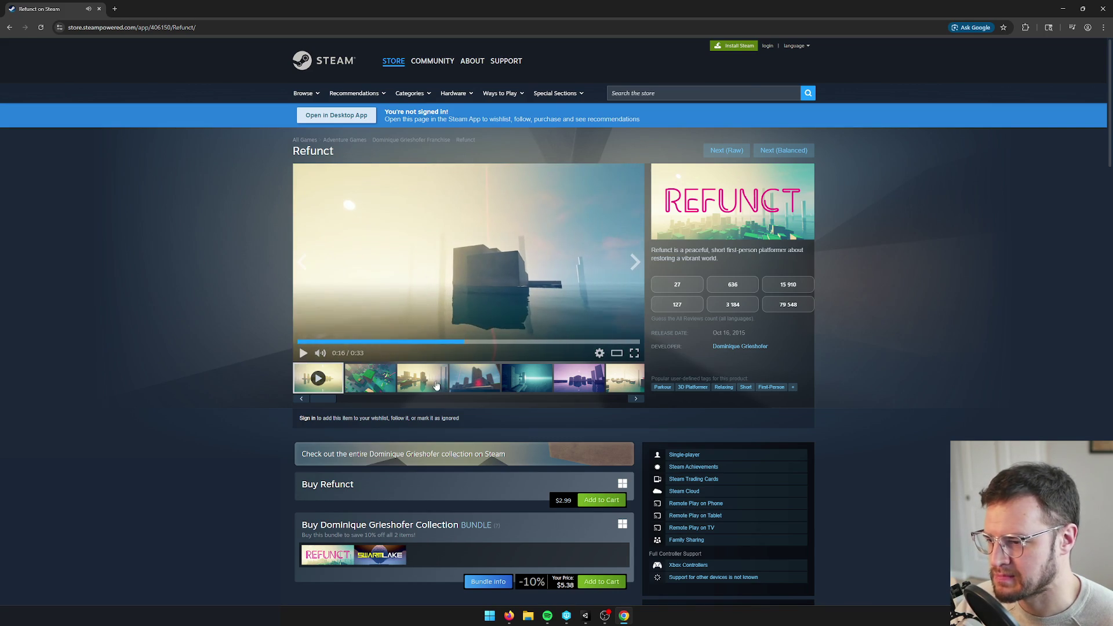
{"action": "left_click", "coordinate": [376, 379]}
{"action": "left_click", "coordinate": [430, 382]}
{"action": "left_click", "coordinate": [474, 386]}
{"action": "left_click", "coordinate": [509, 375]}
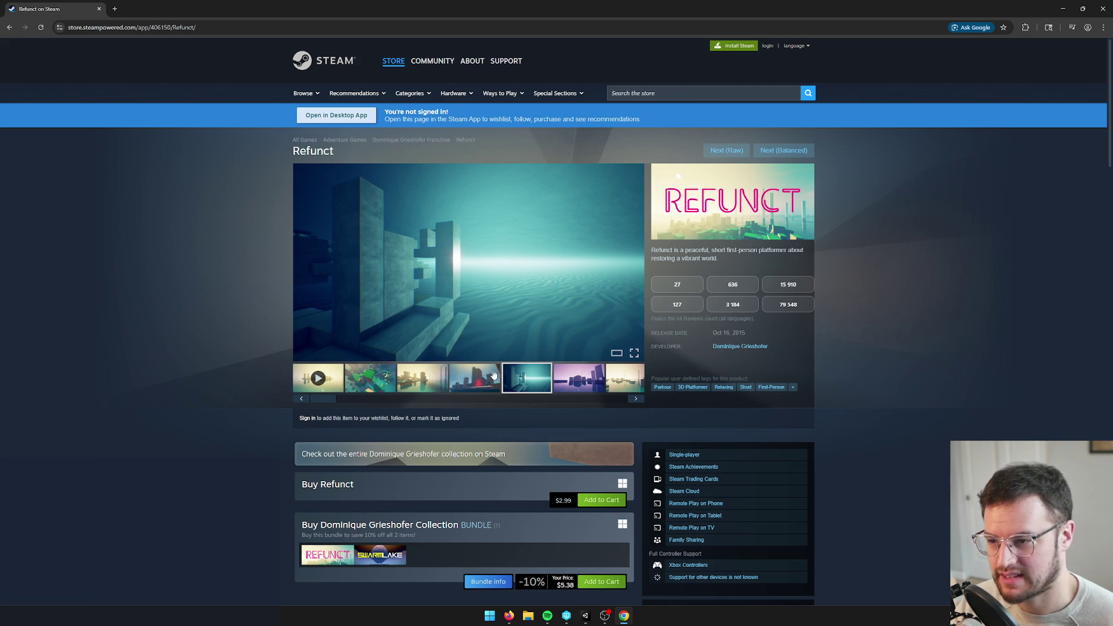
{"action": "left_click", "coordinate": [415, 382]}
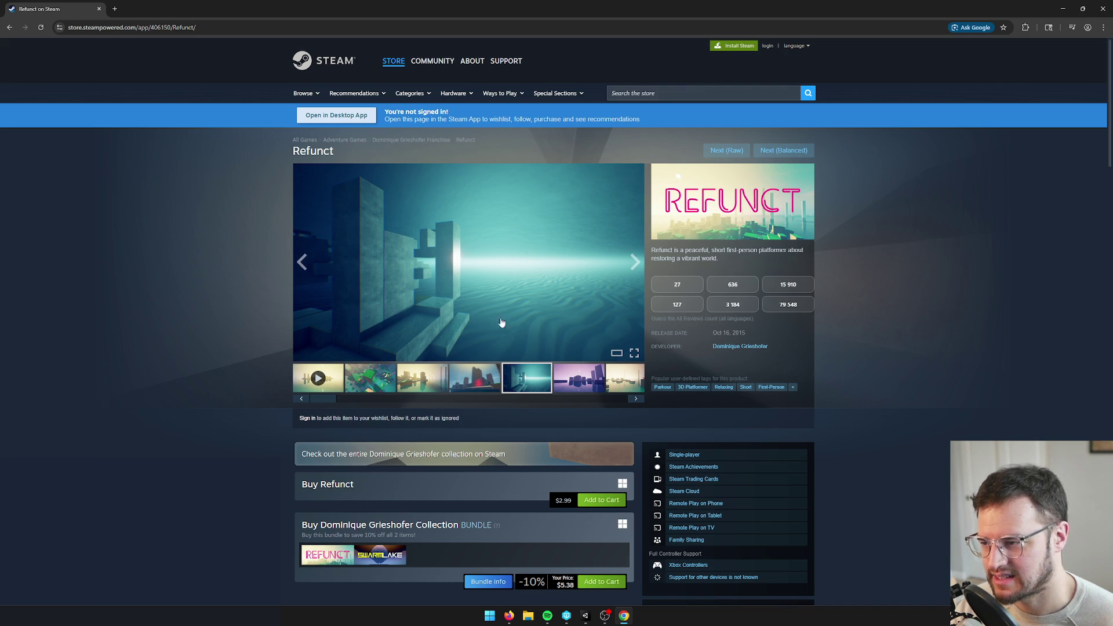
Return to the sunny third screenshot, guess 127 reviews, and scroll down
{"action": "left_click", "coordinate": [461, 389]}
{"action": "left_click", "coordinate": [423, 382]}
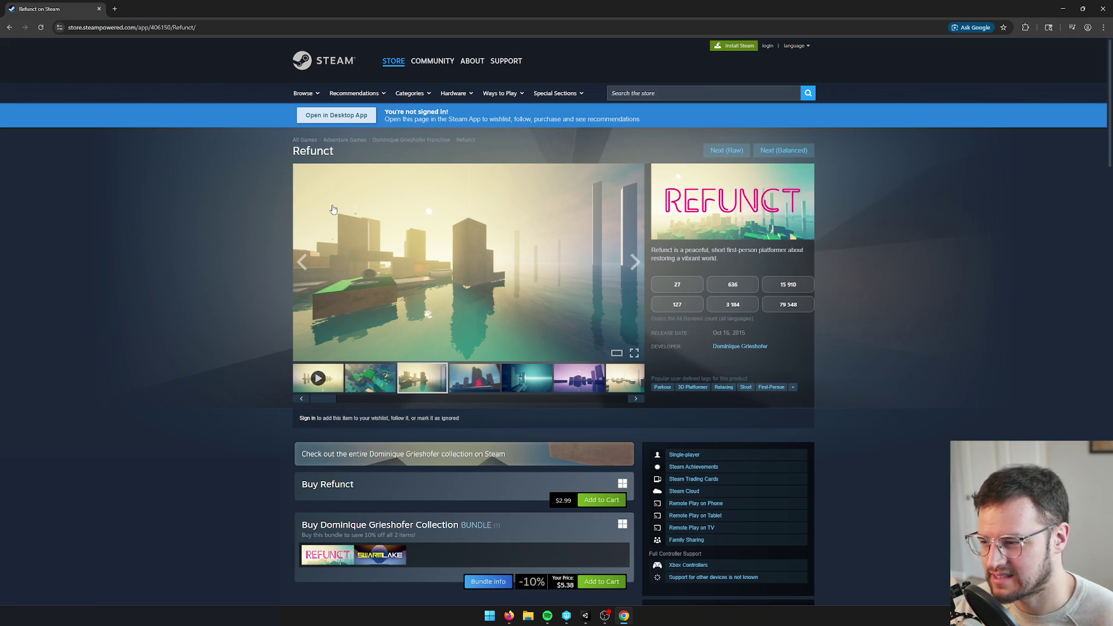
{"action": "left_click", "coordinate": [677, 305]}
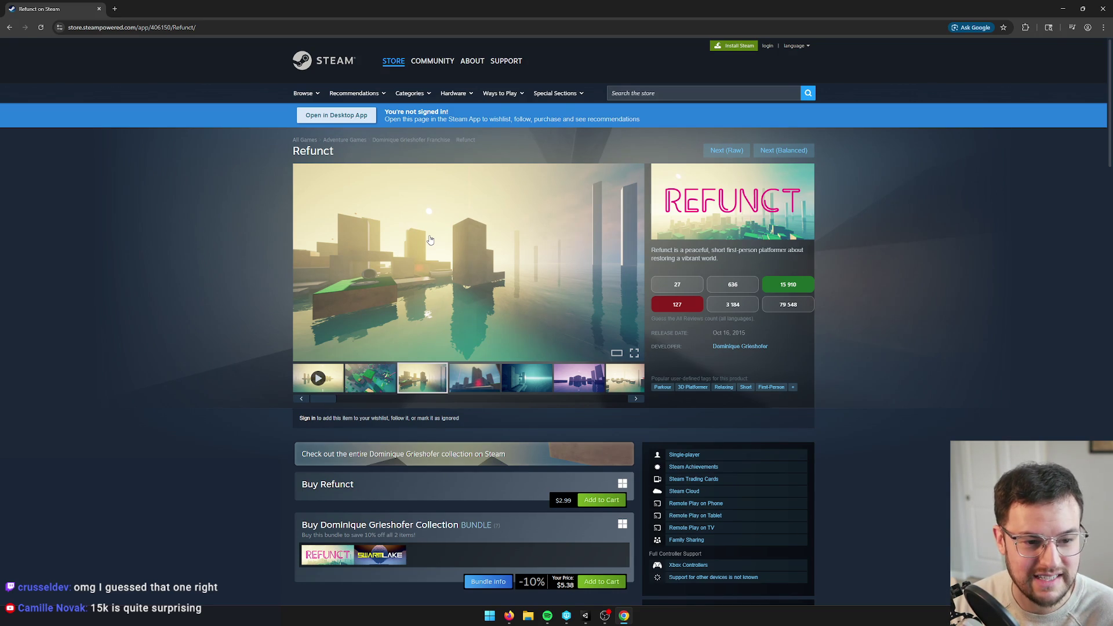
{"action": "scroll", "coordinate": [430, 239], "scroll_direction": "down", "scroll_amount": 1}
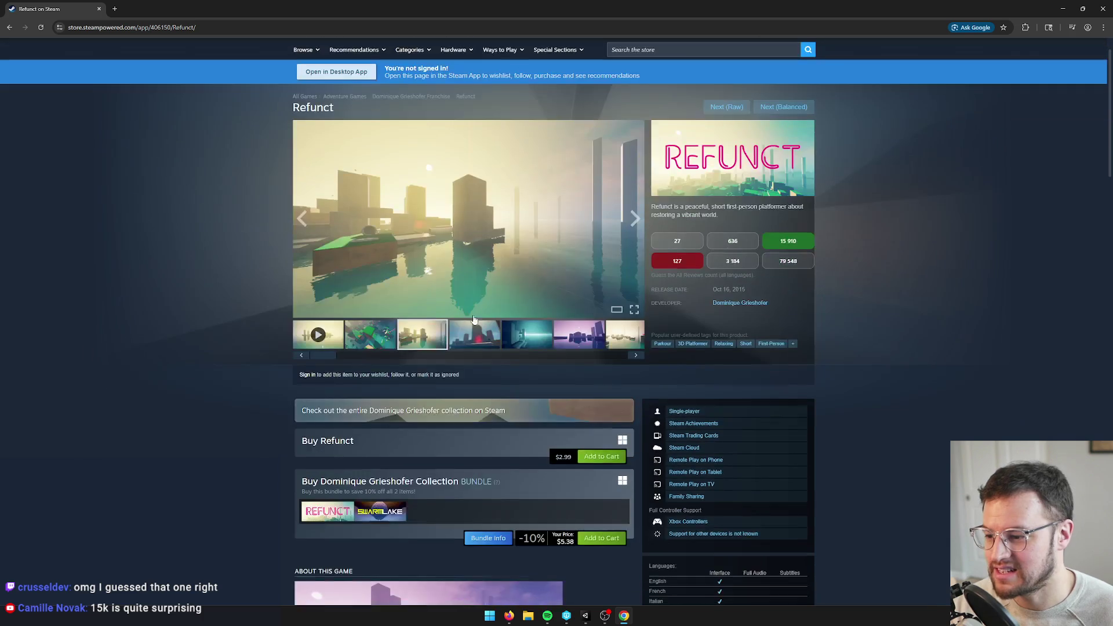
Highlight Refunct's $2.99 price, then load Spirit Animal Survival with Next
{"action": "left_click_drag", "start_coordinate": [572, 461], "coordinate": [554, 461]}
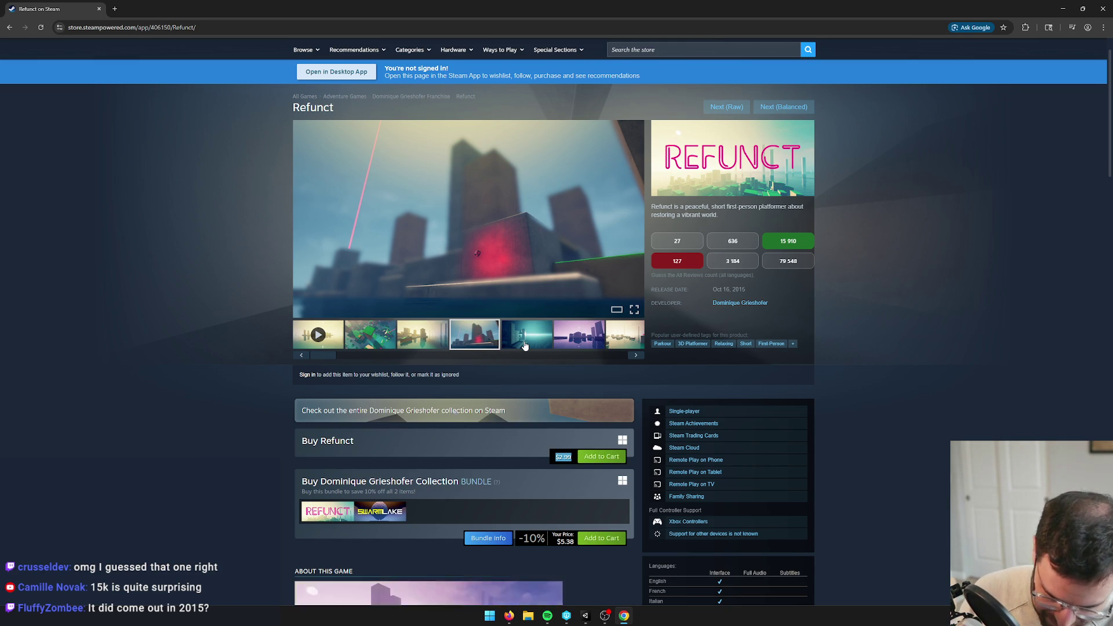
{"action": "mouse_move", "coordinate": [621, 204]}
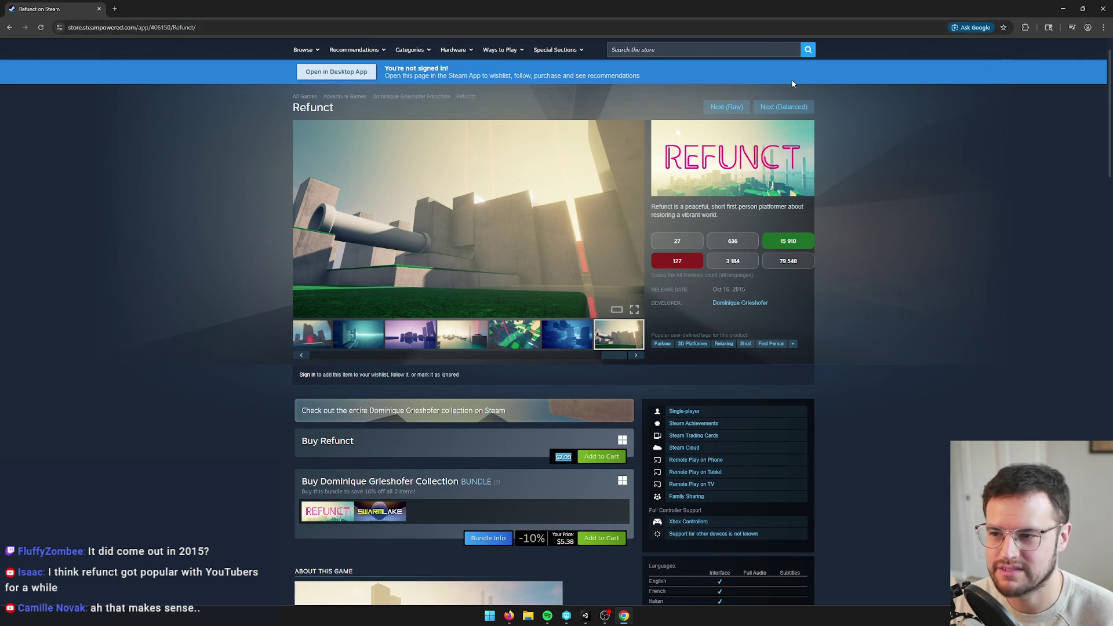
{"action": "left_click", "coordinate": [783, 107]}
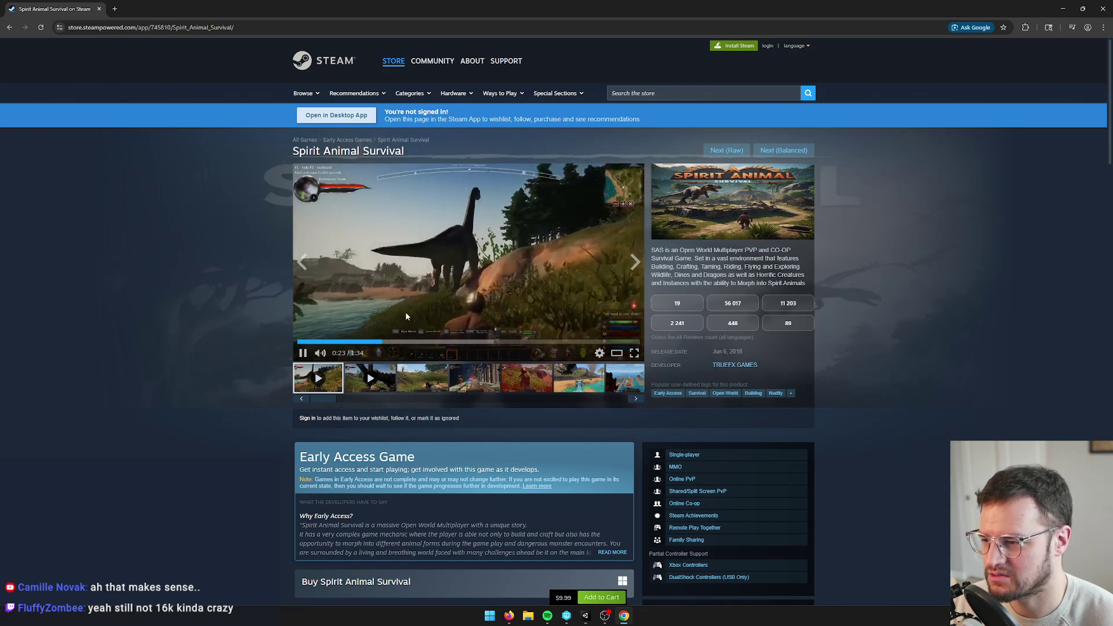
Stop the trailer and view the raptor, rhino, brachiosaurus and dragon screenshots, ending on the forest one
{"action": "left_click", "coordinate": [635, 262]}
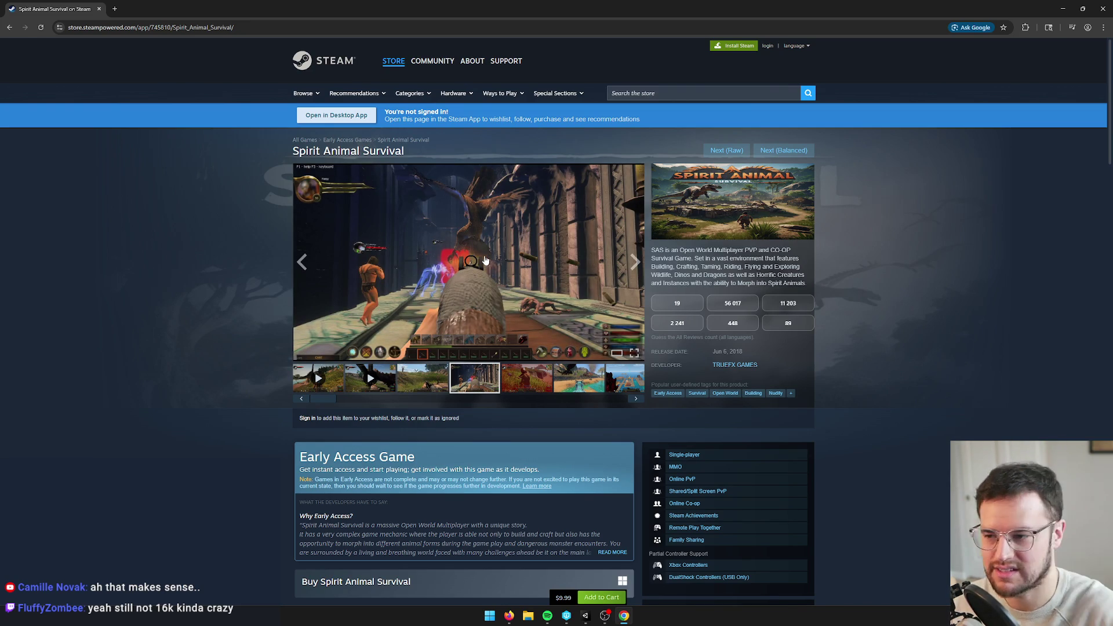
{"action": "left_click", "coordinate": [522, 384]}
{"action": "left_click", "coordinate": [571, 378]}
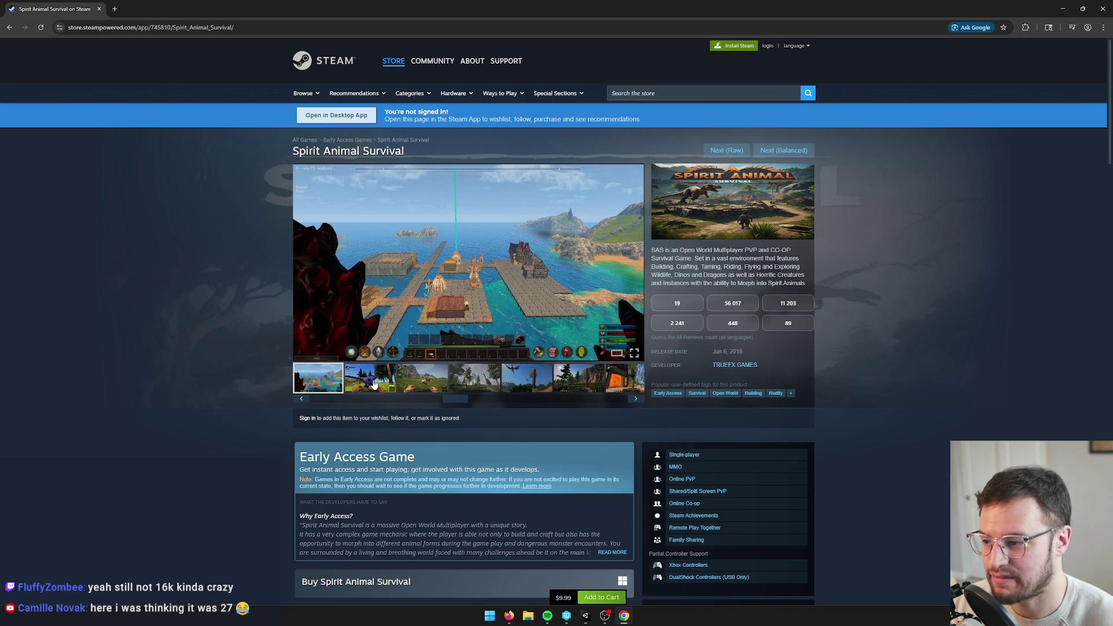
{"action": "left_click", "coordinate": [373, 381]}
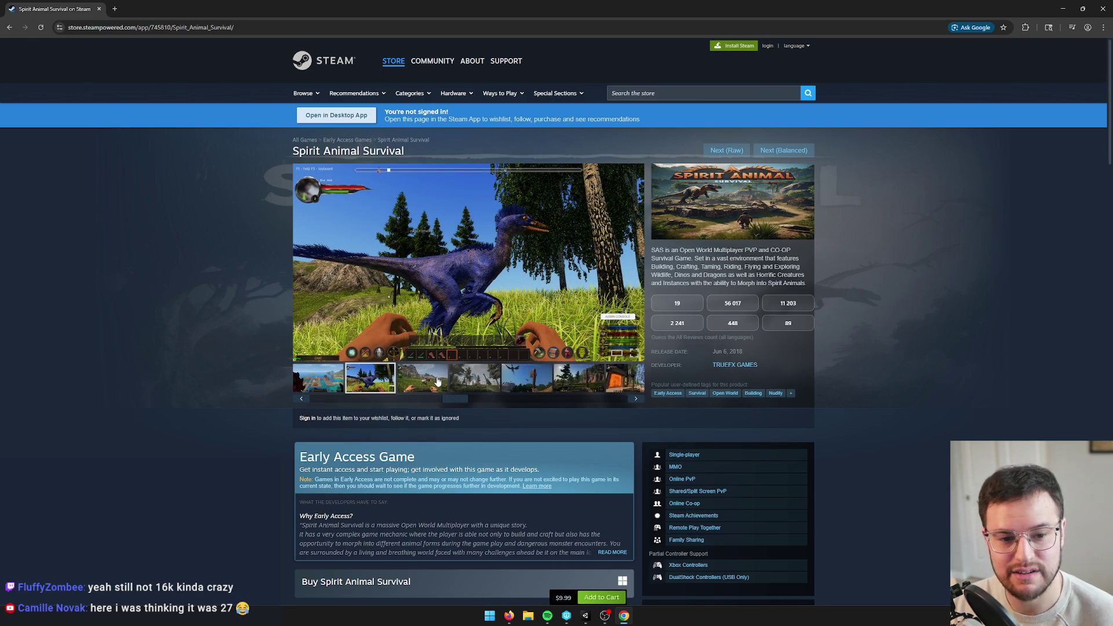
{"action": "left_click", "coordinate": [438, 380]}
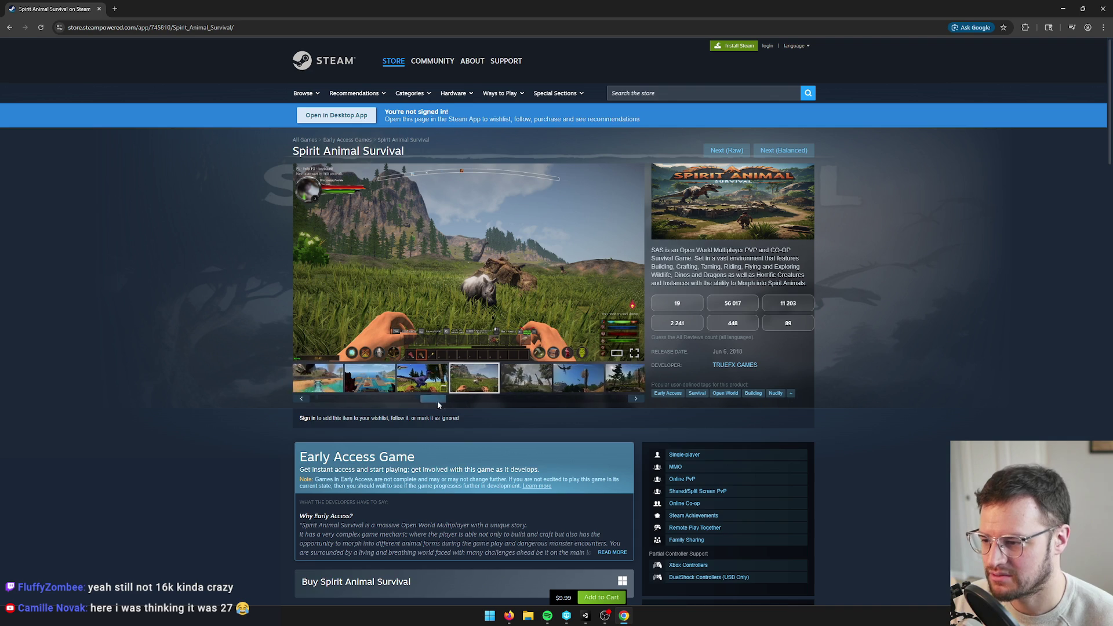
{"action": "left_click", "coordinate": [551, 380]}
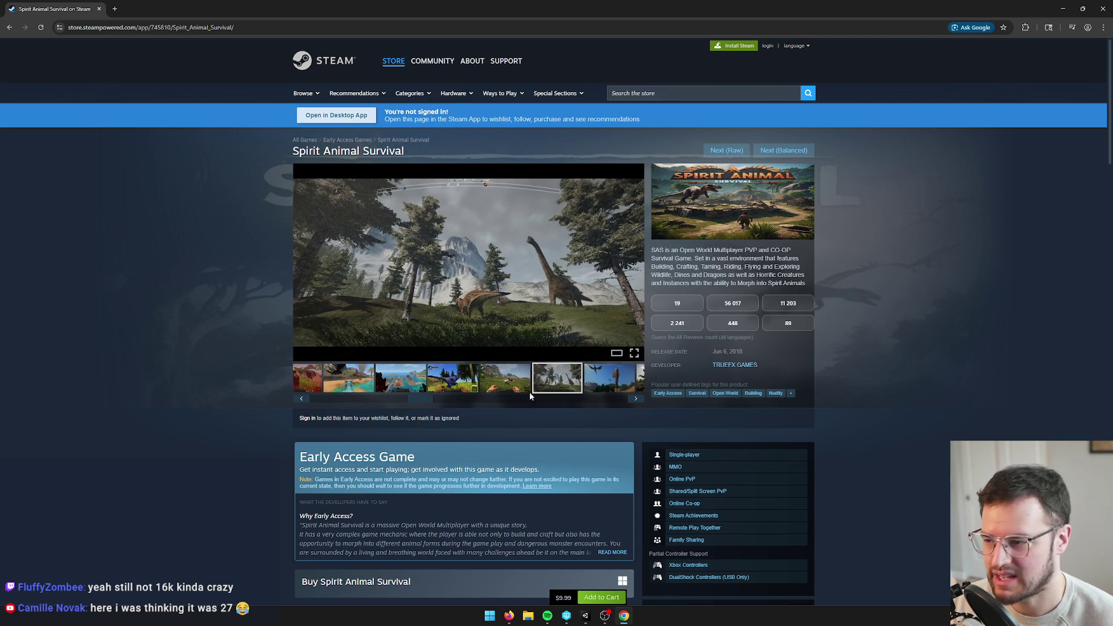
{"action": "left_click_drag", "start_coordinate": [418, 398], "coordinate": [478, 397]}
{"action": "left_click", "coordinate": [553, 389]}
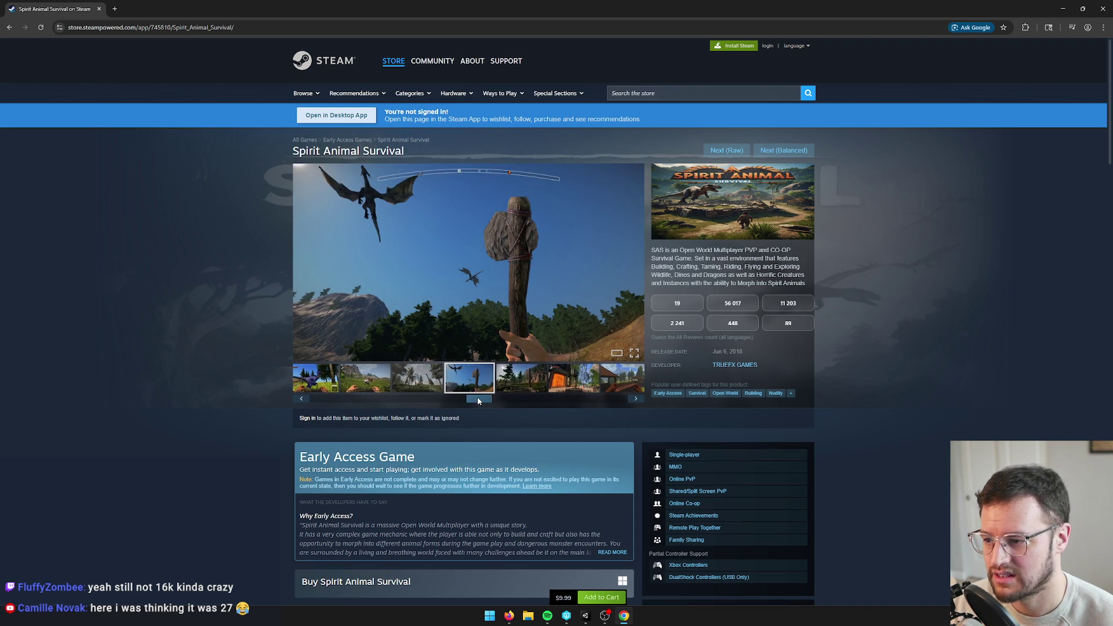
{"action": "left_click", "coordinate": [508, 374]}
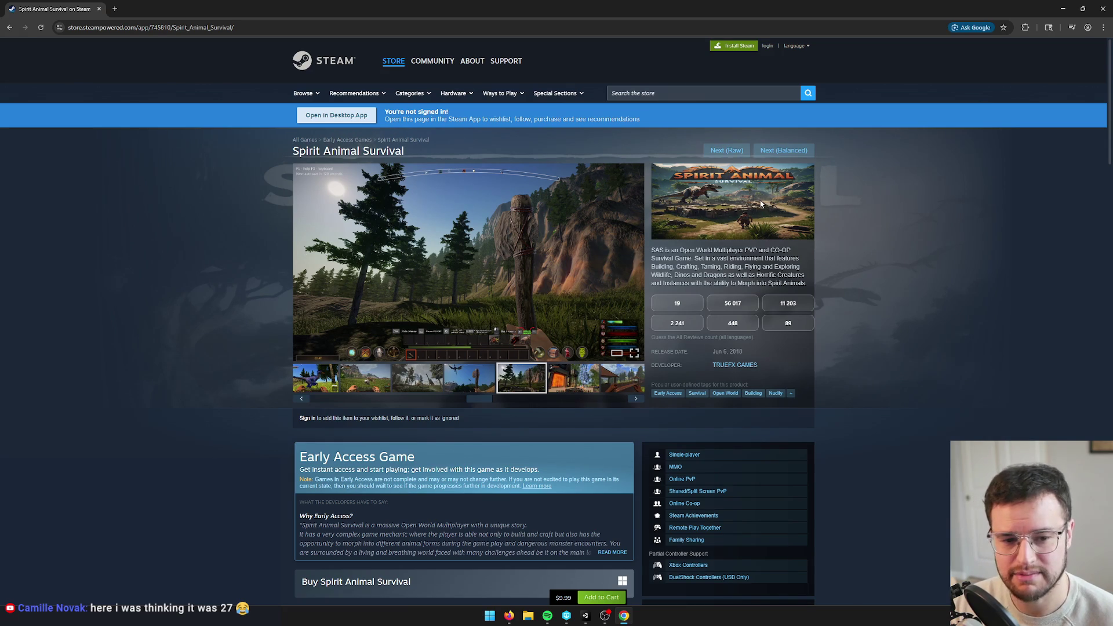
{"action": "scroll", "coordinate": [646, 197], "scroll_direction": "down", "scroll_amount": 2}
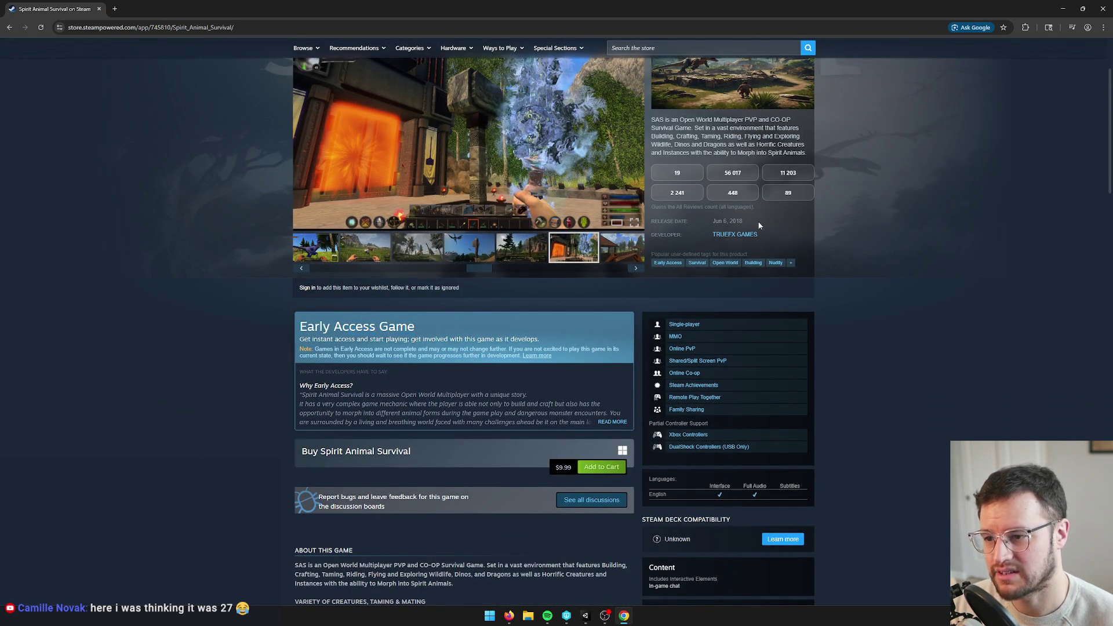
Highlight the Jun 6, 2018 release date, clear it, and scroll back up
{"action": "left_click_drag", "start_coordinate": [730, 228], "coordinate": [712, 227]}
{"action": "left_click", "coordinate": [909, 215]}
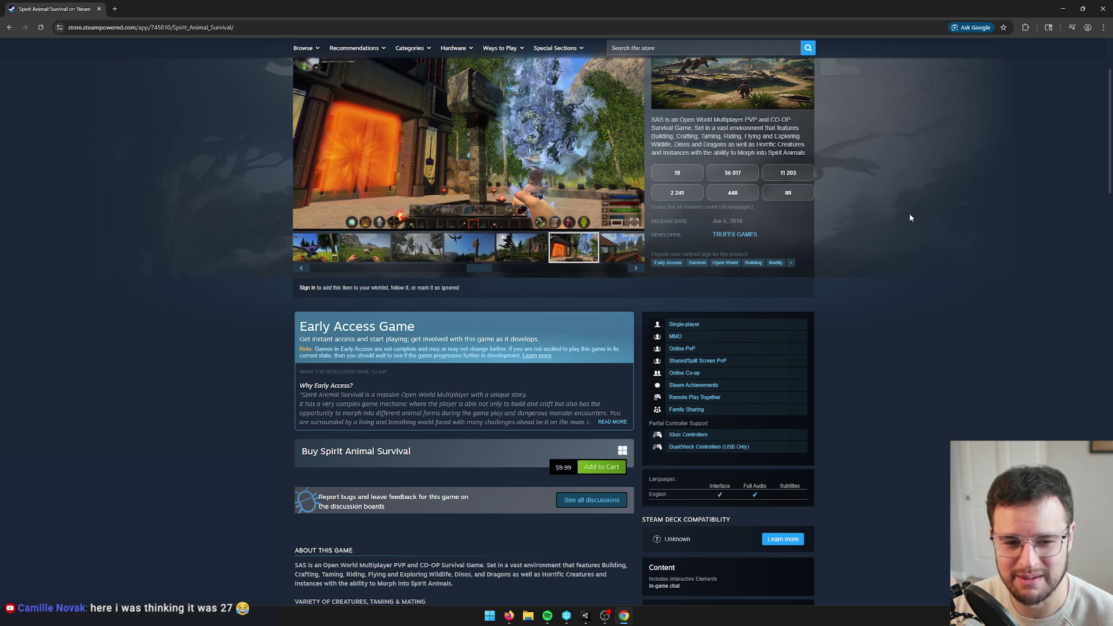
{"action": "scroll", "coordinate": [867, 244], "scroll_direction": "up", "scroll_amount": 2}
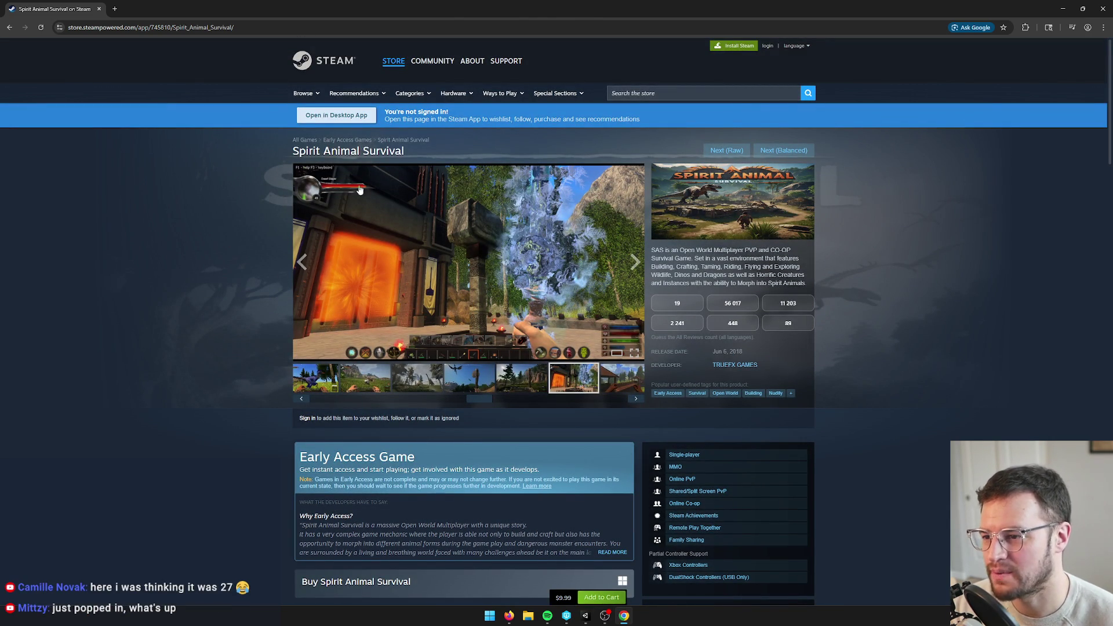
Revisit the forest, dragon and beach dragon screenshots, guess 448 reviews, and load Ben and Ed
{"action": "left_click", "coordinate": [529, 374]}
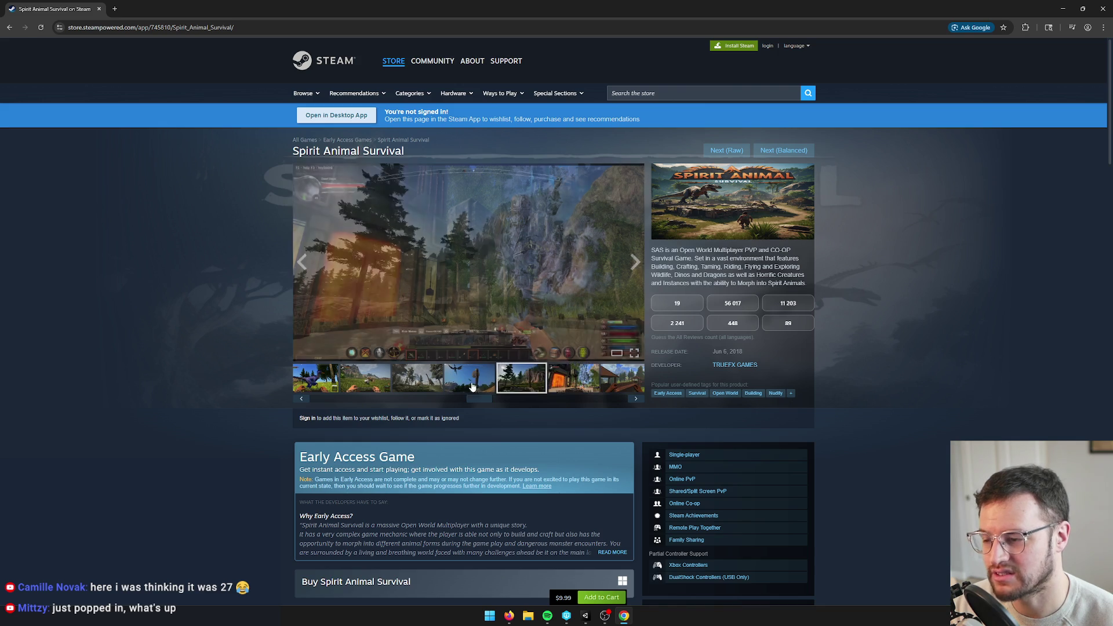
{"action": "left_click", "coordinate": [475, 385]}
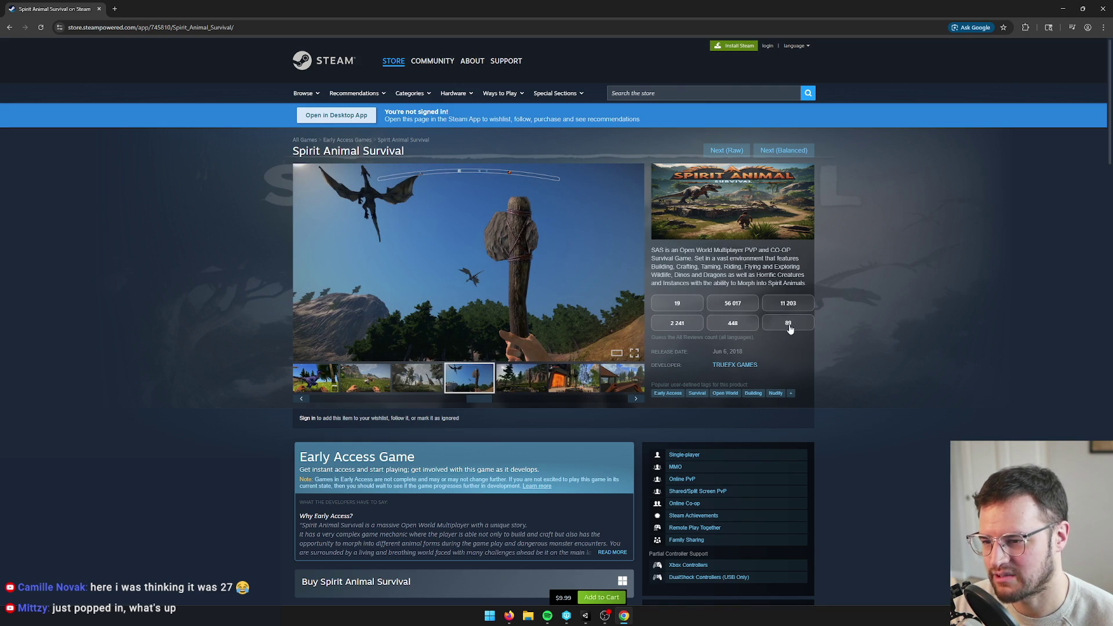
{"action": "left_click", "coordinate": [468, 393]}
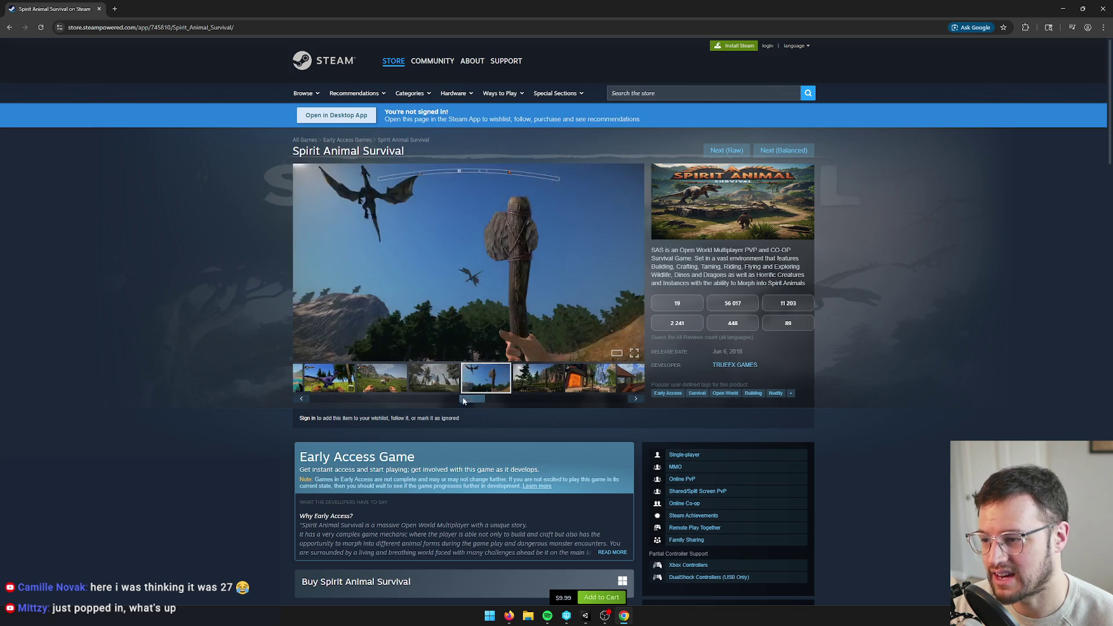
{"action": "left_click", "coordinate": [455, 379]}
{"action": "left_click", "coordinate": [416, 387]}
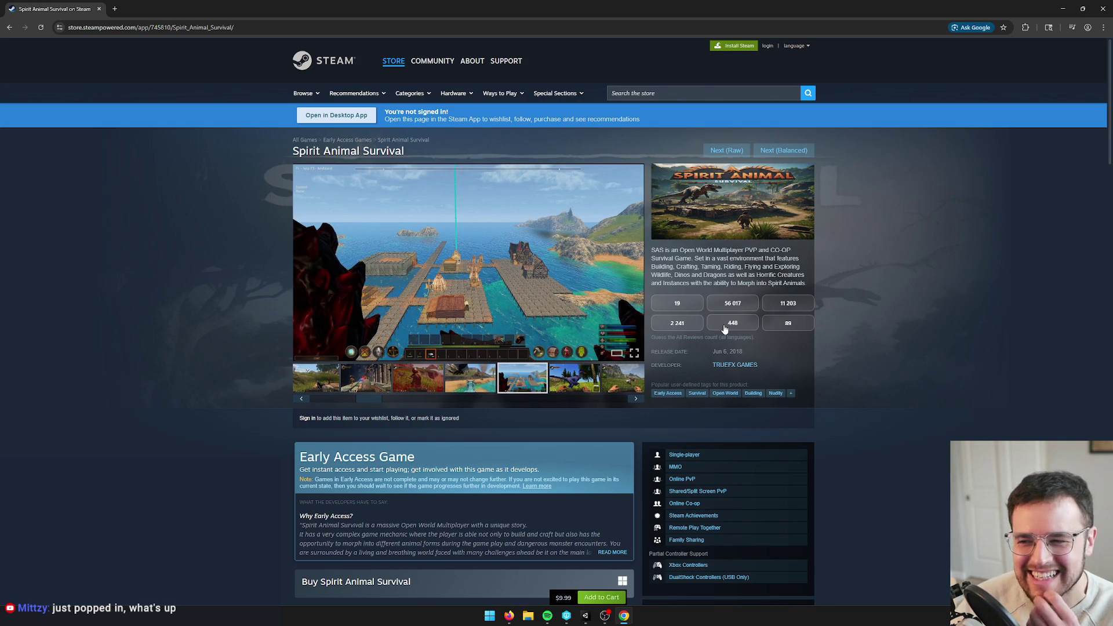
{"action": "left_click", "coordinate": [734, 326]}
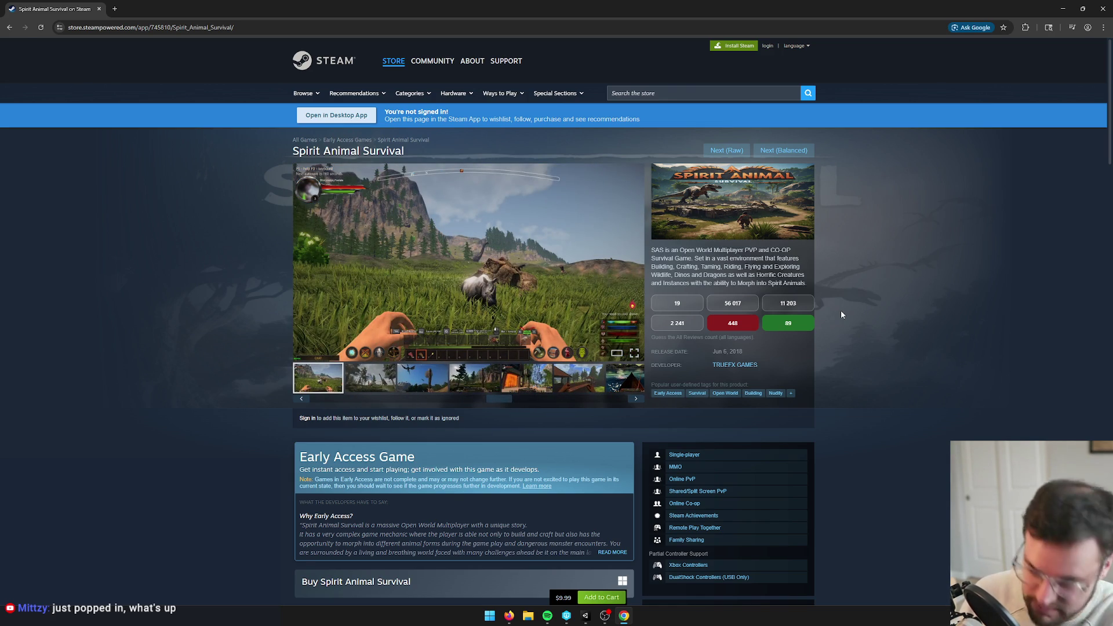
{"action": "left_click", "coordinate": [793, 152]}
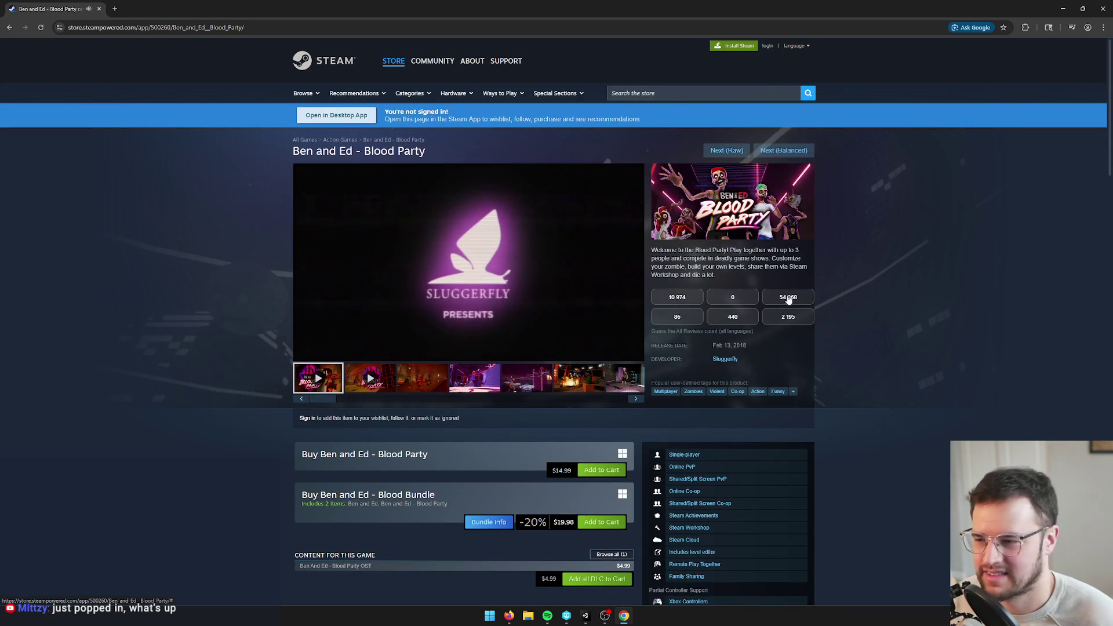
Pause the Ben and Ed - Blood Party trailer at 0:01, switch to Firefox, then Alt+Tab back
{"action": "left_click", "coordinate": [479, 250]}
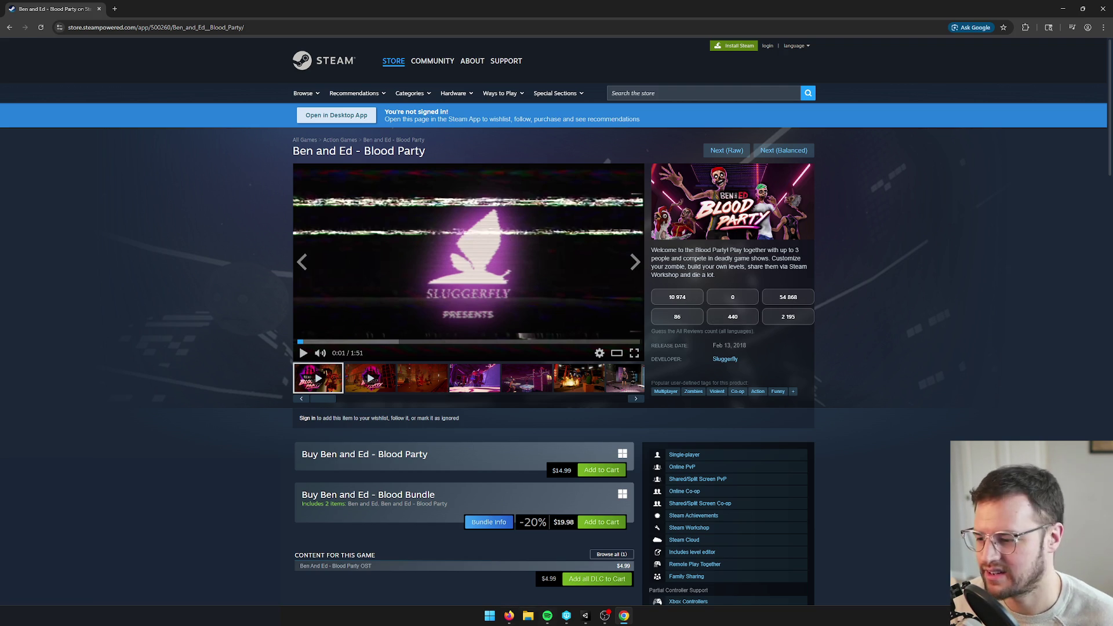
{"action": "mouse_move", "coordinate": [508, 618]}
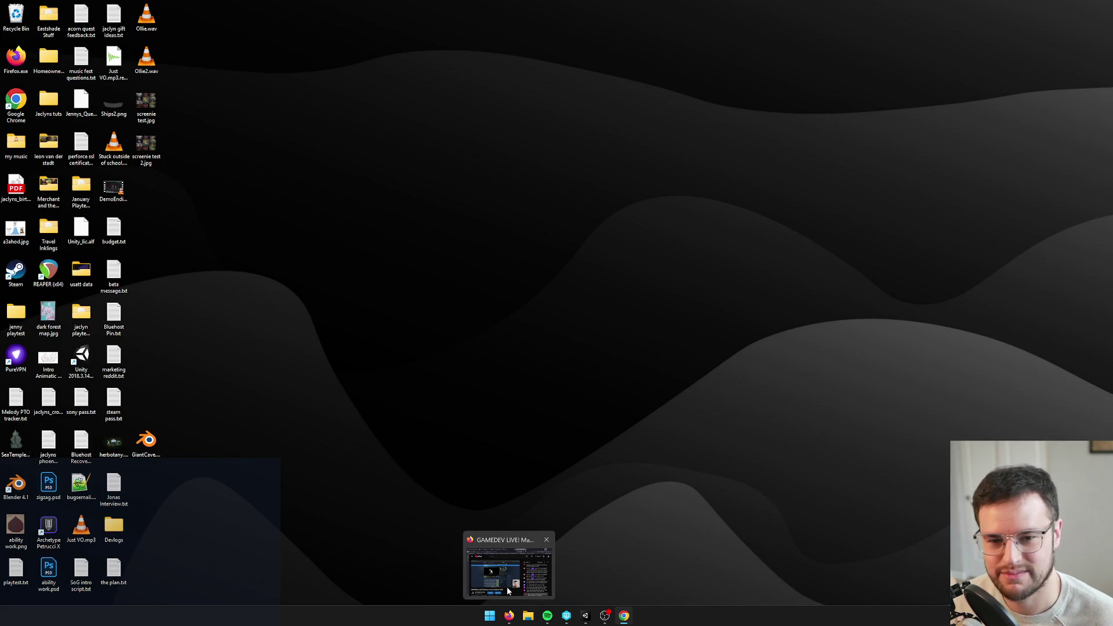
{"action": "left_click", "coordinate": [506, 587]}
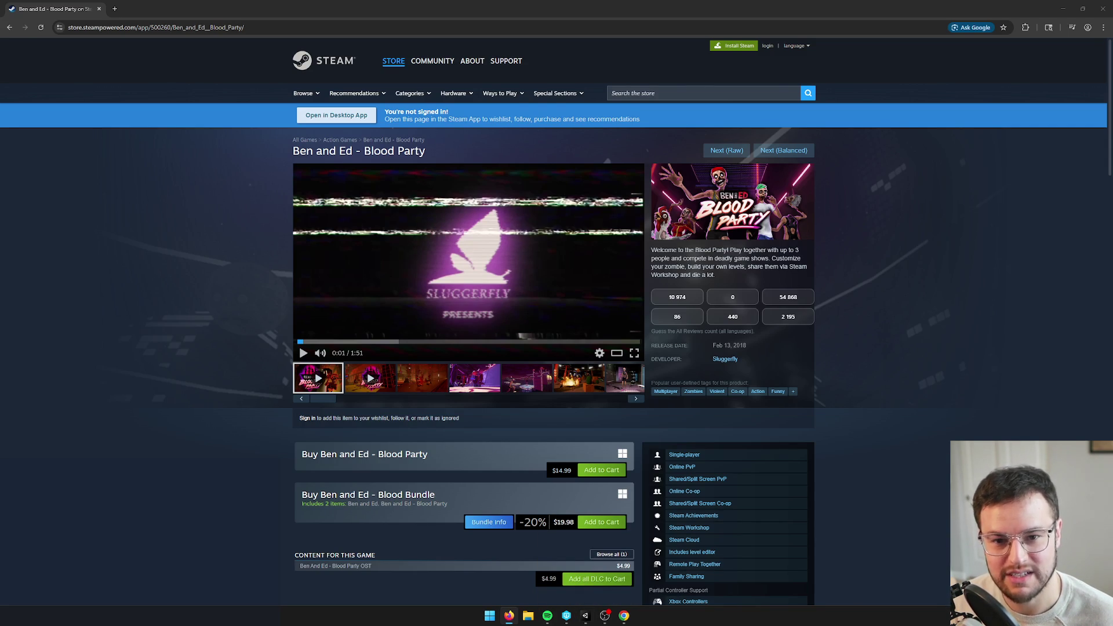
{"action": "key", "text": "alt+Tab"}
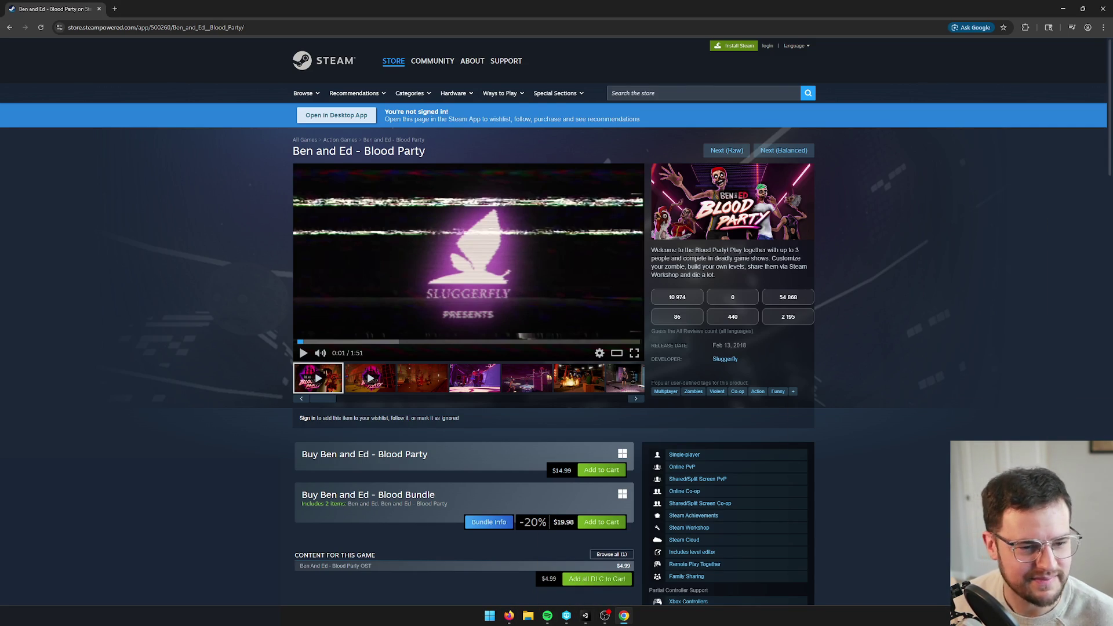
Play the Ben and Ed - Blood Party trailer to 0:37, pause it, and briefly check Firefox
{"action": "left_click", "coordinate": [303, 354]}
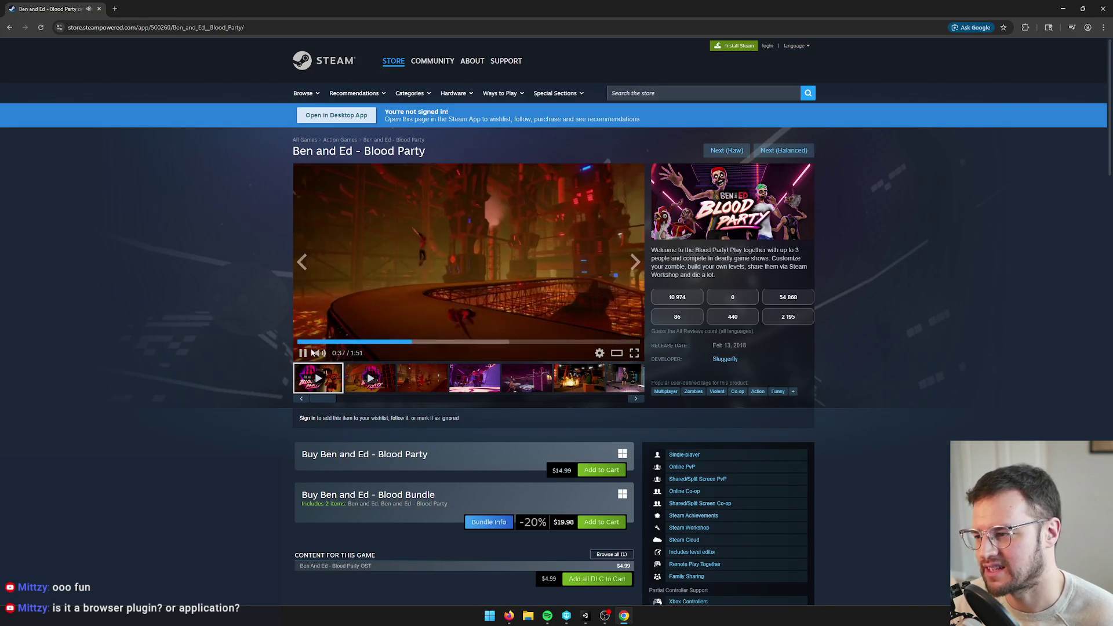
{"action": "left_click", "coordinate": [473, 279]}
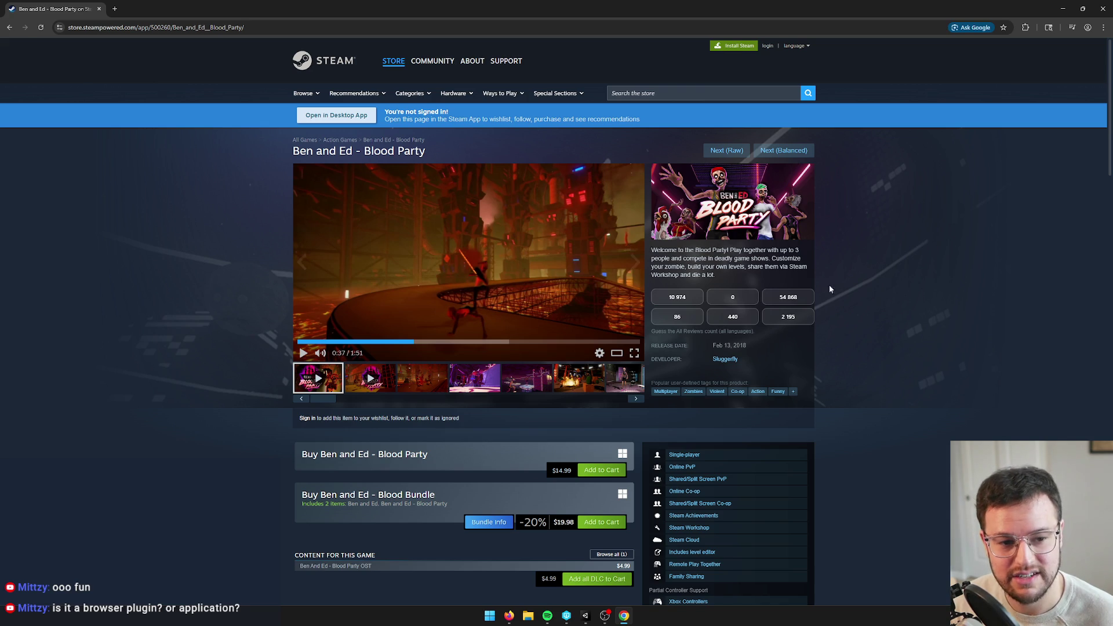
{"action": "left_click", "coordinate": [509, 615]}
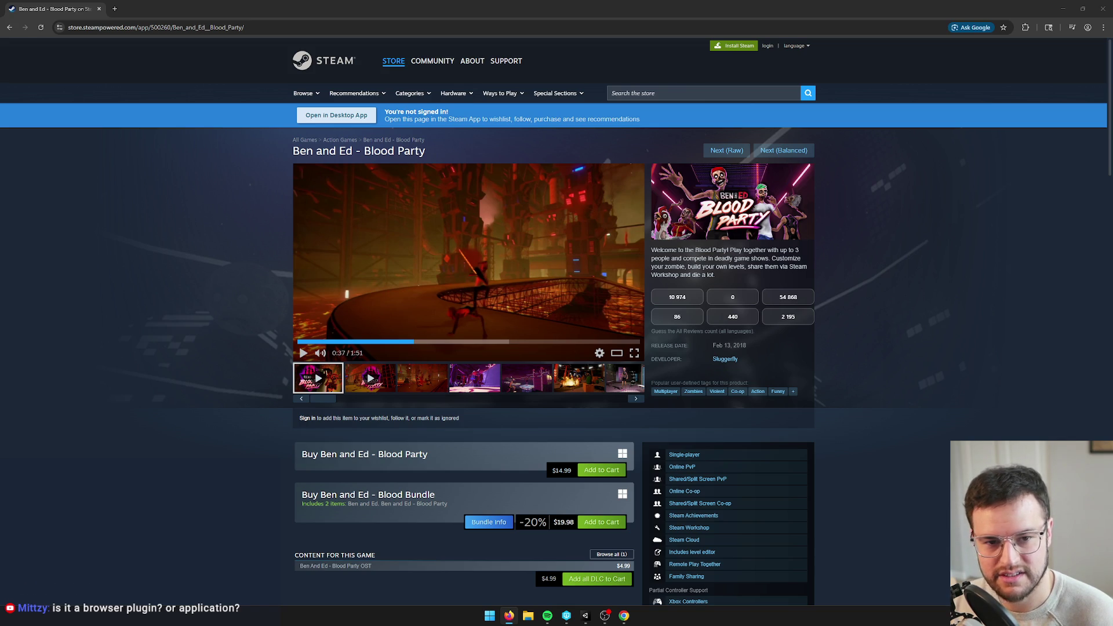
{"action": "key", "text": "alt+Tab"}
{"action": "key", "text": "alt+Tab"}
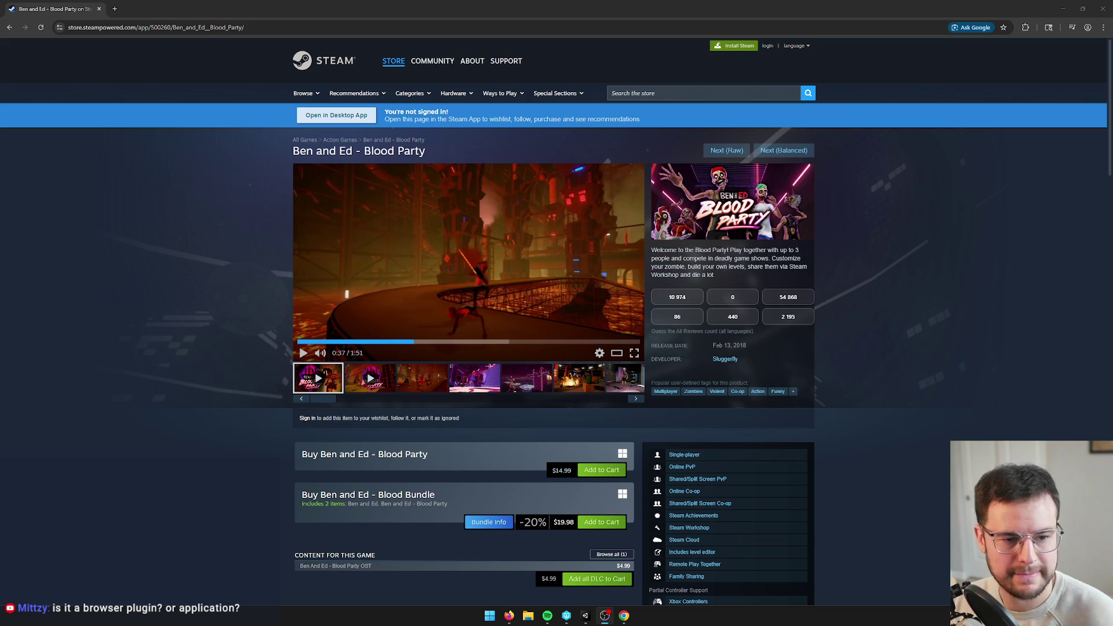
{"action": "mouse_move", "coordinate": [578, 255]}
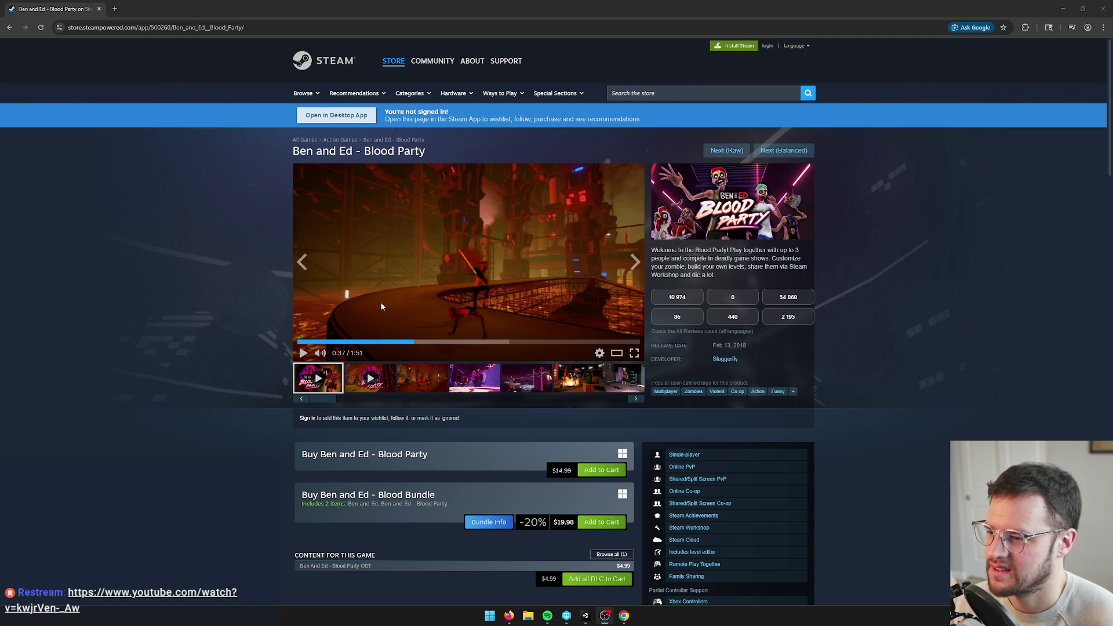
View the third, fifth and sixth Ben and Ed screenshots and guess 86 reviews
{"action": "left_click", "coordinate": [441, 384]}
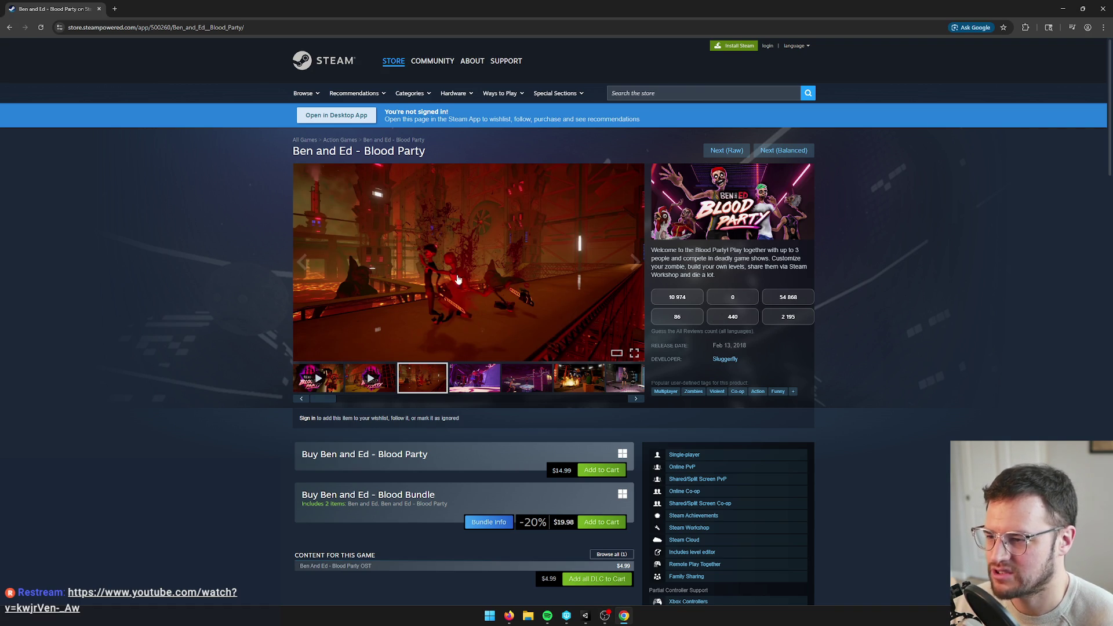
{"action": "left_click", "coordinate": [519, 378]}
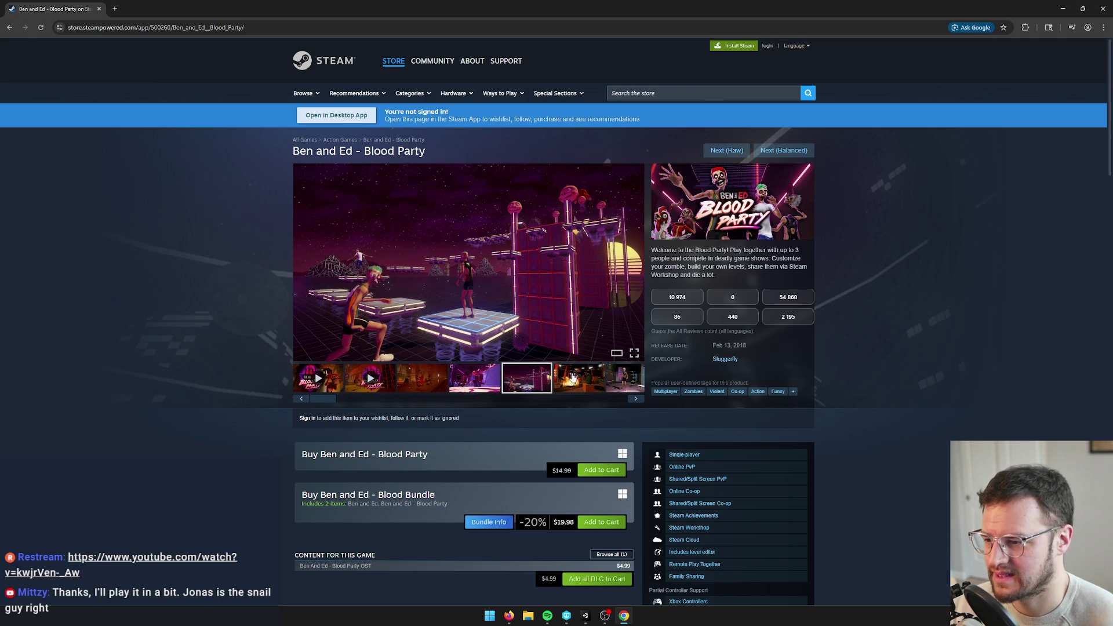
{"action": "left_click", "coordinate": [573, 375]}
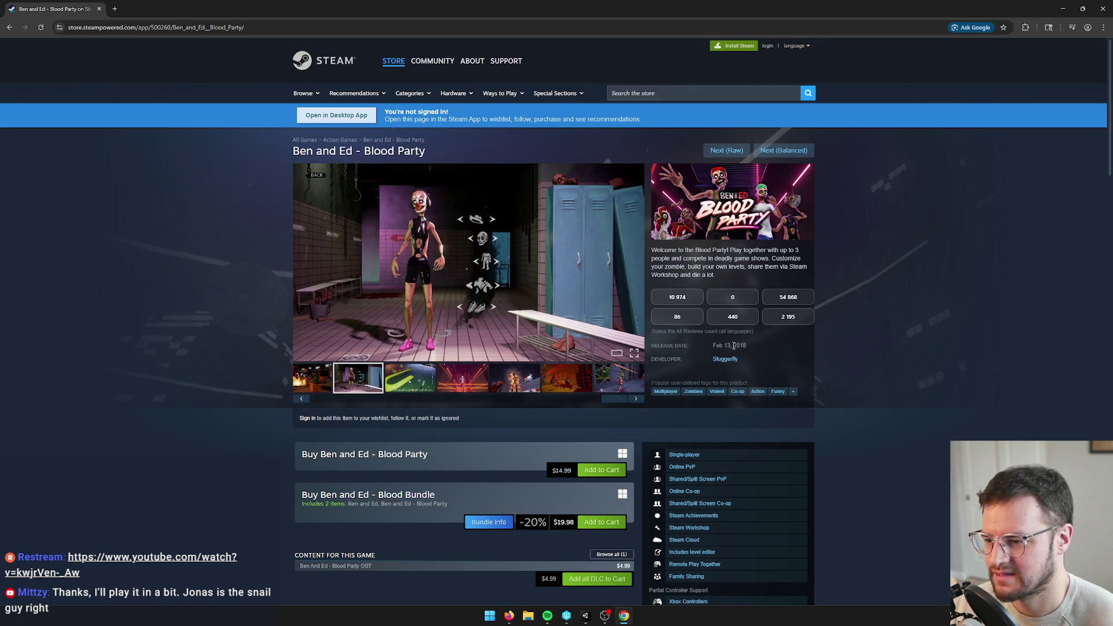
{"action": "left_click", "coordinate": [677, 319]}
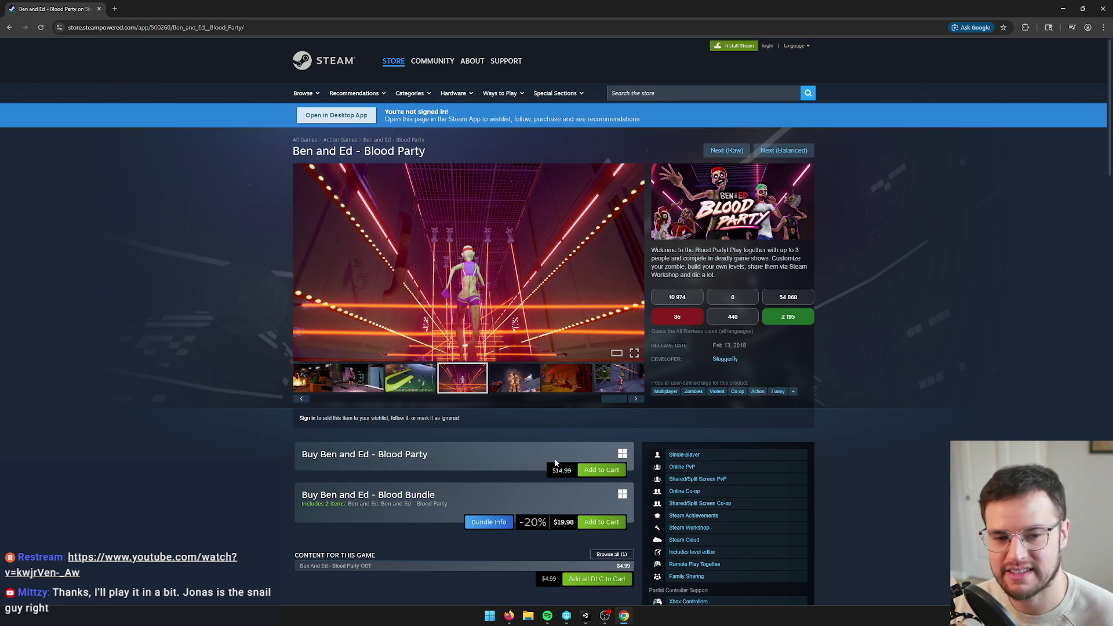
View the burning-zombie and red room screenshots, then load Super Jigsaw Puzzle: Generations and restart its trailer
{"action": "scroll", "coordinate": [747, 317], "scroll_direction": "down", "scroll_amount": 1}
{"action": "scroll", "coordinate": [737, 309], "scroll_direction": "down", "scroll_amount": 1}
{"action": "scroll", "coordinate": [725, 250], "scroll_direction": "up", "scroll_amount": 2}
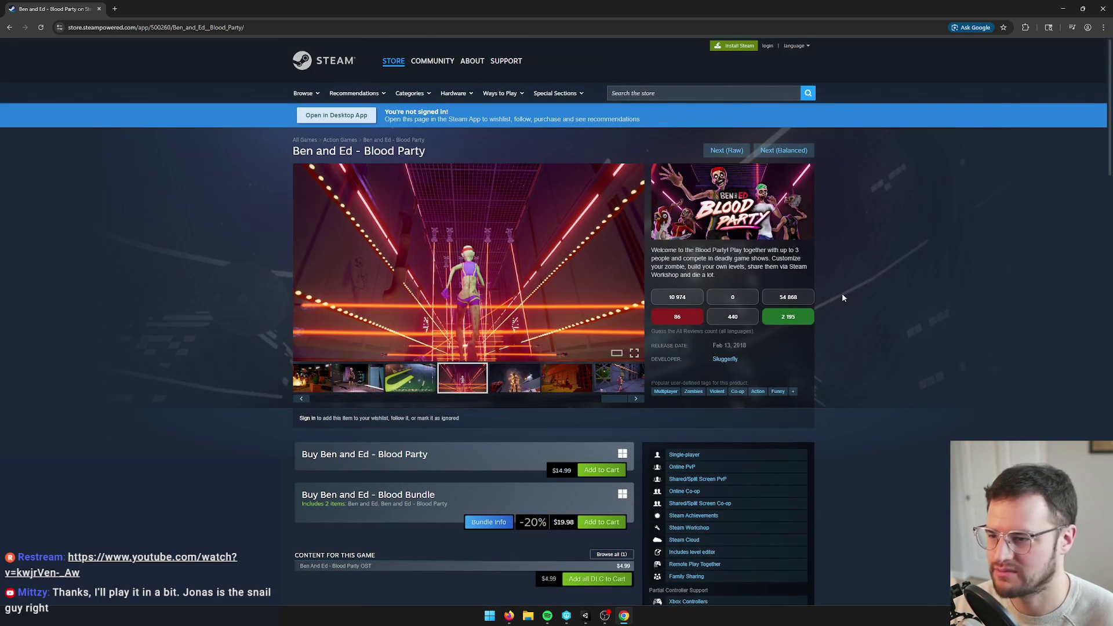
{"action": "left_click", "coordinate": [520, 379]}
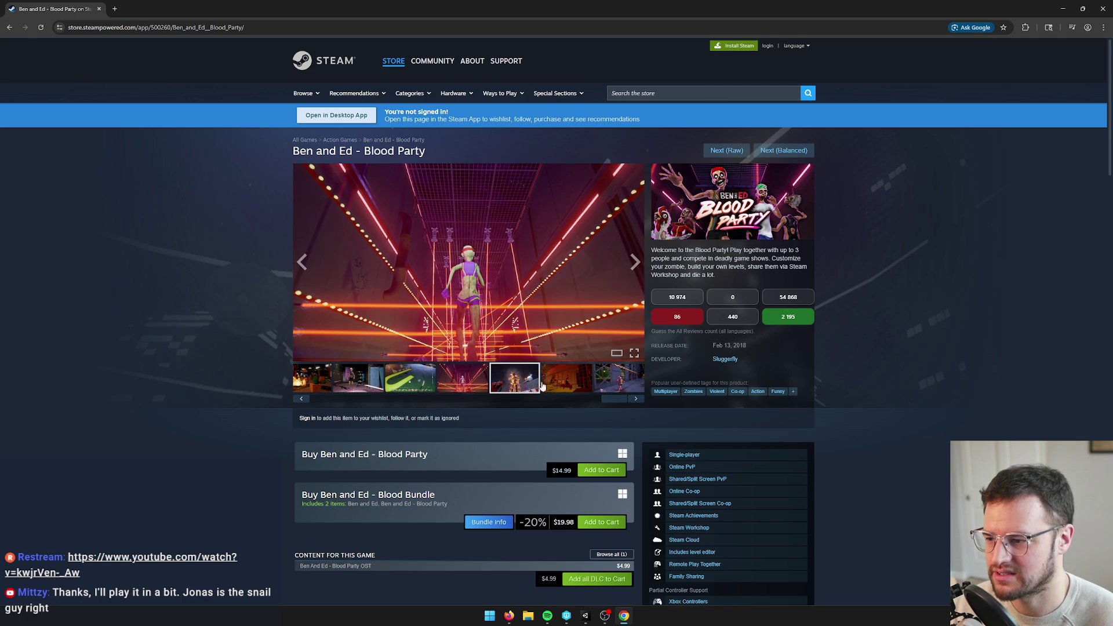
{"action": "left_click", "coordinate": [584, 383]}
{"action": "left_click", "coordinate": [783, 150]}
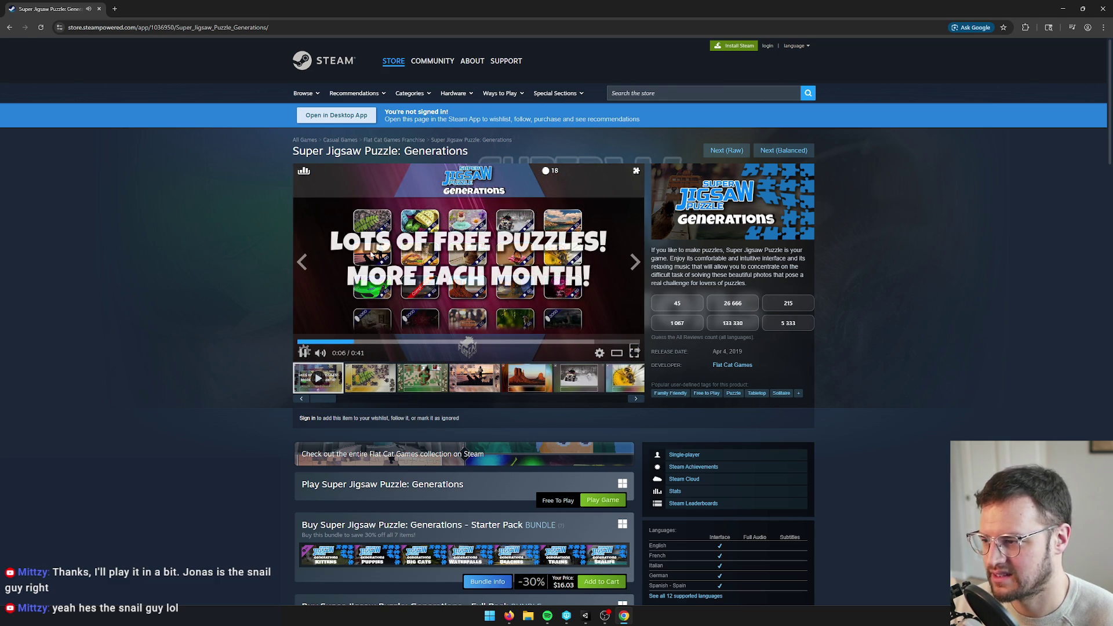
{"action": "left_click", "coordinate": [306, 342]}
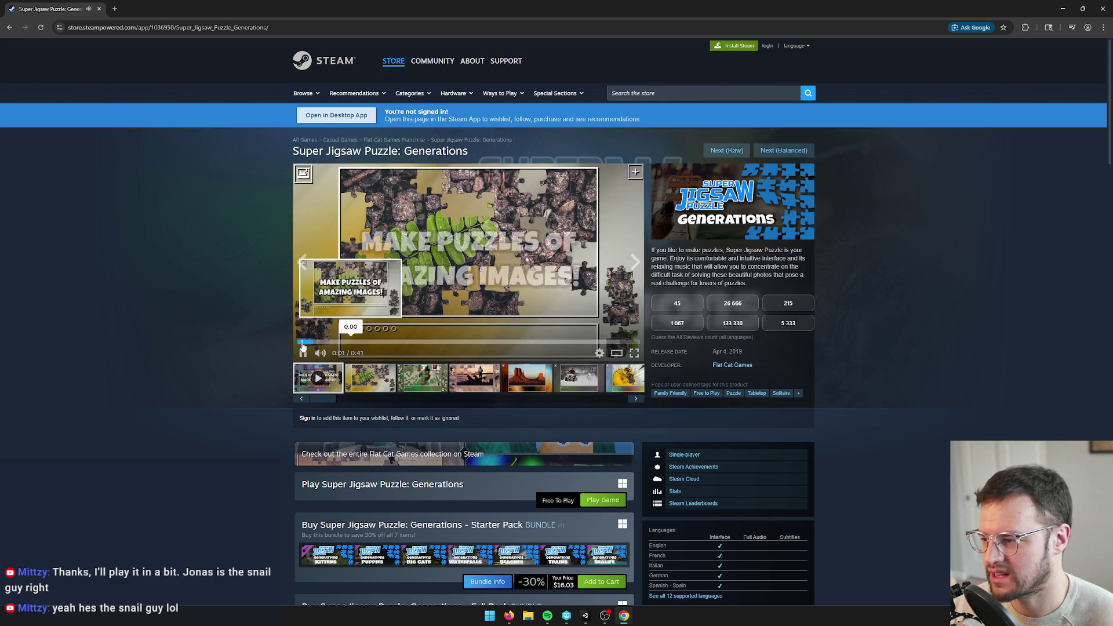
Rewind the Super Jigsaw Puzzle trailer, skim the page, and guess 1 067 reviews
{"action": "left_click", "coordinate": [306, 342]}
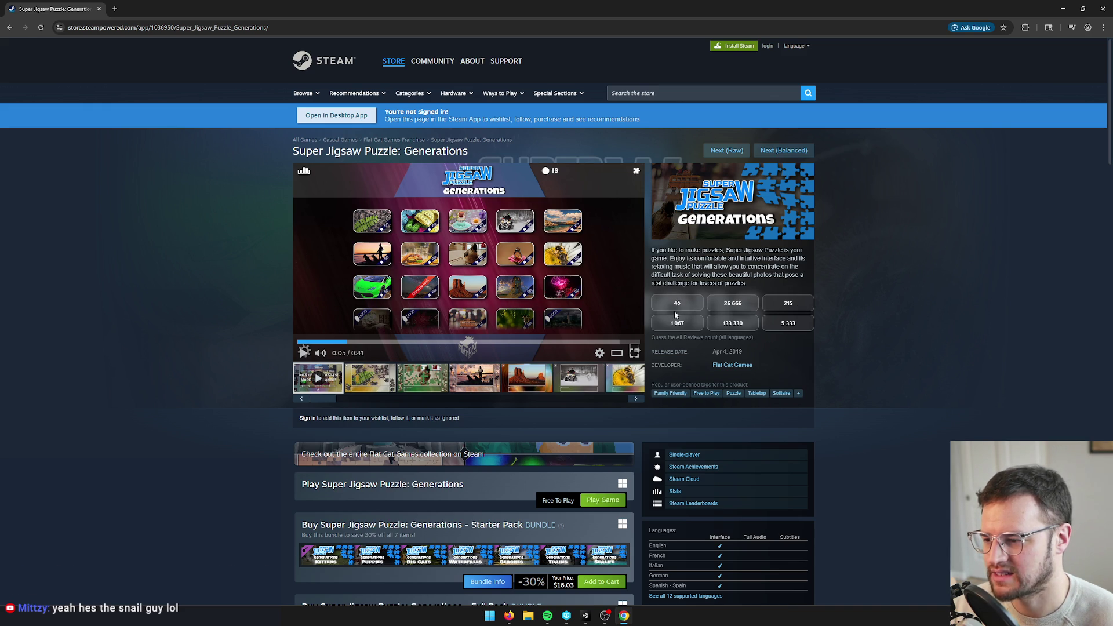
{"action": "scroll", "coordinate": [599, 439], "scroll_direction": "down", "scroll_amount": 1}
{"action": "scroll", "coordinate": [600, 440], "scroll_direction": "down", "scroll_amount": 2}
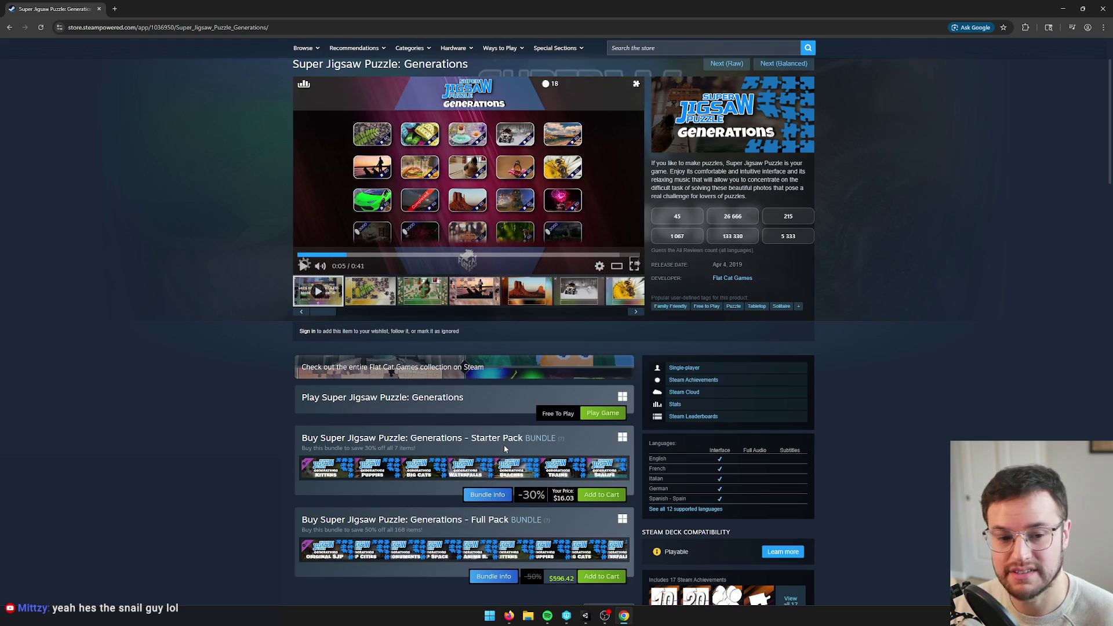
{"action": "mouse_move", "coordinate": [450, 474]}
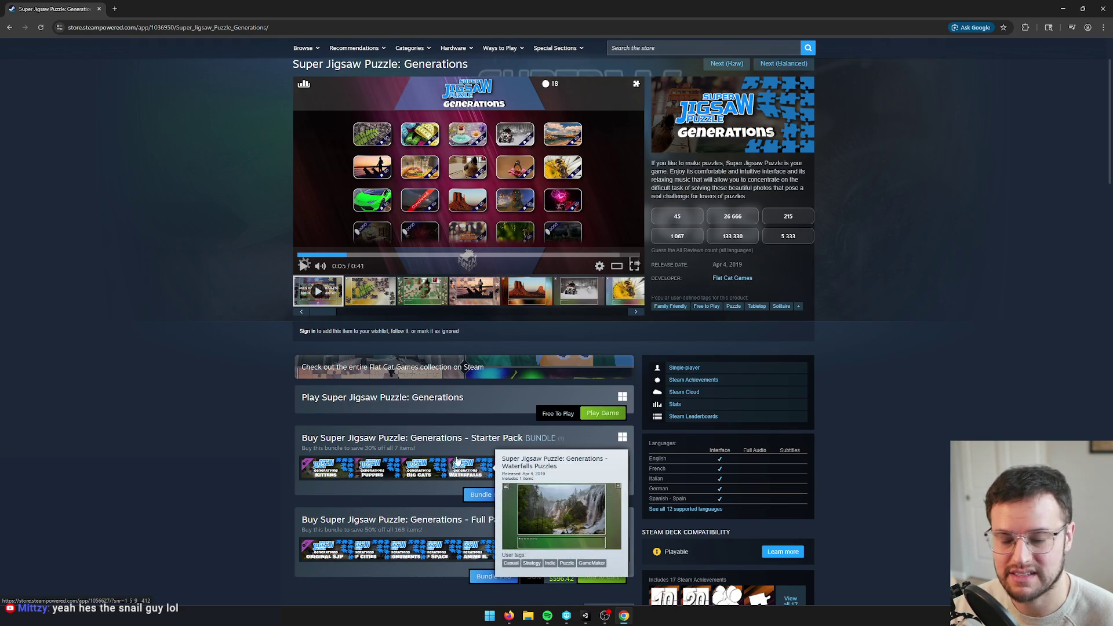
{"action": "scroll", "coordinate": [860, 276], "scroll_direction": "up", "scroll_amount": 2}
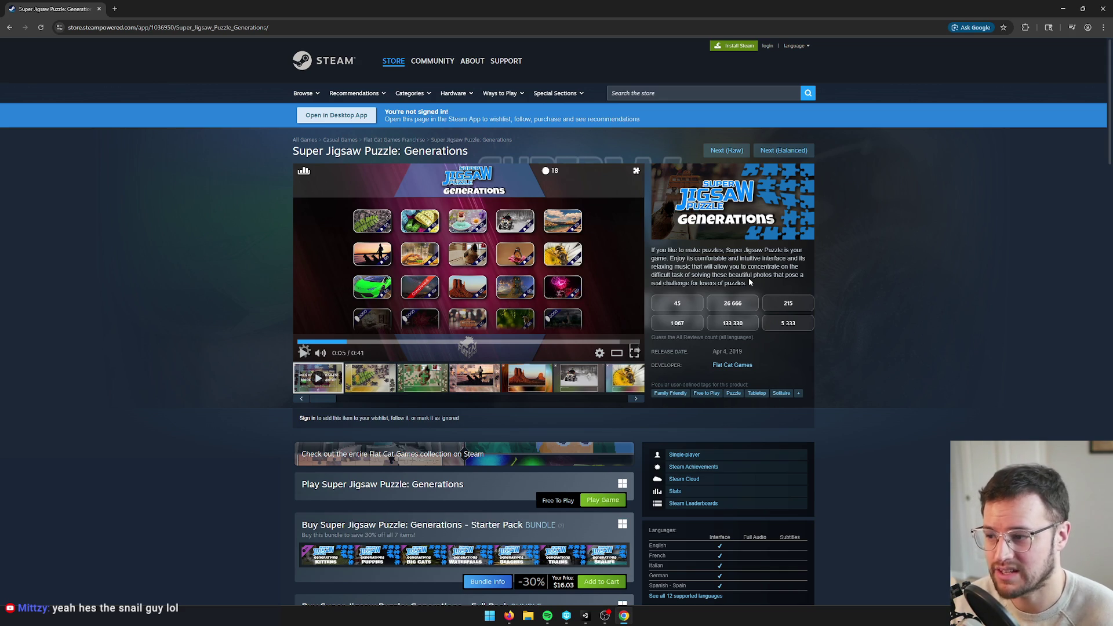
{"action": "left_click", "coordinate": [677, 324]}
Load the NEO Scavenger page and start its trailer
{"action": "left_click", "coordinate": [782, 151]}
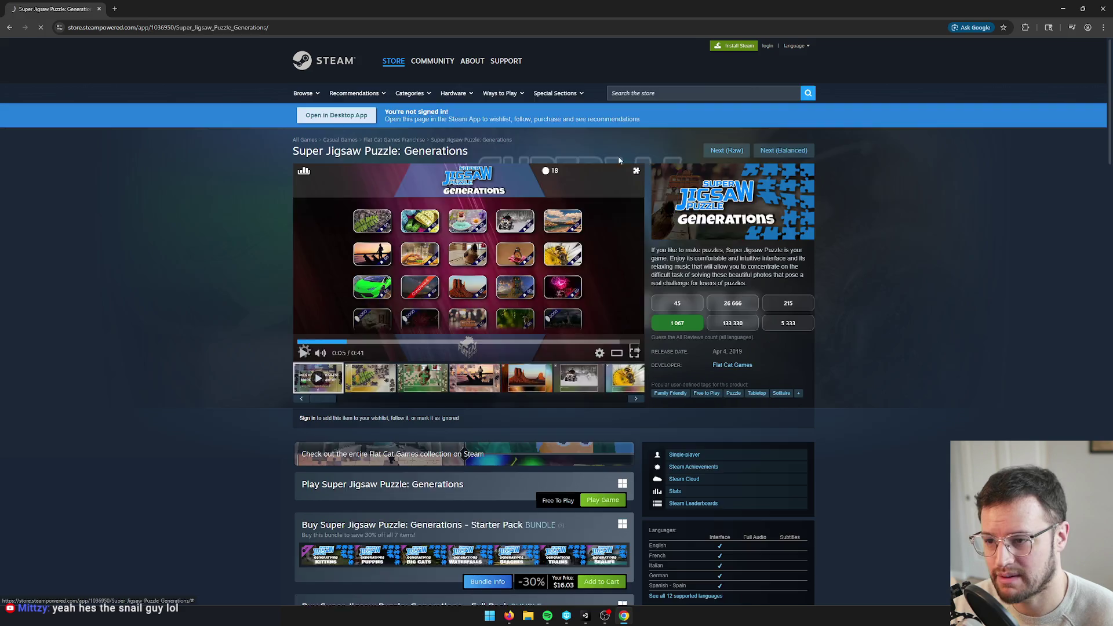
{"action": "left_click", "coordinate": [303, 354]}
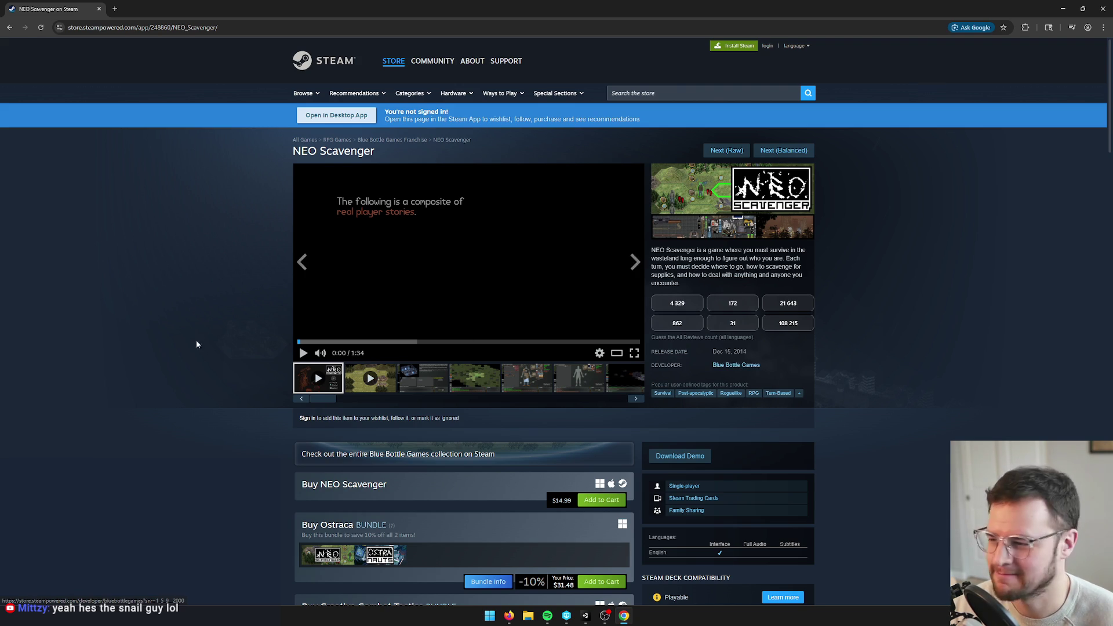
{"action": "left_click", "coordinate": [418, 289]}
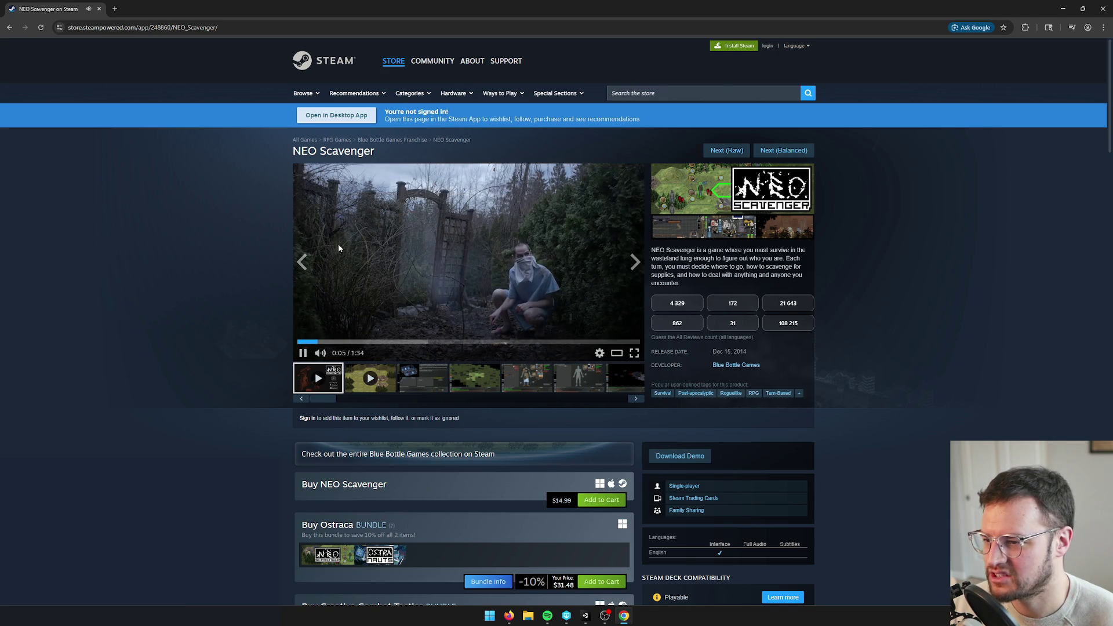
Skip the NEO Scavenger trailer ahead to gameplay, lower the volume, and pause at 0:50
{"action": "mouse_move", "coordinate": [339, 355]}
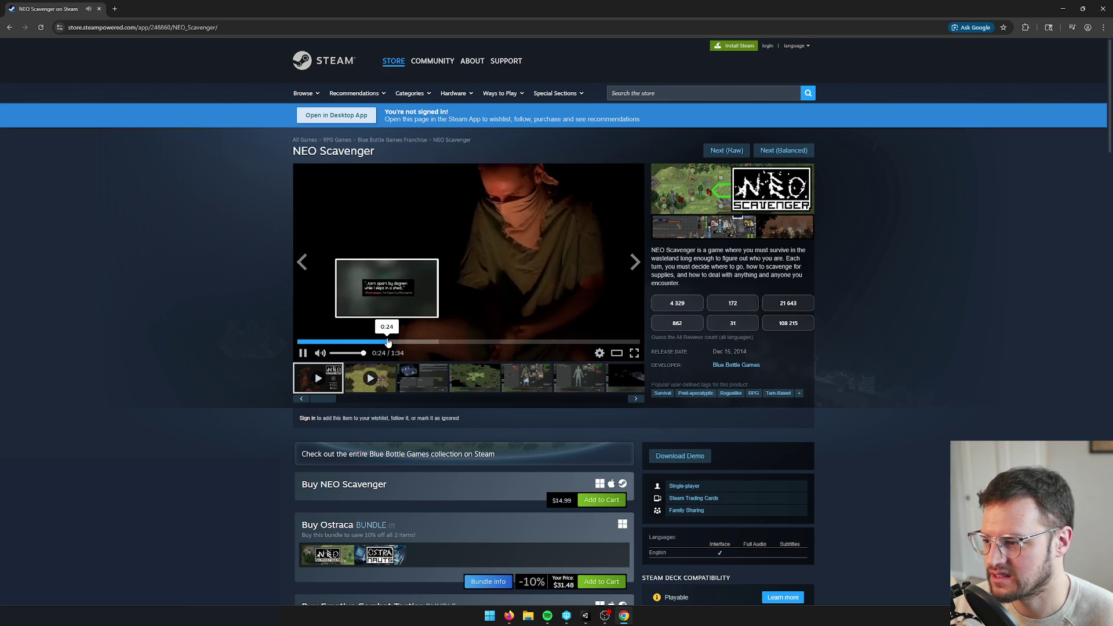
{"action": "left_click", "coordinate": [385, 342]}
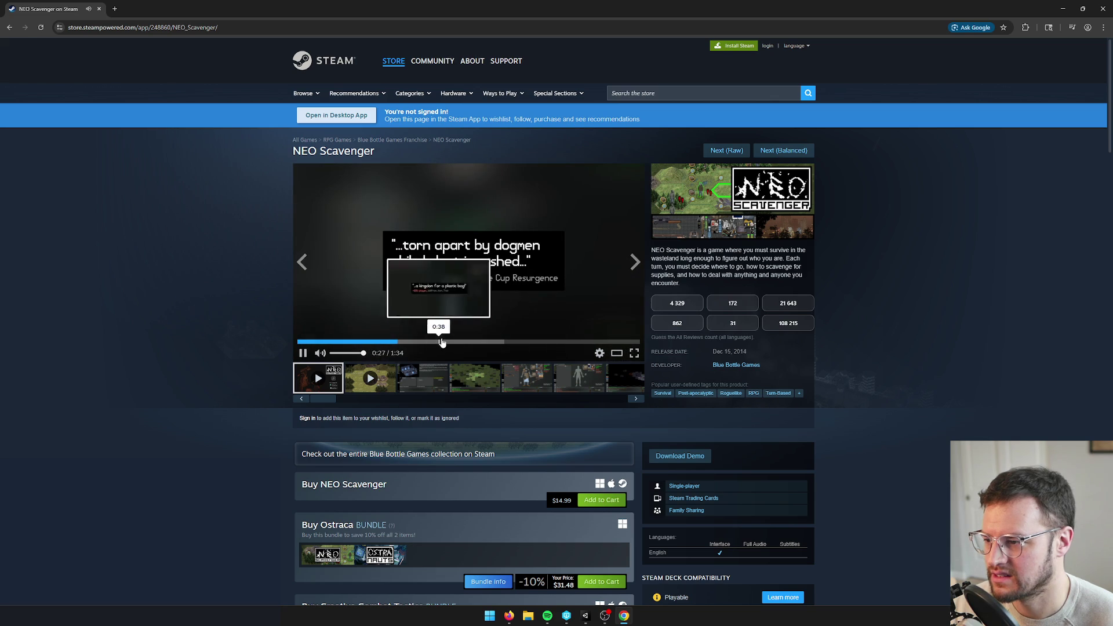
{"action": "key", "text": "XF86AudioLowerVolume"}
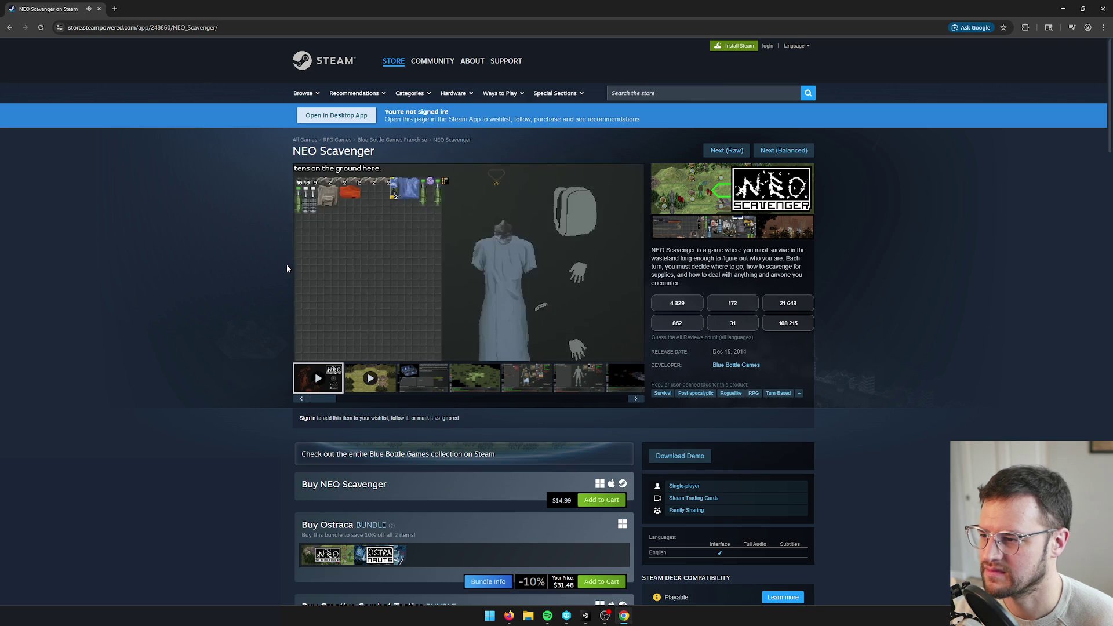
{"action": "mouse_move", "coordinate": [302, 353]}
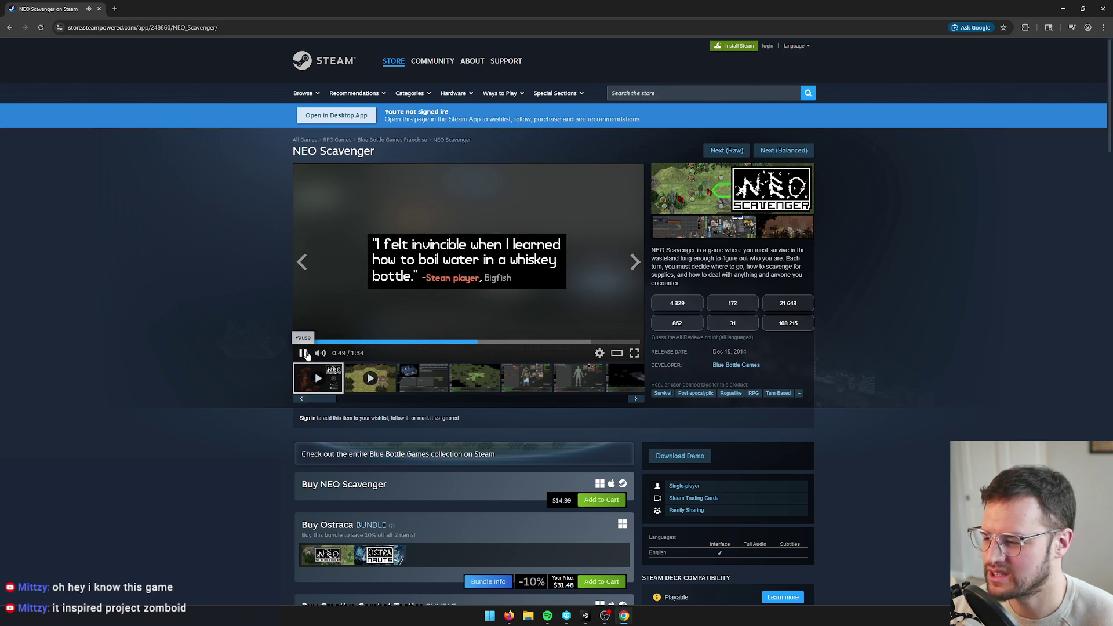
{"action": "left_click", "coordinate": [304, 353]}
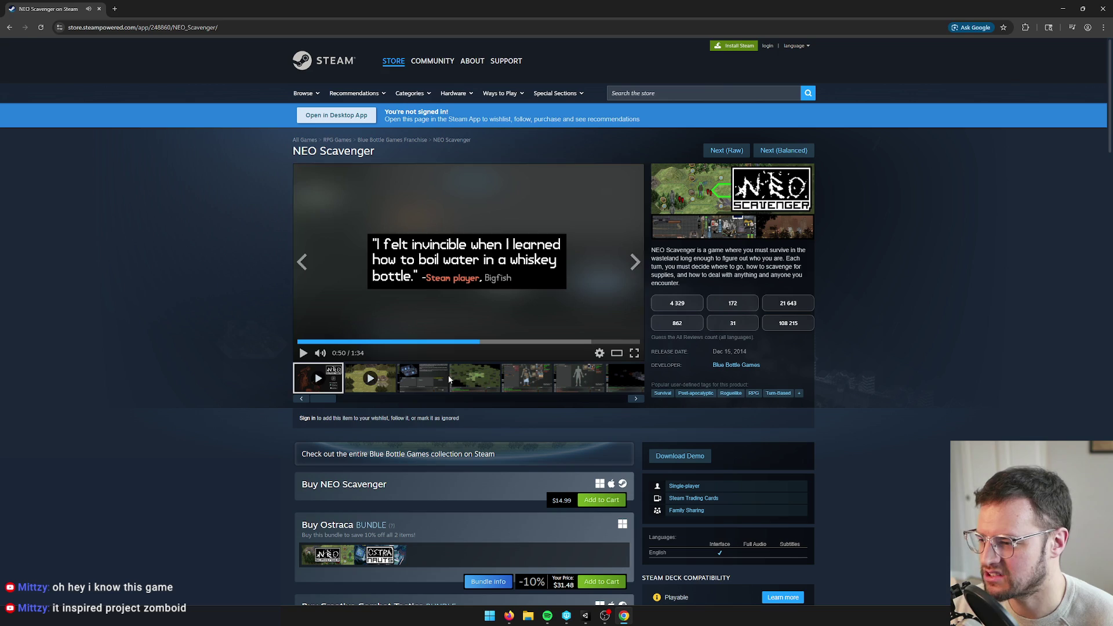
View the cryo pod, hex map and inventory screenshots, and select the Dec 15, 2014 release date
{"action": "left_click", "coordinate": [426, 380]}
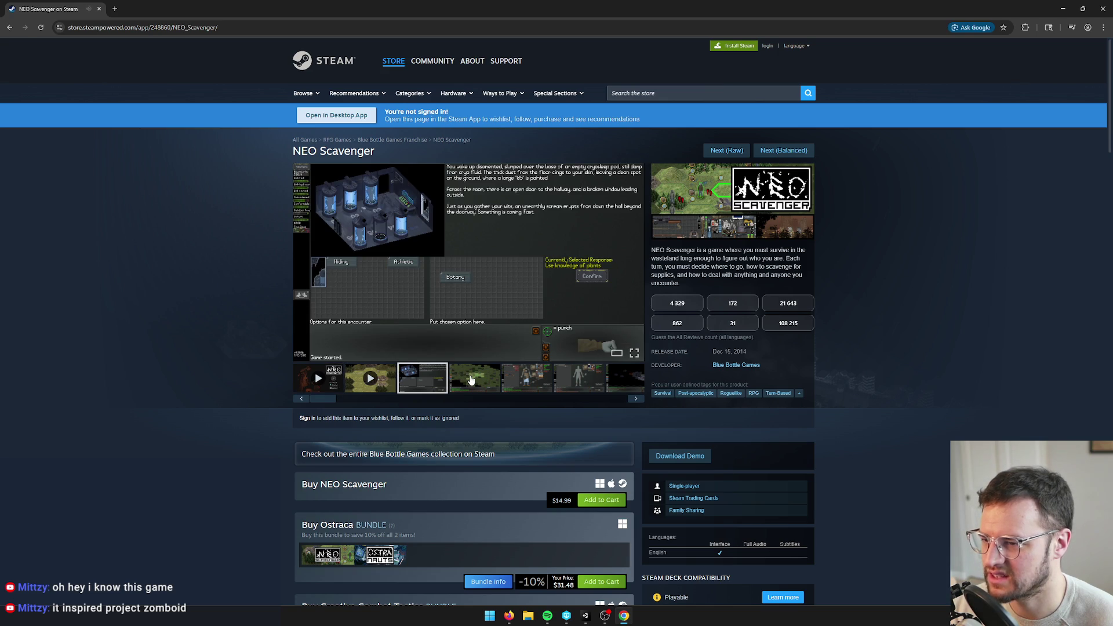
{"action": "left_click", "coordinate": [470, 380]}
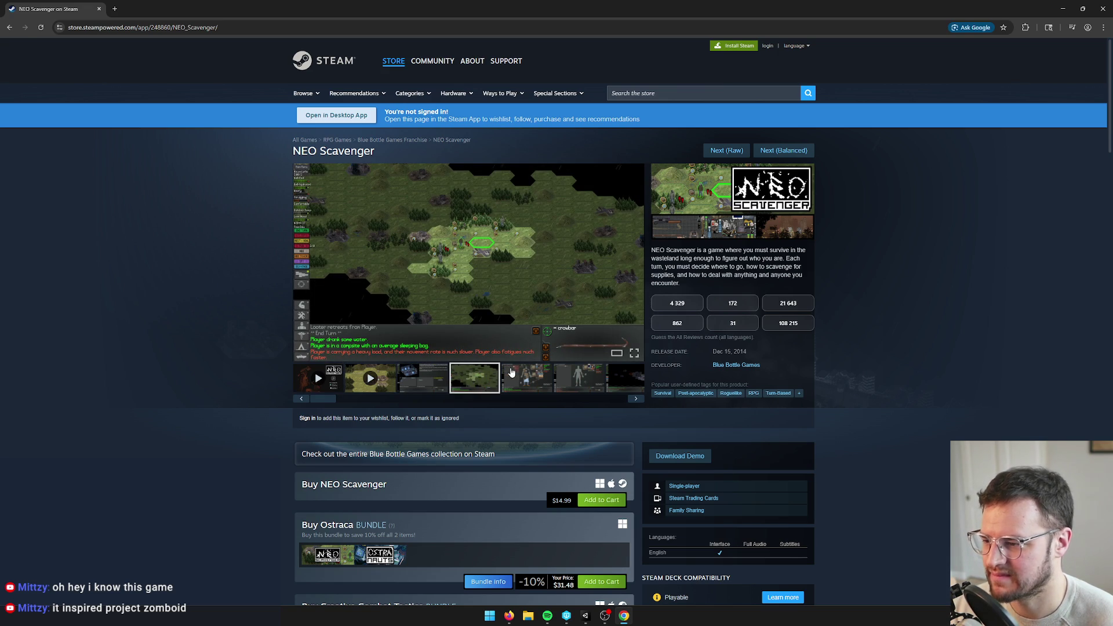
{"action": "left_click", "coordinate": [511, 374]}
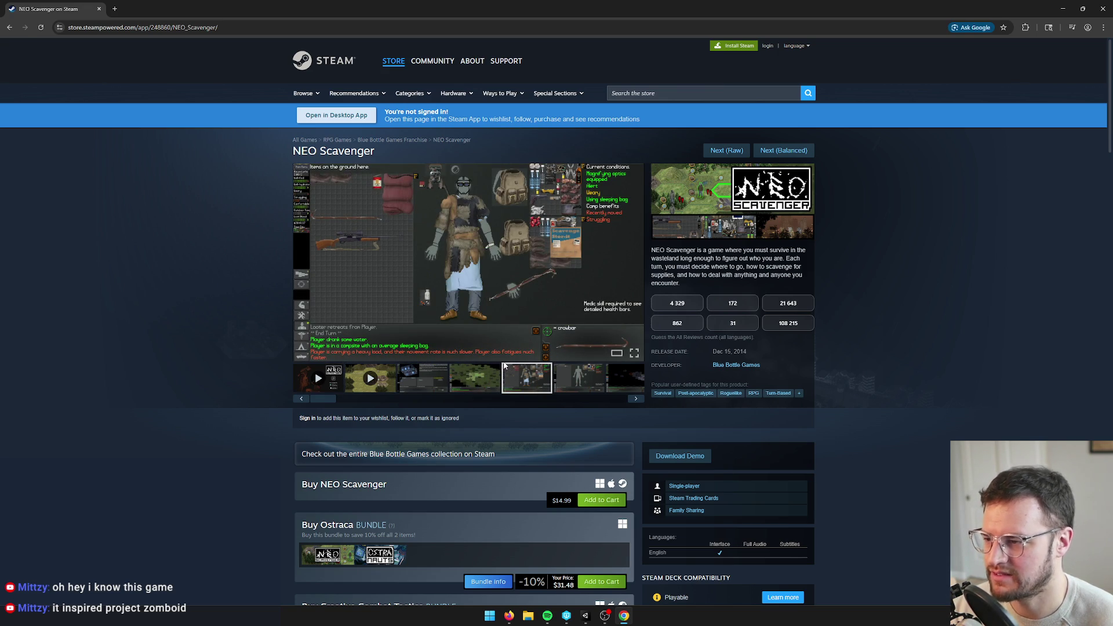
{"action": "left_click_drag", "start_coordinate": [750, 352], "coordinate": [714, 353]}
{"action": "left_click", "coordinate": [713, 351]}
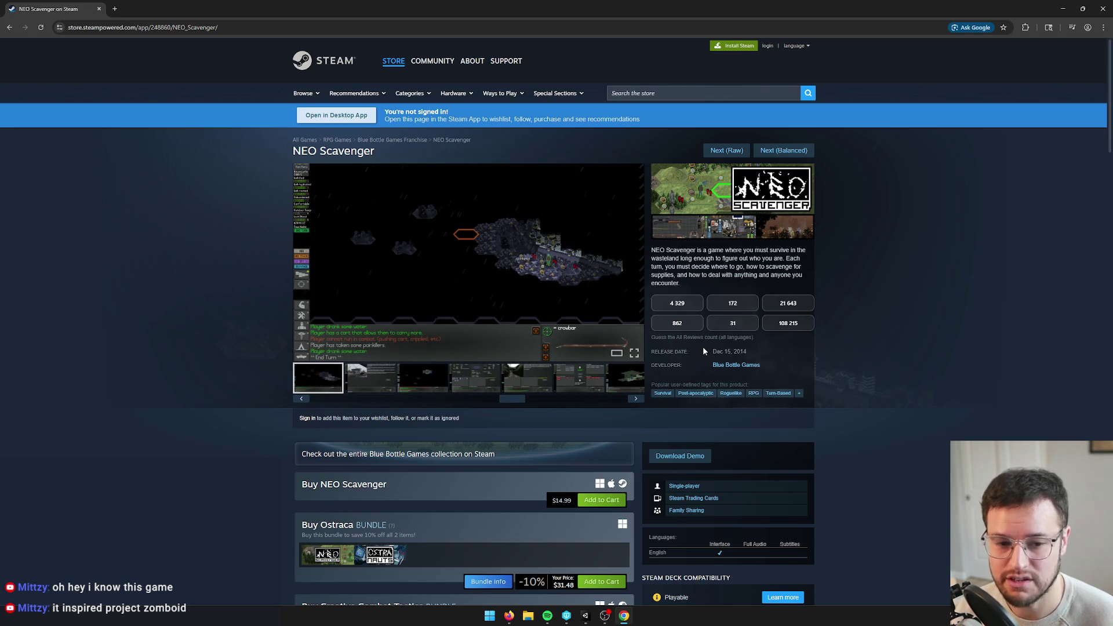
Browse the lobby, combat, dark map, town intro and hex map screenshots, scrolling the thumbnail strip
{"action": "left_click", "coordinate": [534, 384]}
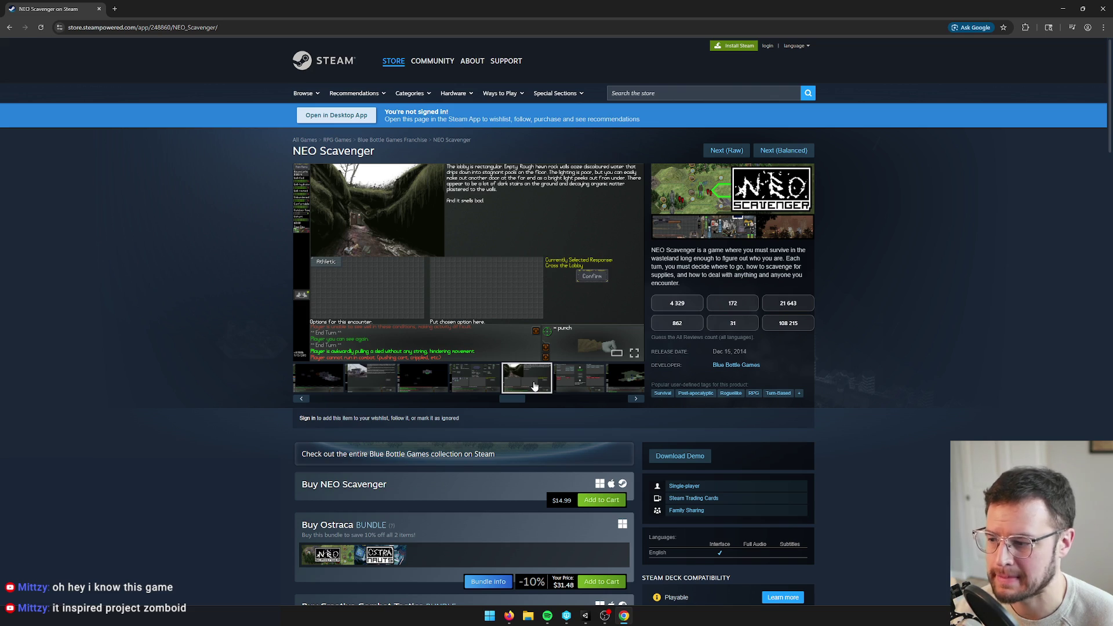
{"action": "scroll", "coordinate": [502, 422], "scroll_direction": "down", "scroll_amount": 1}
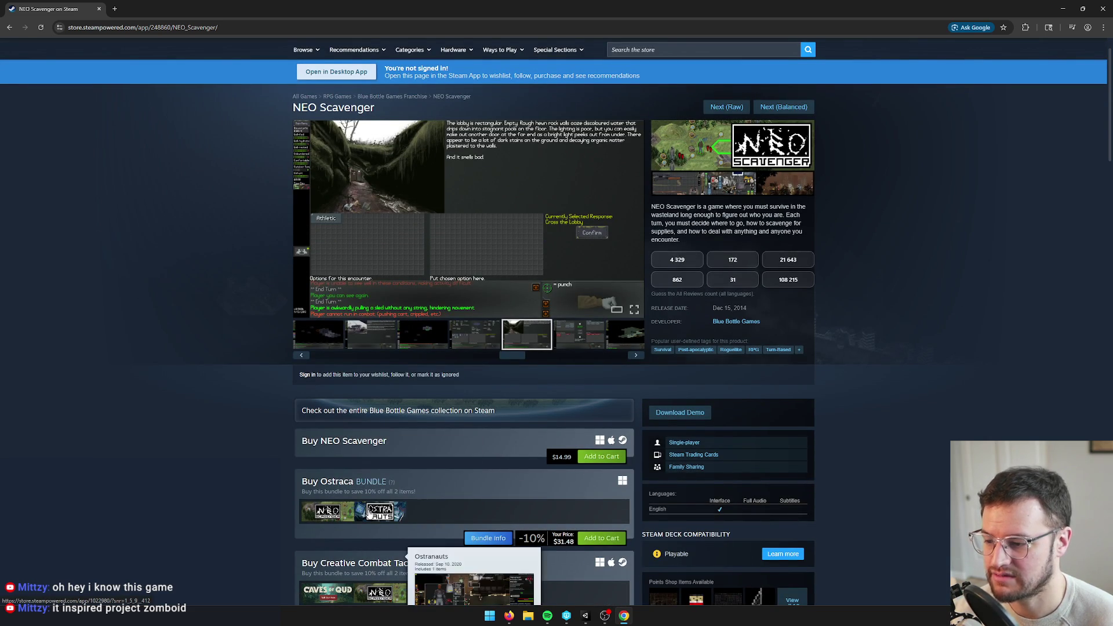
{"action": "scroll", "coordinate": [441, 478], "scroll_direction": "up", "scroll_amount": 1}
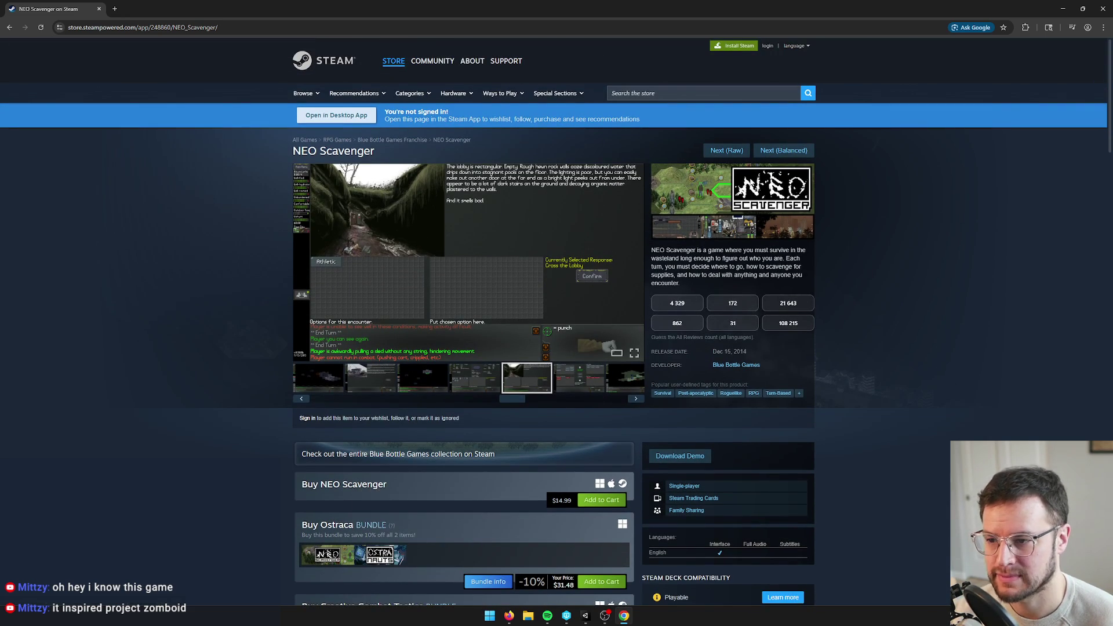
{"action": "left_click", "coordinate": [503, 386]}
{"action": "left_click", "coordinate": [458, 390]}
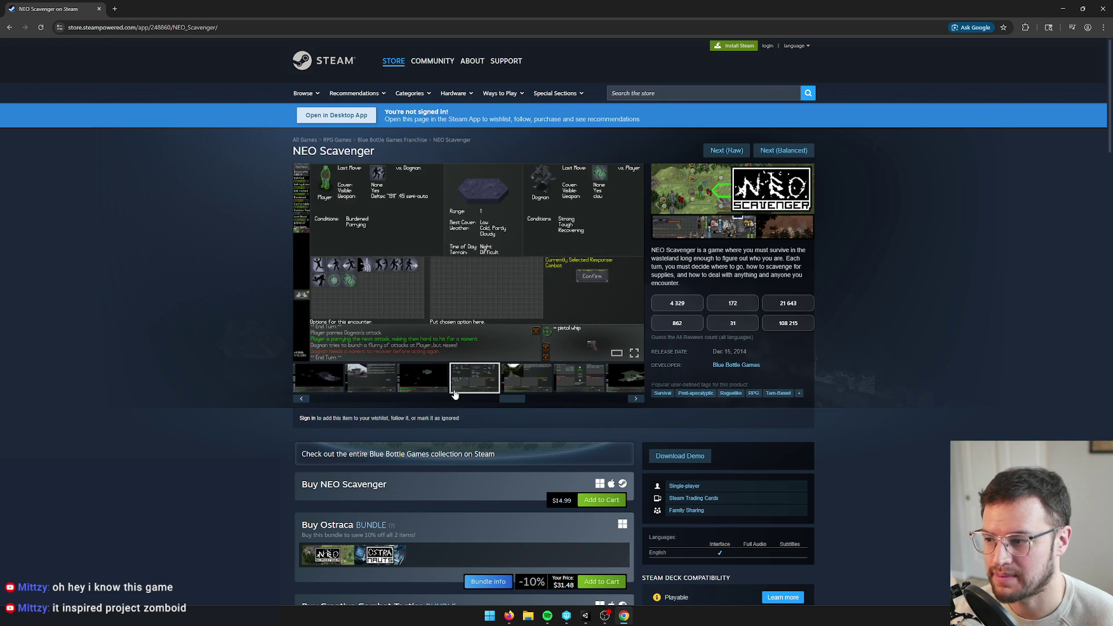
{"action": "left_click", "coordinate": [430, 391]}
{"action": "left_click", "coordinate": [387, 386]}
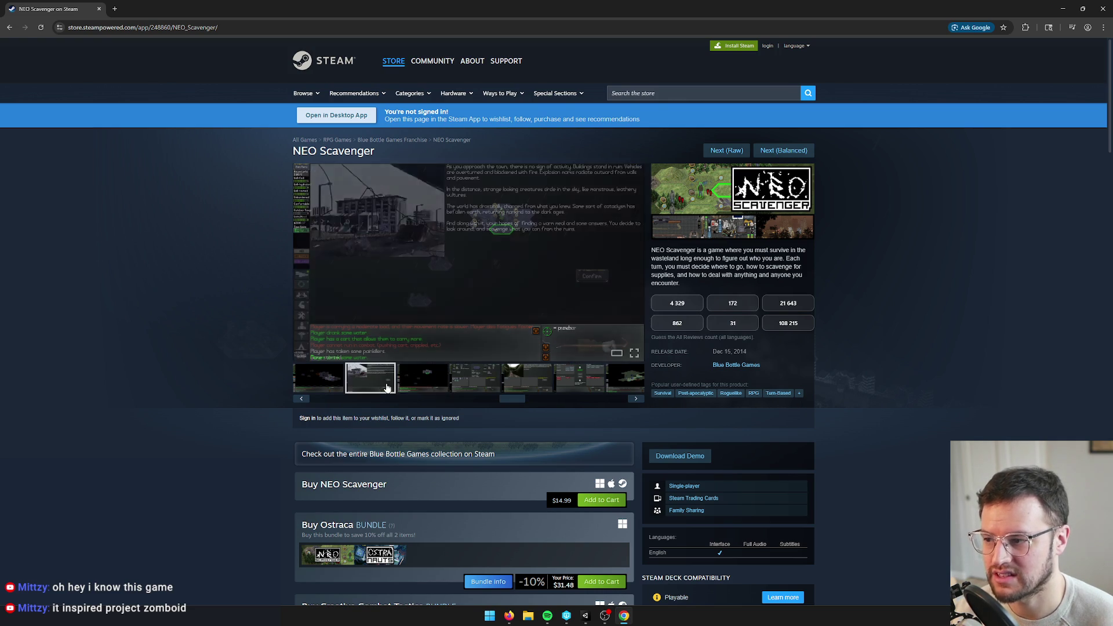
{"action": "left_click_drag", "start_coordinate": [519, 400], "coordinate": [389, 410]}
{"action": "left_click", "coordinate": [389, 386]}
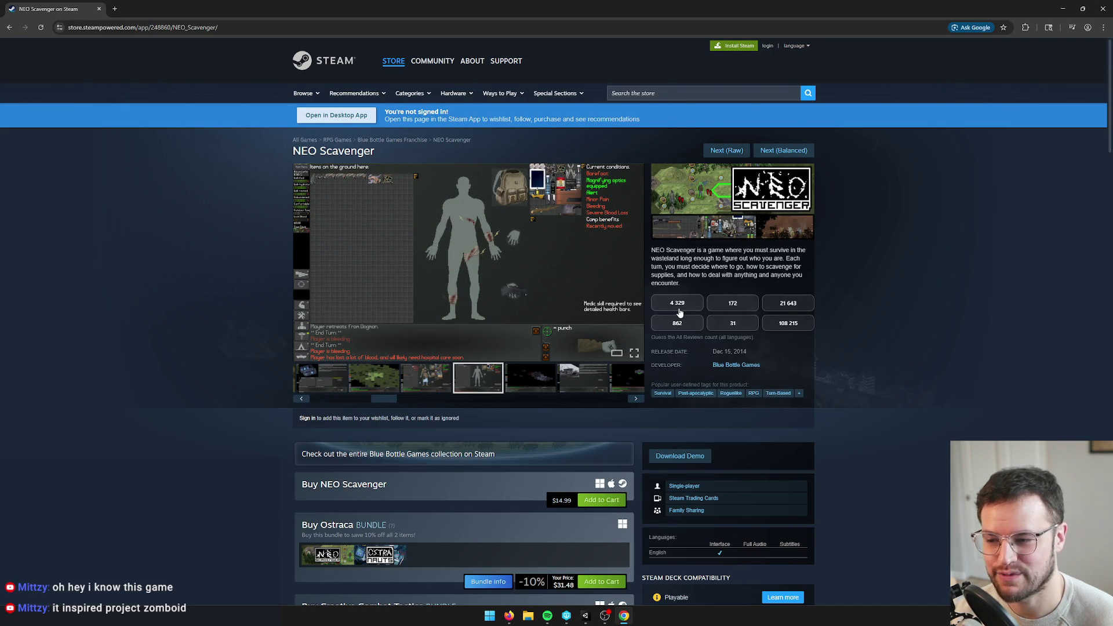
Guess 4 329 reviews for NEO Scavenger, then view Alone in the Dark's prison-corridor screenshot
{"action": "scroll", "coordinate": [540, 458], "scroll_direction": "down", "scroll_amount": 1}
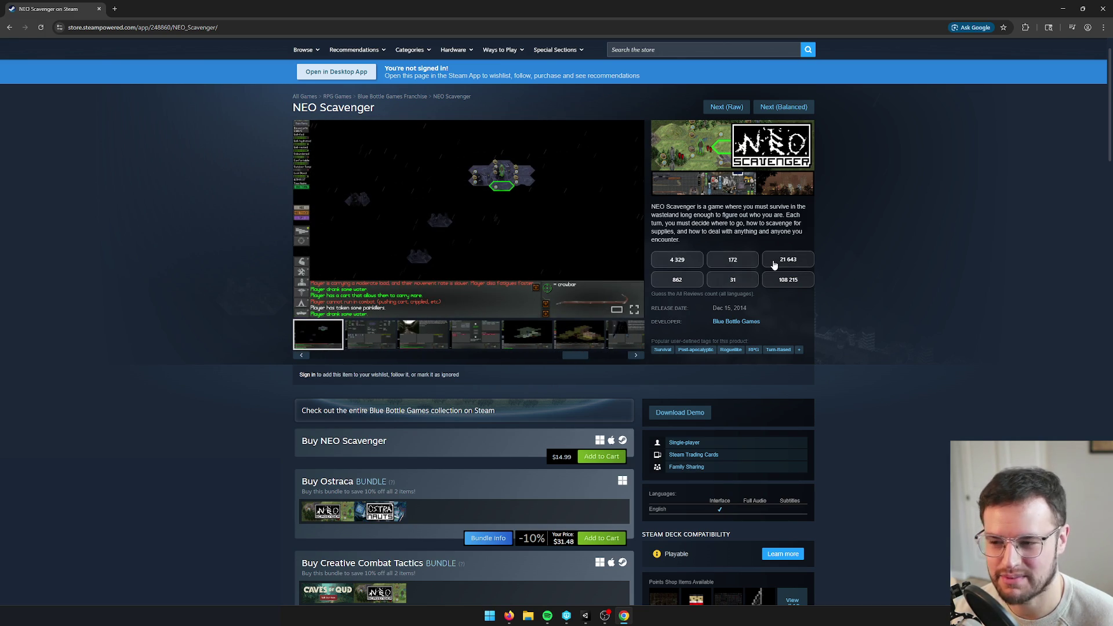
{"action": "left_click", "coordinate": [513, 340]}
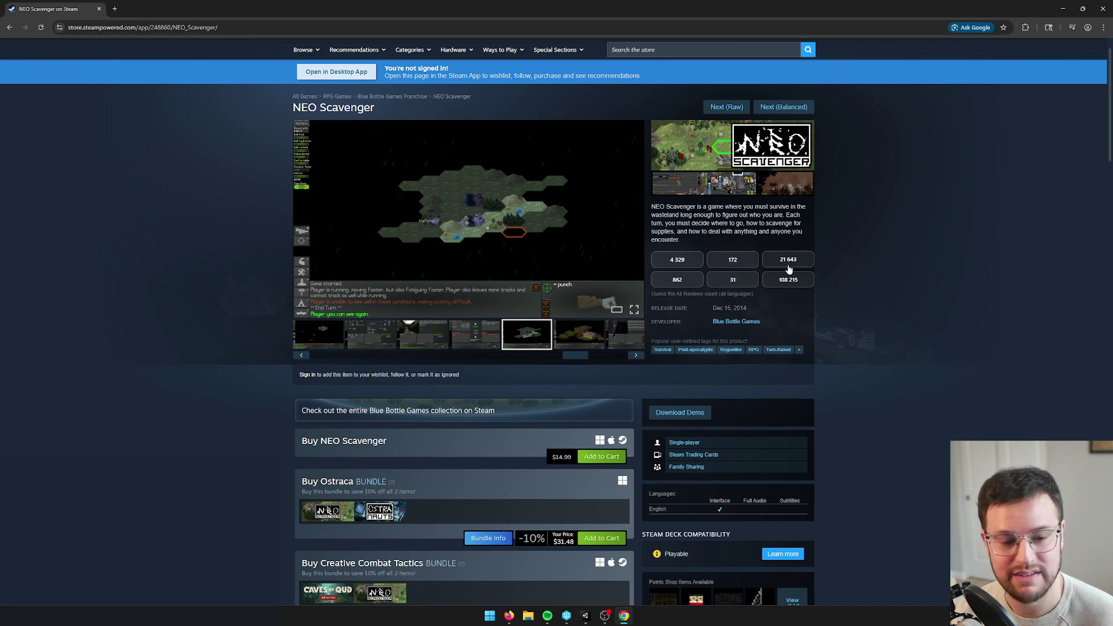
{"action": "left_click", "coordinate": [682, 264]}
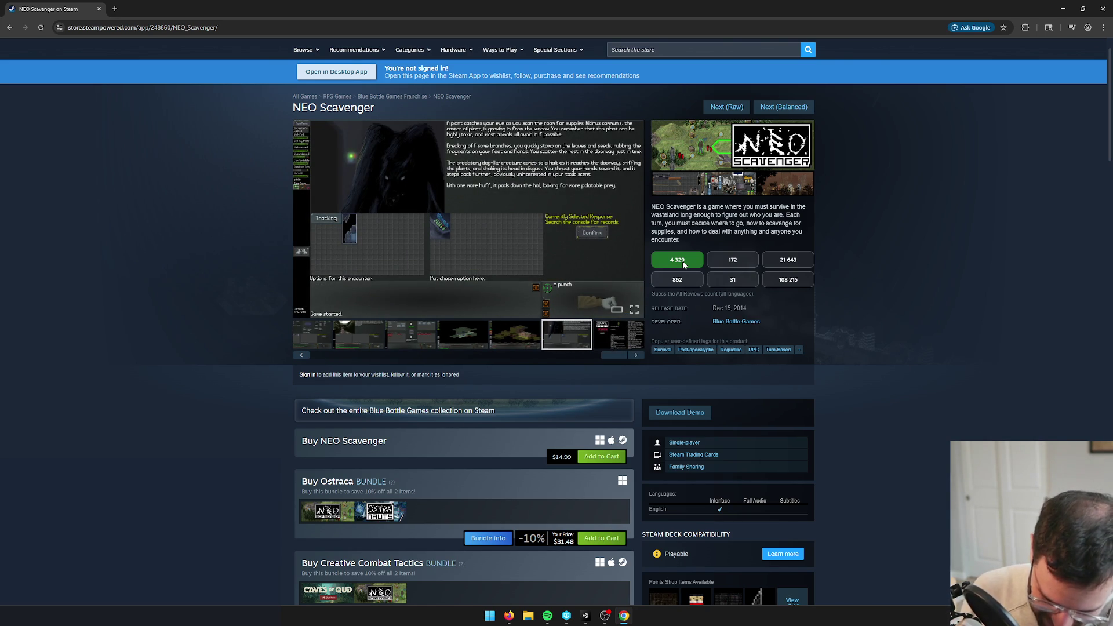
{"action": "left_click", "coordinate": [793, 108]}
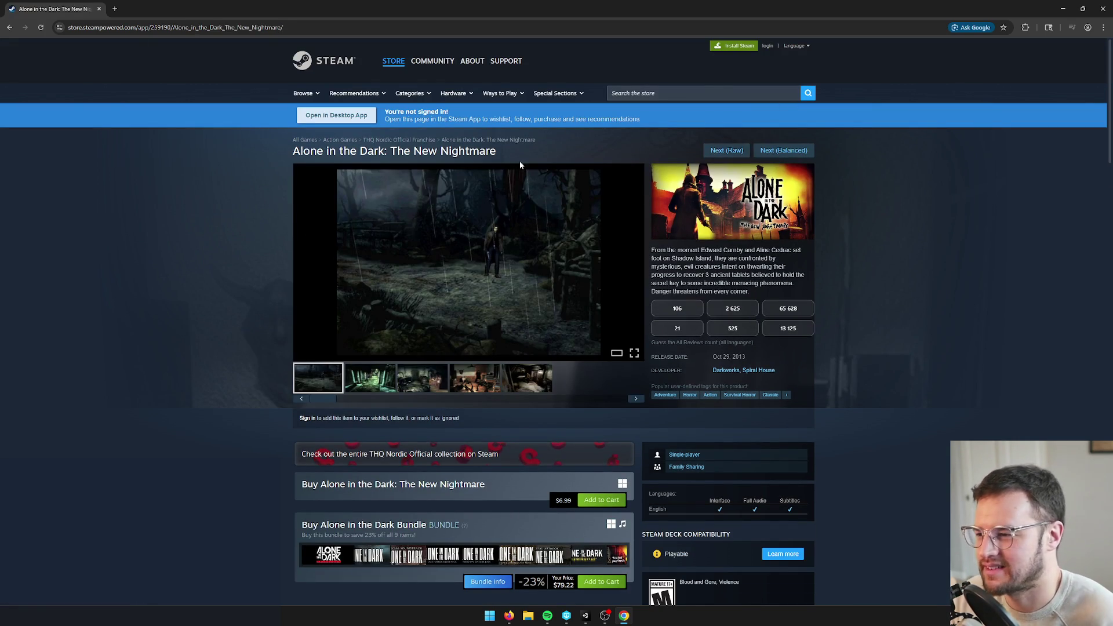
{"action": "left_click", "coordinate": [388, 387]}
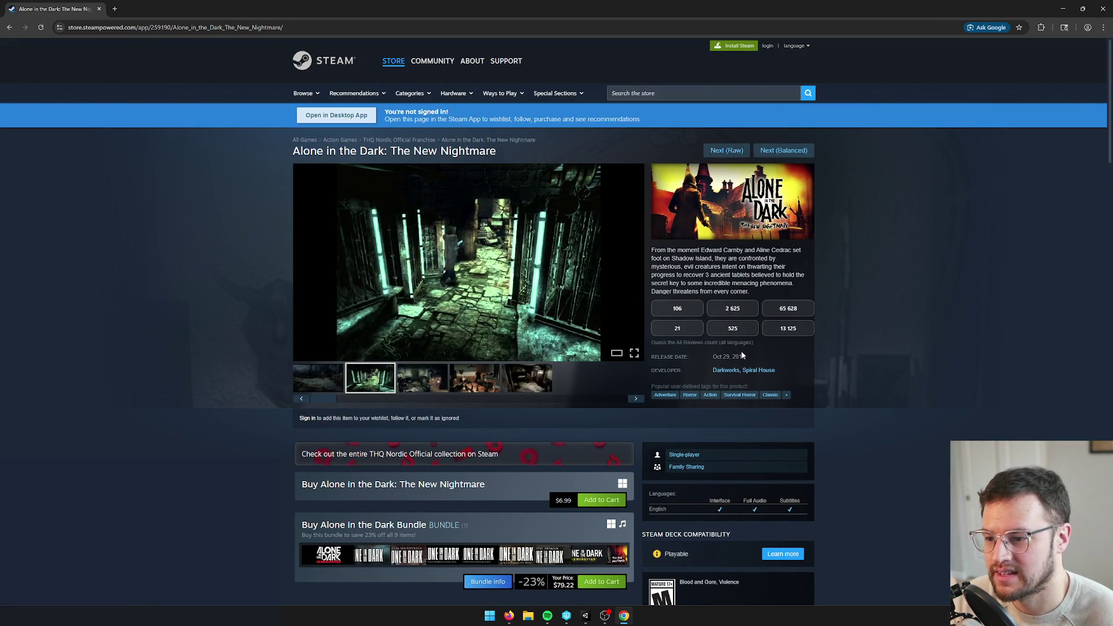
Flip through the Alone in the Dark screenshots, from the second through the fifth
{"action": "left_click_drag", "start_coordinate": [748, 357], "coordinate": [743, 357]}
{"action": "left_click", "coordinate": [440, 386]}
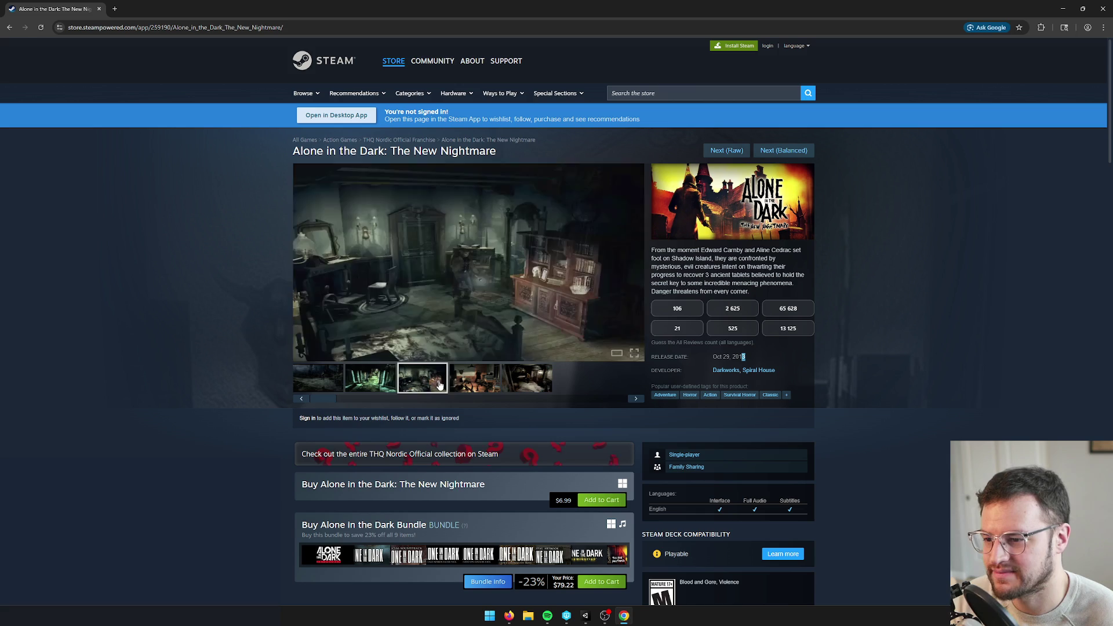
{"action": "left_click", "coordinate": [475, 383]}
{"action": "left_click", "coordinate": [525, 386]}
{"action": "left_click", "coordinate": [458, 386]}
{"action": "left_click", "coordinate": [427, 385]}
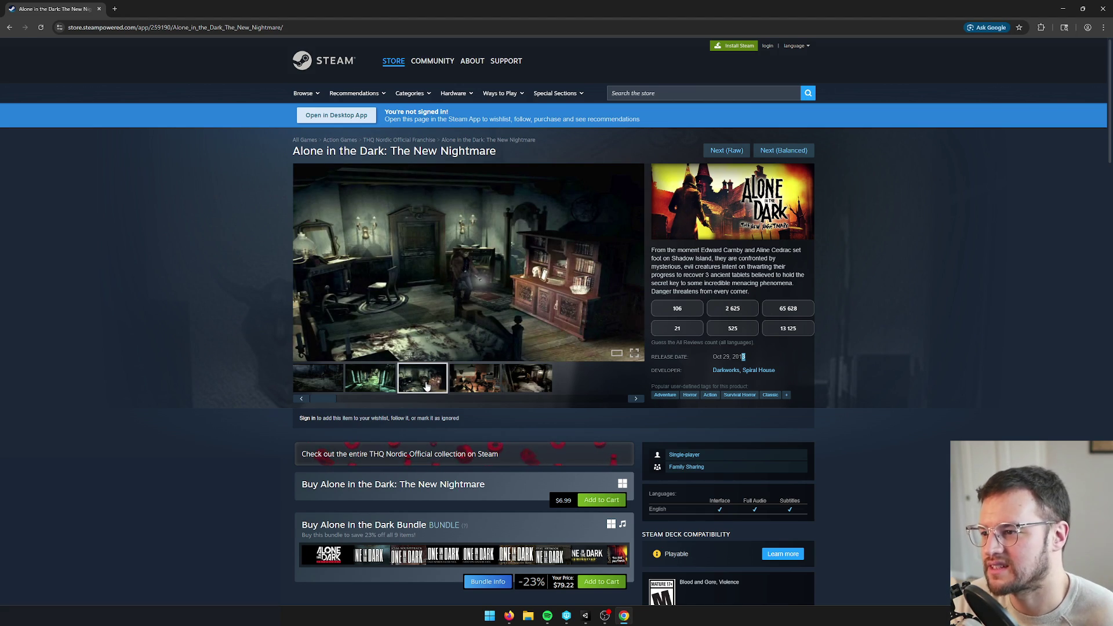
{"action": "left_click", "coordinate": [360, 380]}
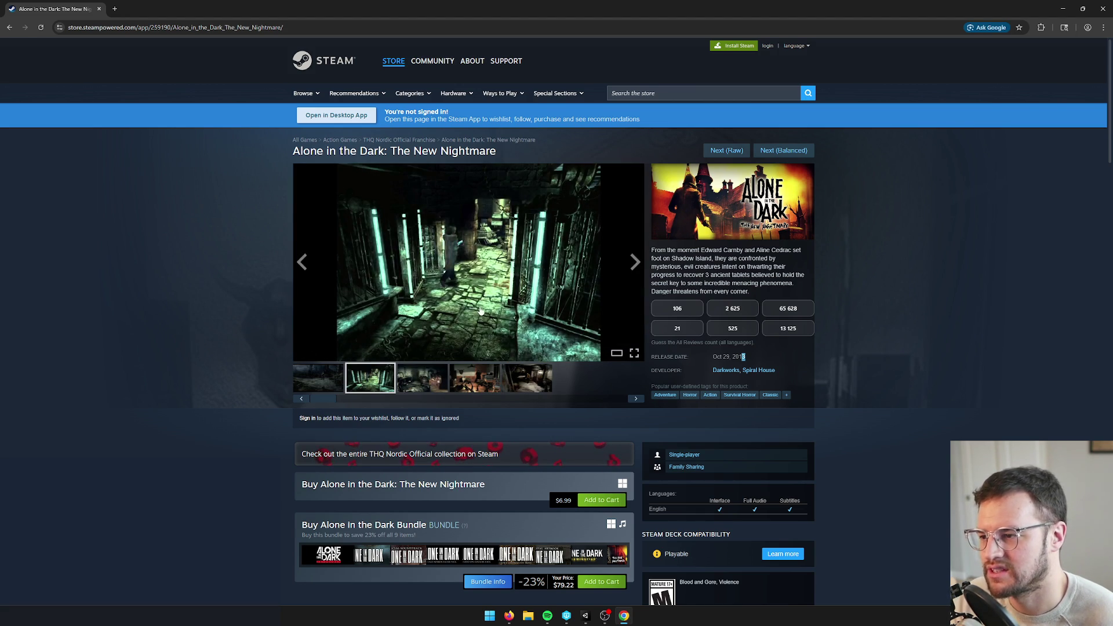
Guess 2 625 reviews for Alone in the Dark and load the Assassin's Creed 2 page
{"action": "left_click", "coordinate": [875, 339]}
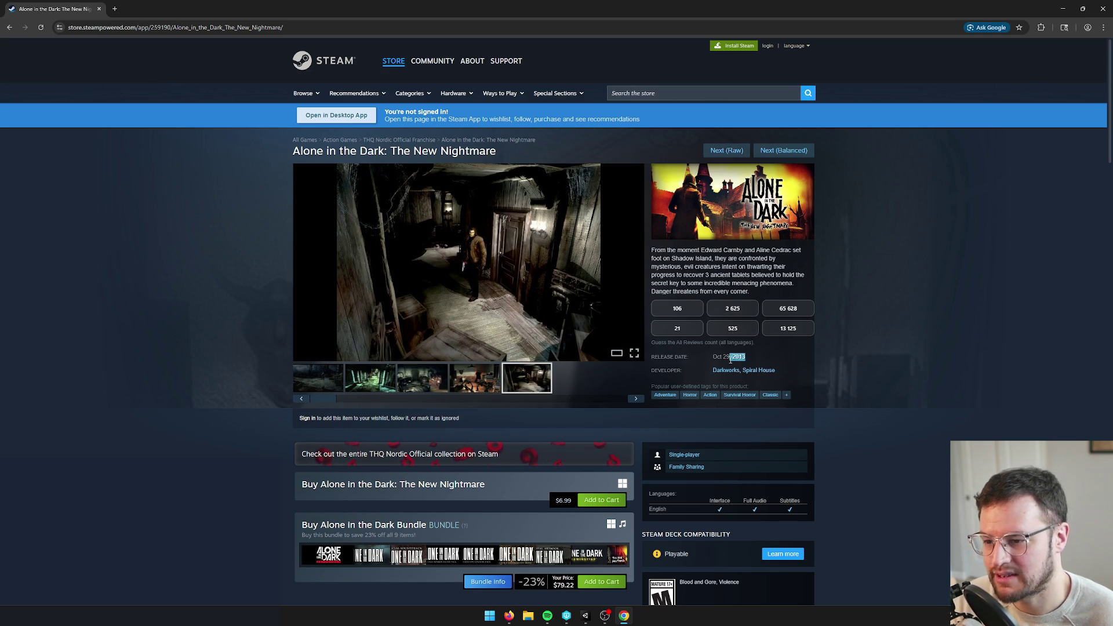
{"action": "left_click", "coordinate": [763, 356]}
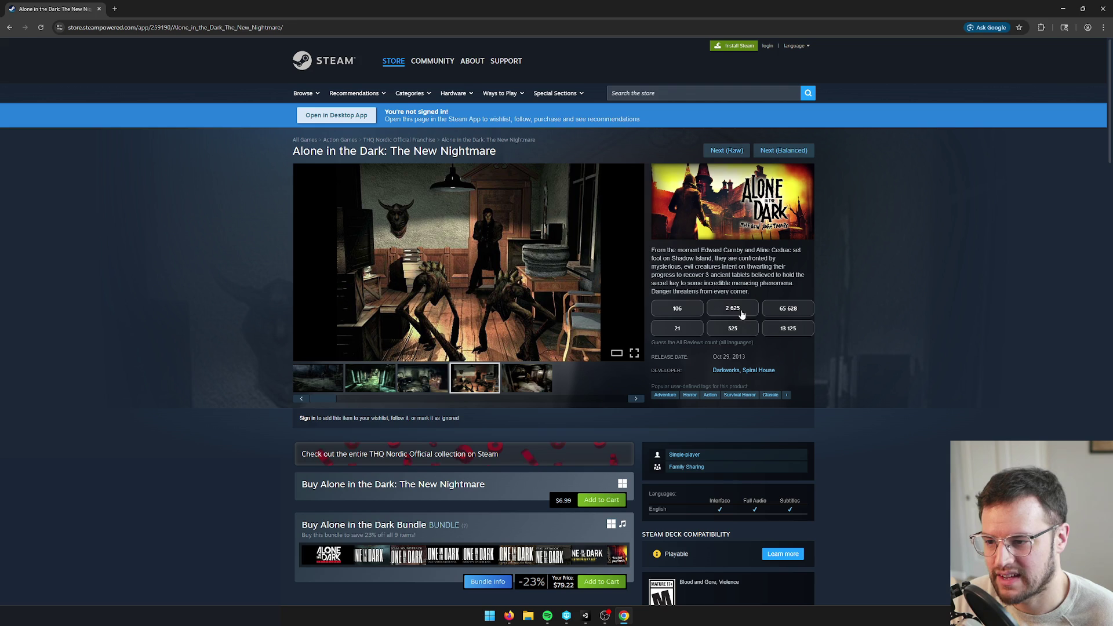
{"action": "left_click", "coordinate": [733, 313]}
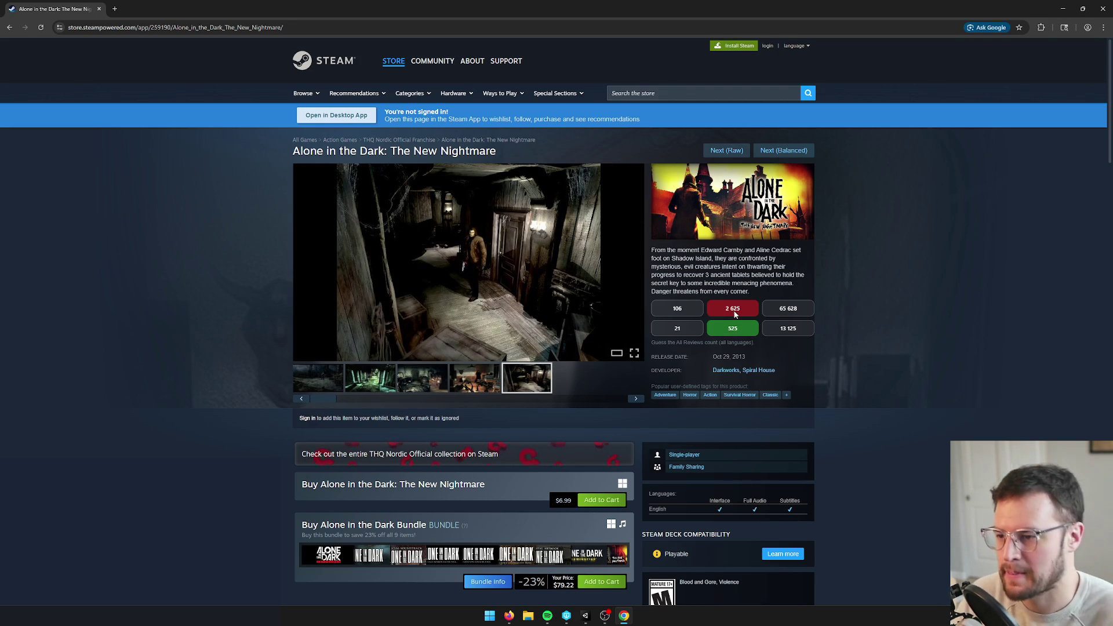
{"action": "left_click", "coordinate": [782, 151]}
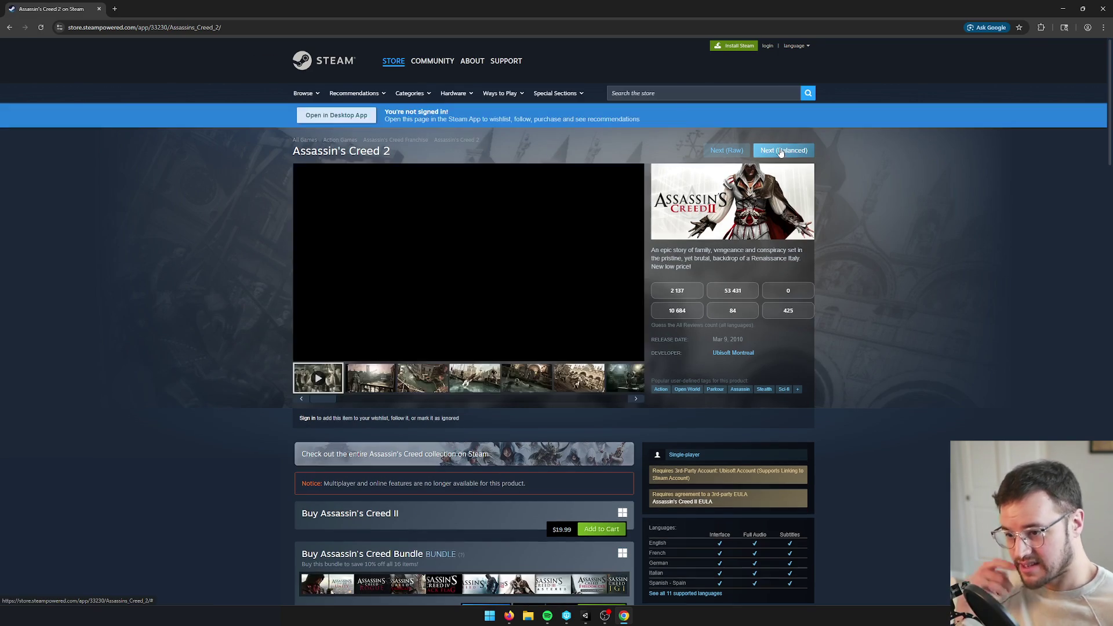
Pause the Assassin's Creed 2 trailer, guess 53 431 reviews, and load Robert on Earth
{"action": "left_click", "coordinate": [372, 305]}
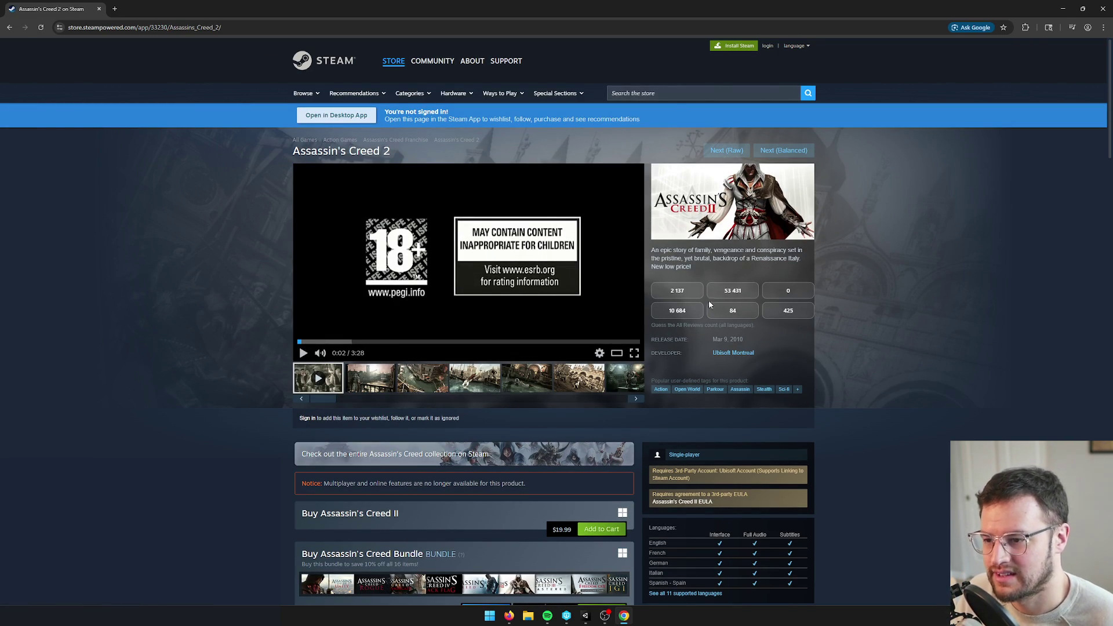
{"action": "scroll", "coordinate": [609, 492], "scroll_direction": "down", "scroll_amount": 1}
{"action": "scroll", "coordinate": [580, 493], "scroll_direction": "up", "scroll_amount": 1}
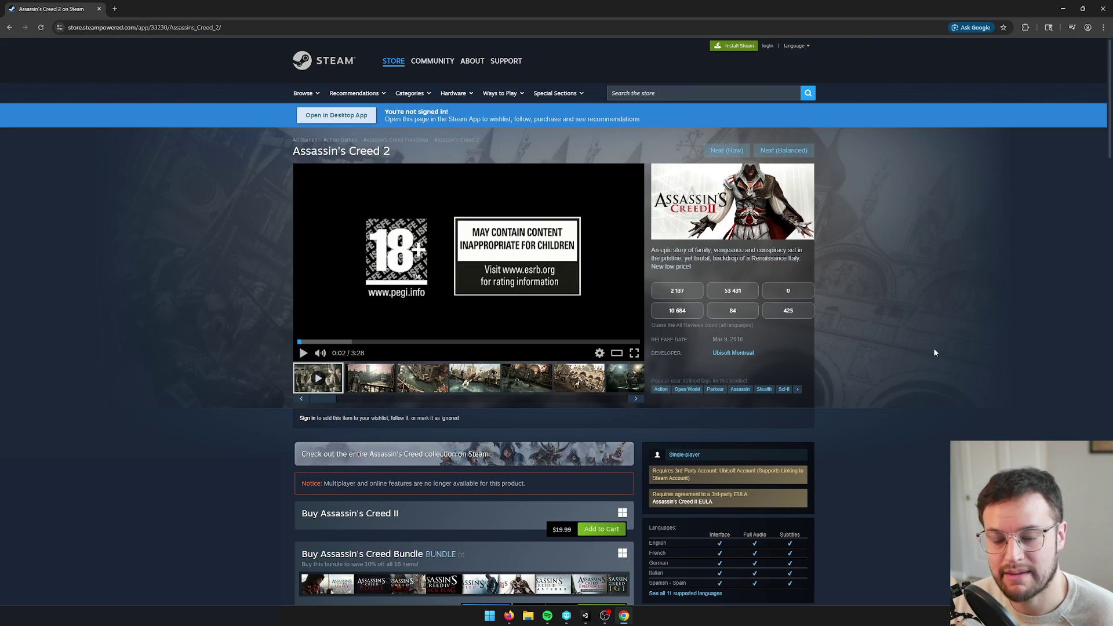
{"action": "left_click", "coordinate": [732, 294]}
{"action": "left_click", "coordinate": [810, 152]}
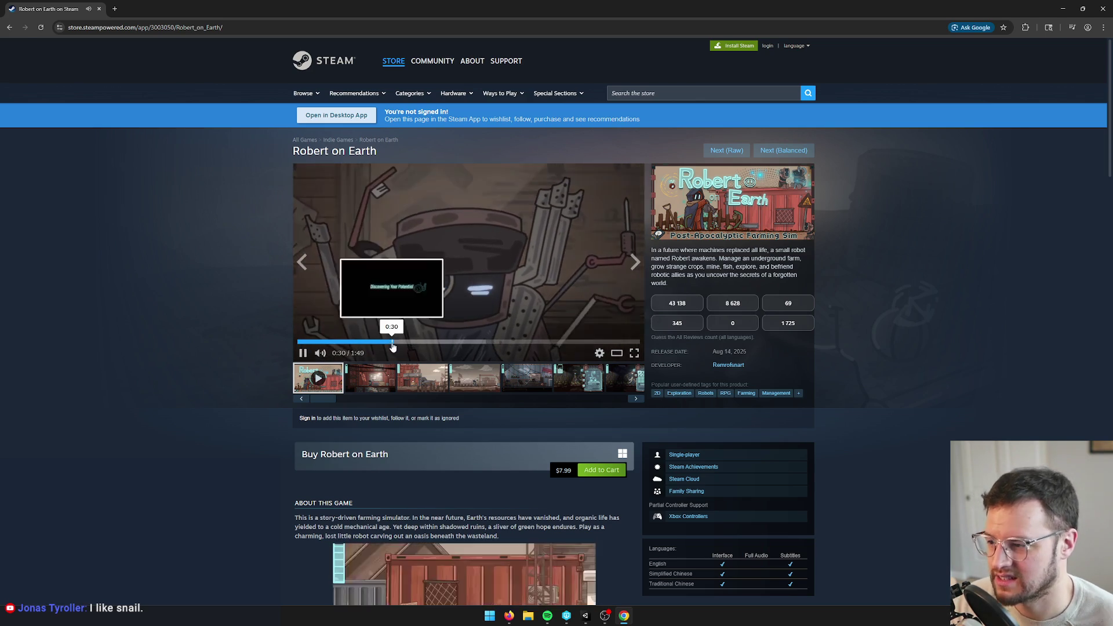
Skip ahead in the Robert on Earth trailer and pause it at 1:00 of 1:49
{"action": "left_click", "coordinate": [439, 343]}
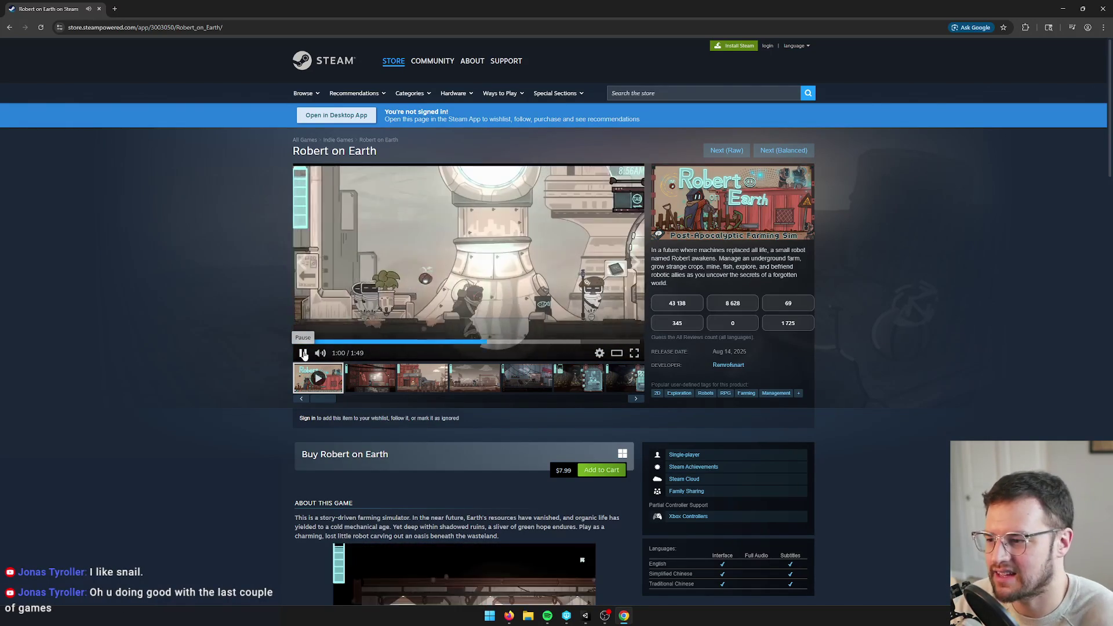
{"action": "left_click", "coordinate": [303, 353]}
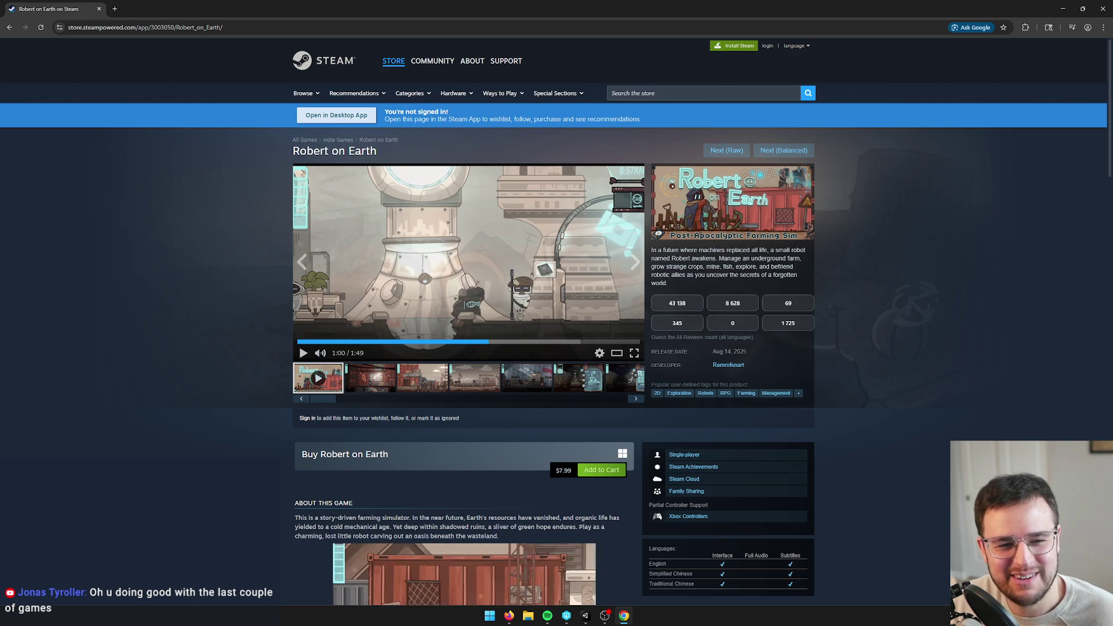
{"action": "key", "text": "alt+Tab"}
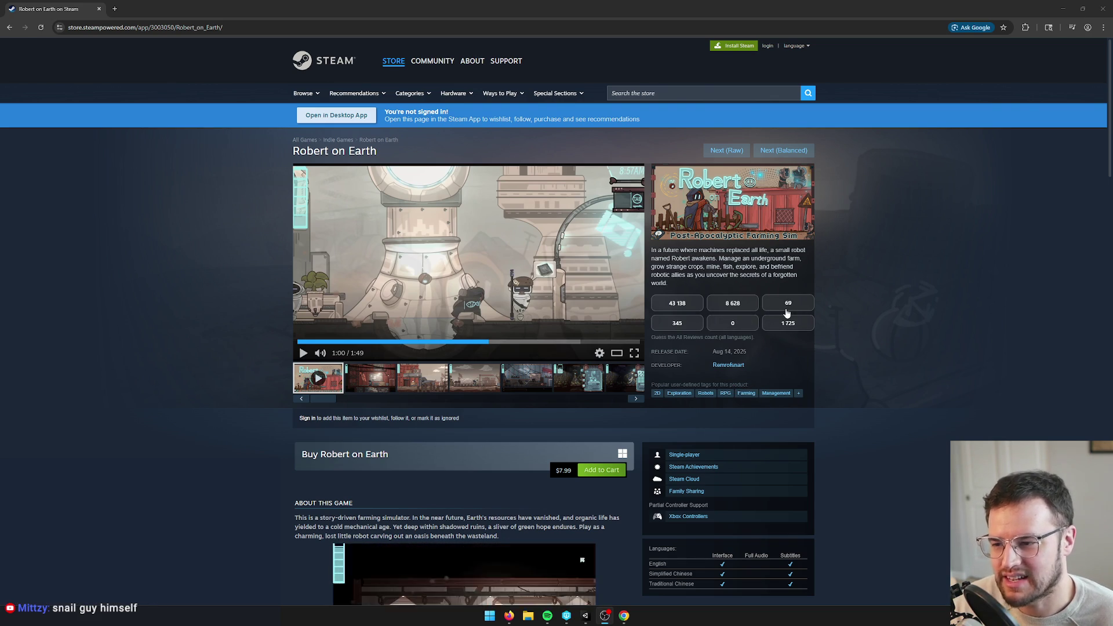
Pick the 345 review guess for Robert on Earth, then load MONOLISK via Next (Balanced)
{"action": "left_click", "coordinate": [682, 325]}
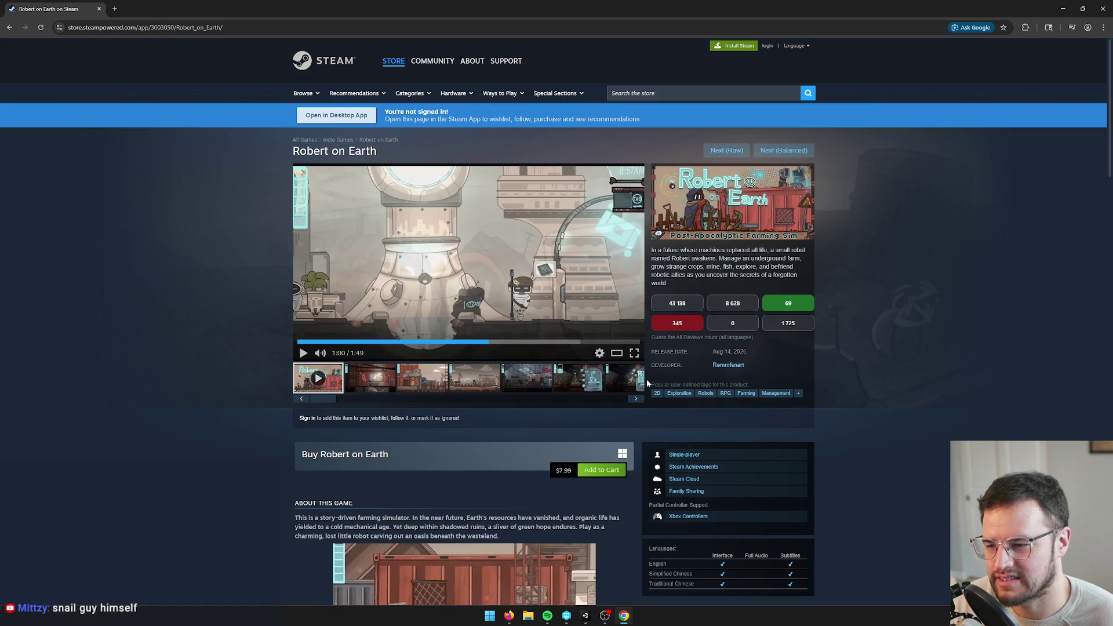
{"action": "left_click", "coordinate": [783, 150]}
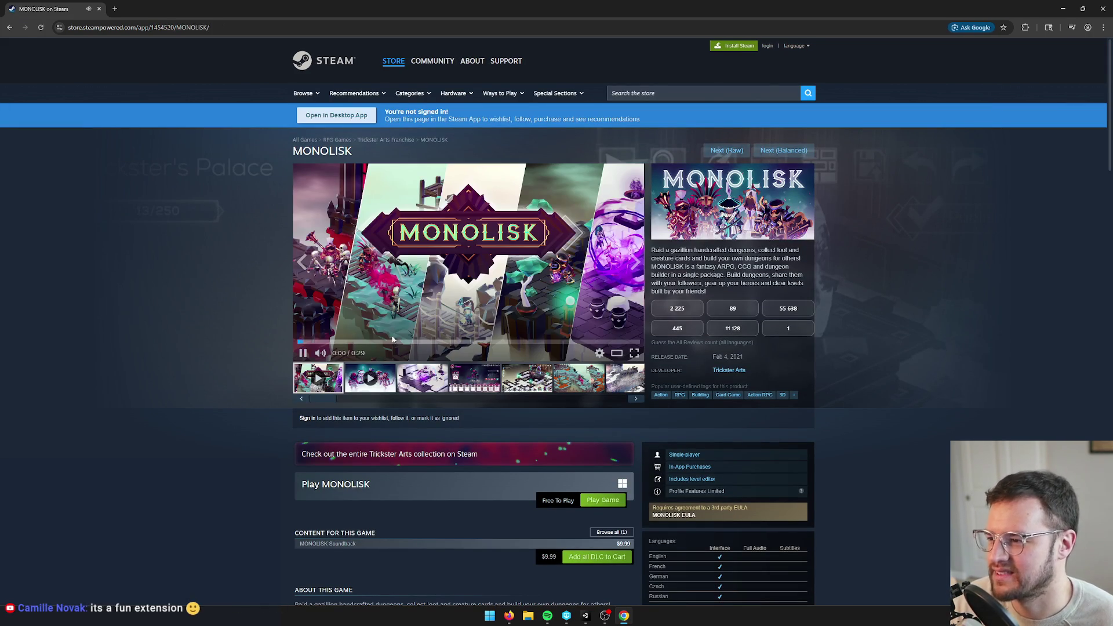
Pause and resume the MONOLISK trailer, then stop it at 0:21 of 0:29
{"action": "left_click", "coordinate": [300, 358]}
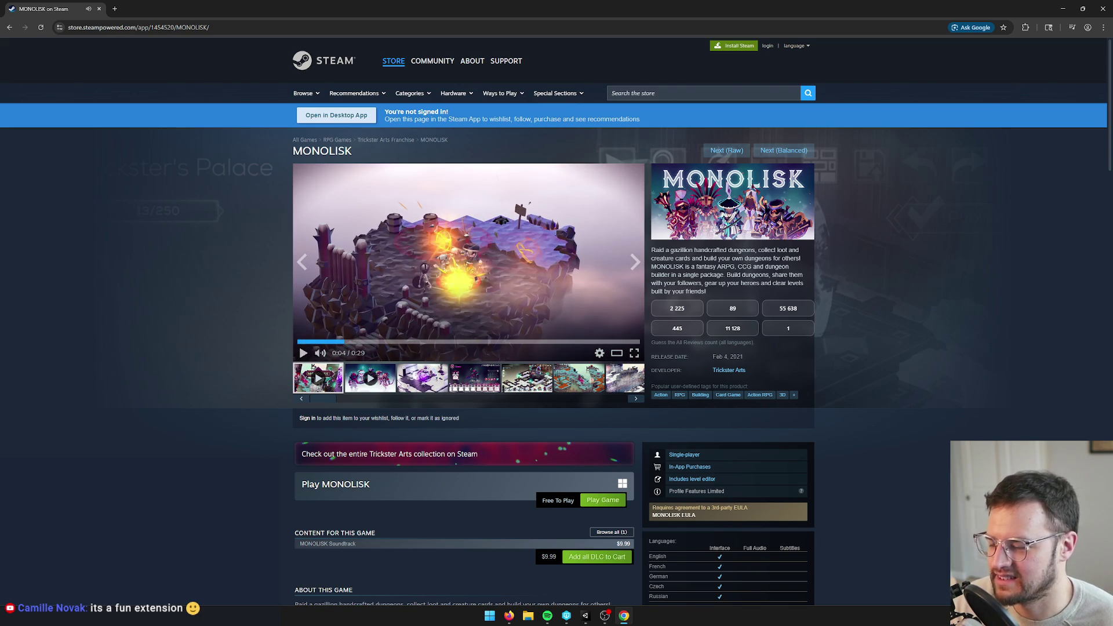
{"action": "mouse_move", "coordinate": [320, 358]}
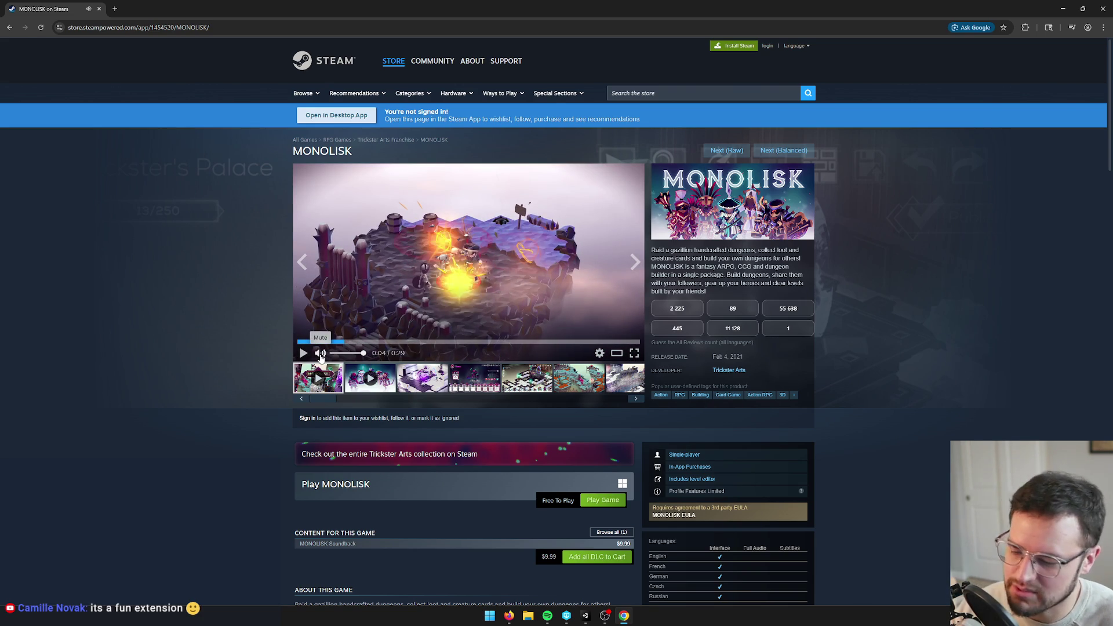
{"action": "left_click", "coordinate": [305, 355]}
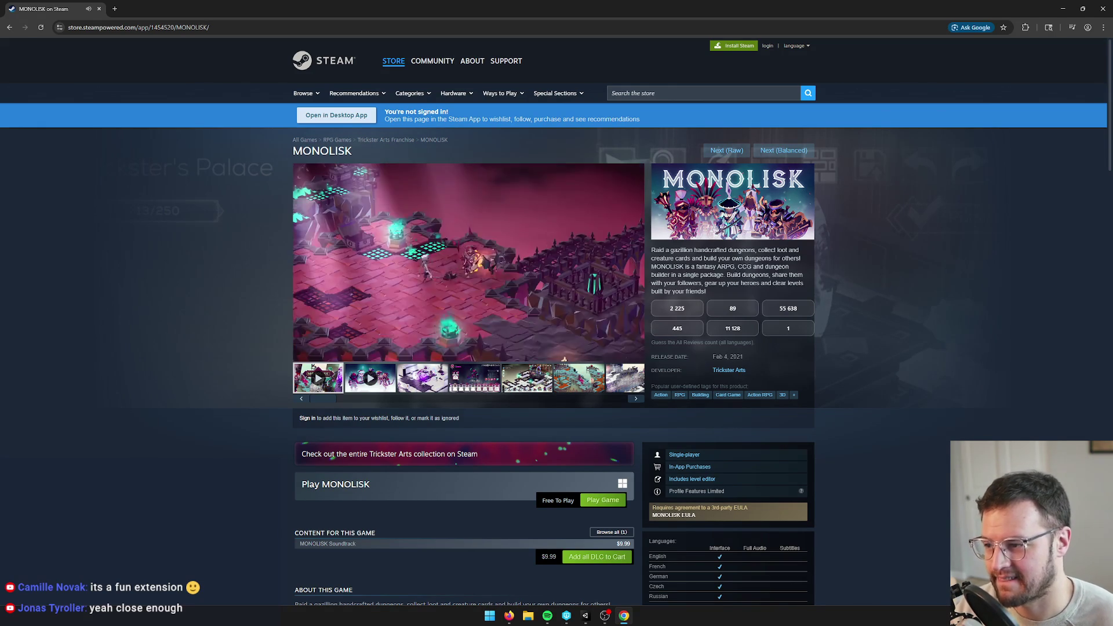
{"action": "mouse_move", "coordinate": [303, 355]}
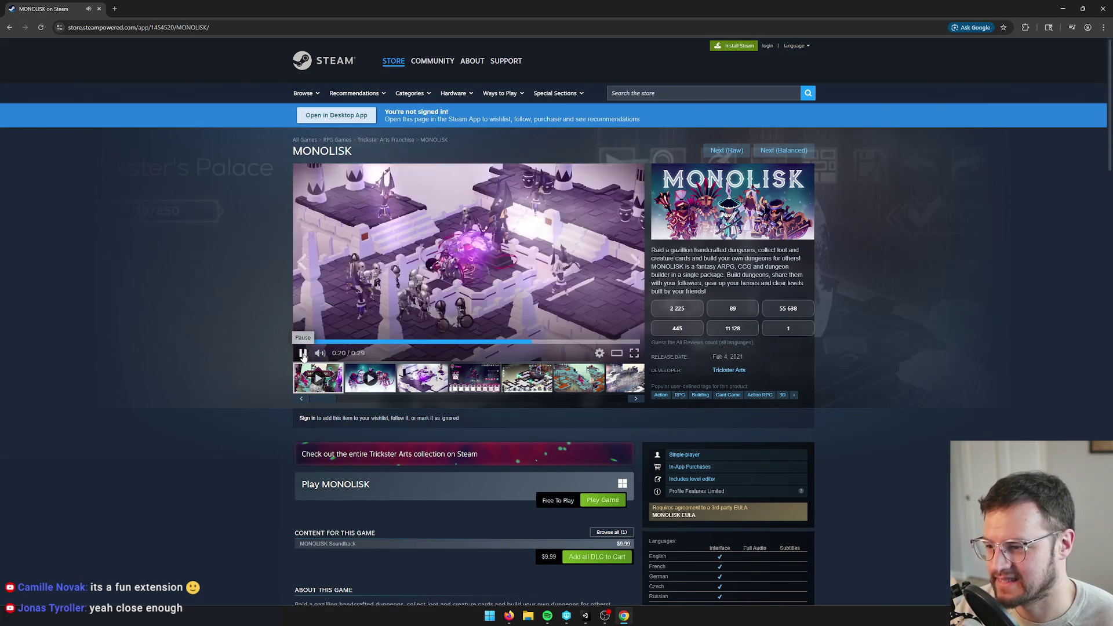
{"action": "left_click", "coordinate": [335, 235]}
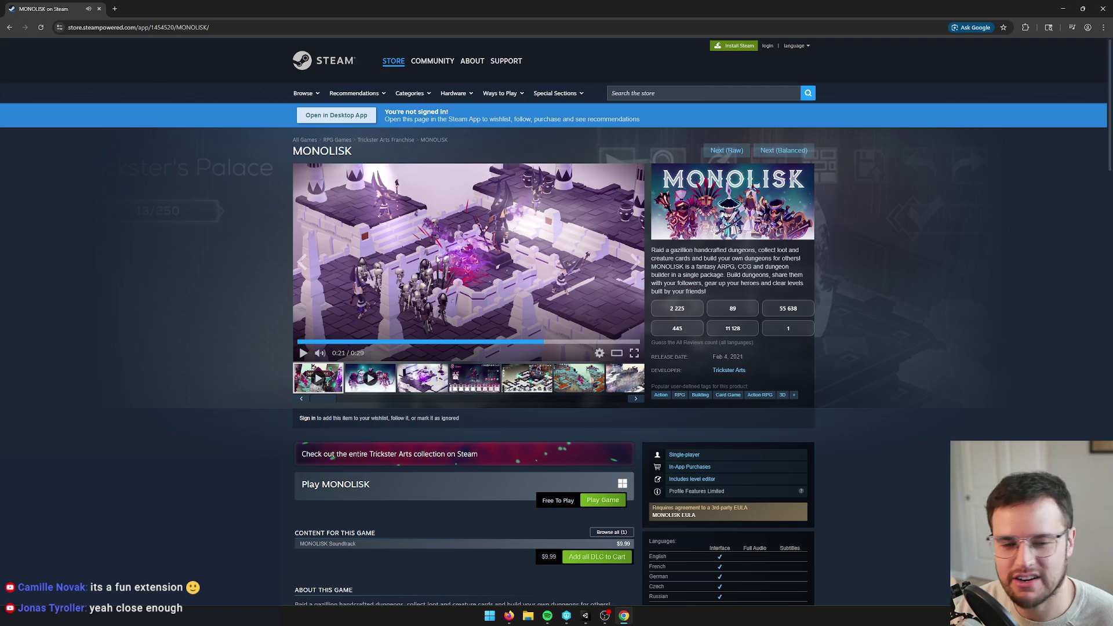